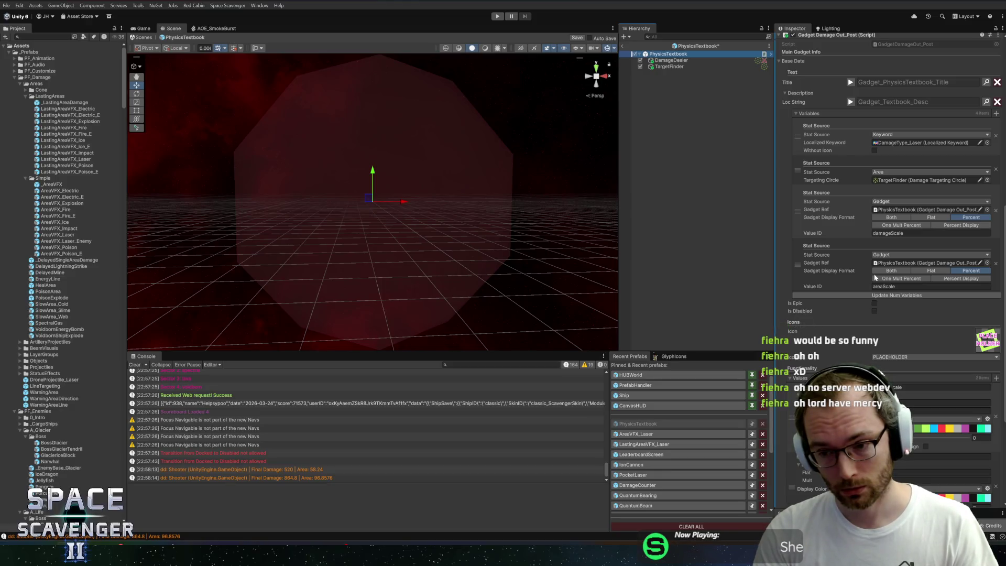
Step: Set the PhysicsTextbook areaScale Mult to 0.03, then correct it to 0.04
scroll(875, 278, down, 3)
click(878, 352)
text(0.03)
key(ctrl+s)
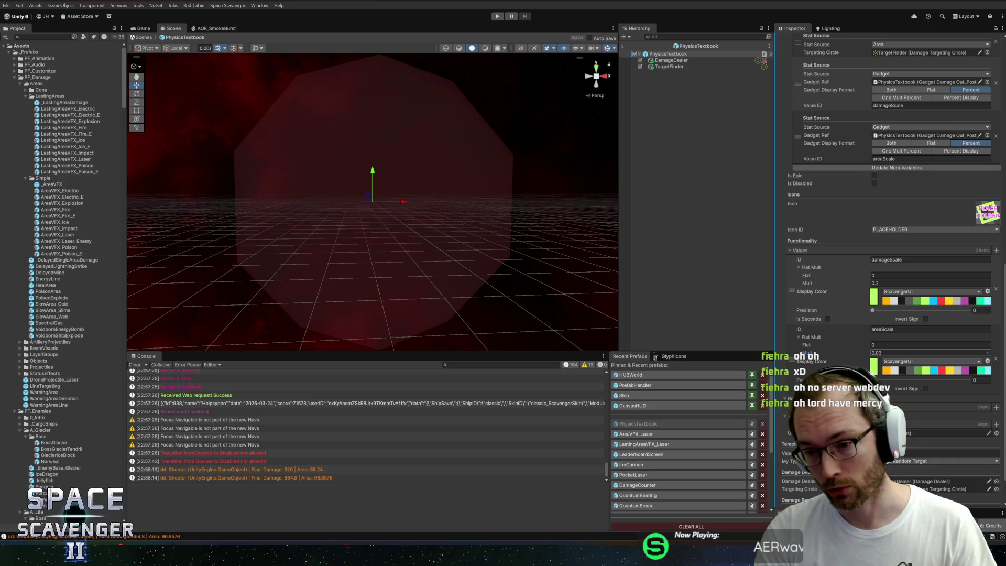
double_click(988, 352)
text(0.04)
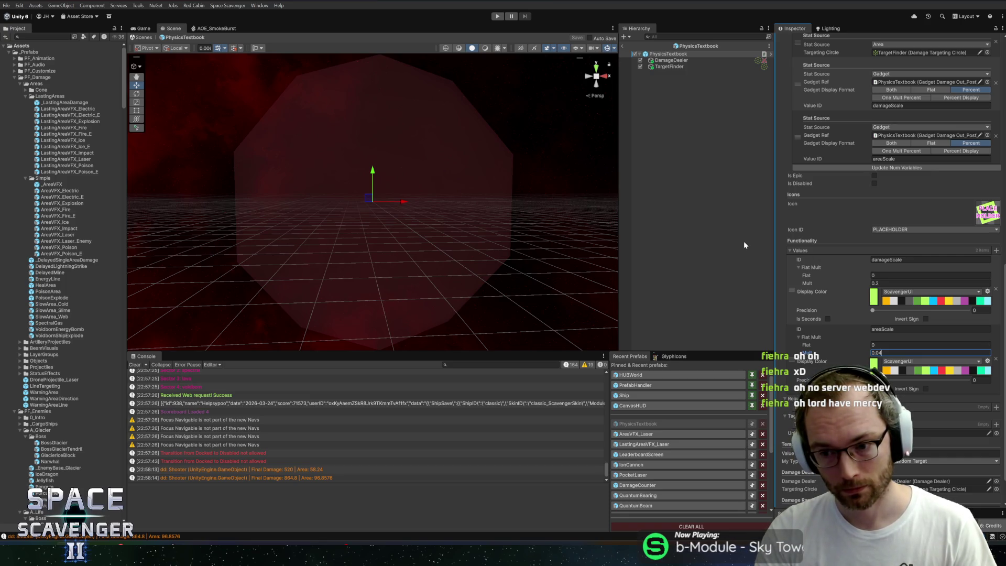
Step: Set the DamageDealer targeting circle Radius to 8
click(687, 66)
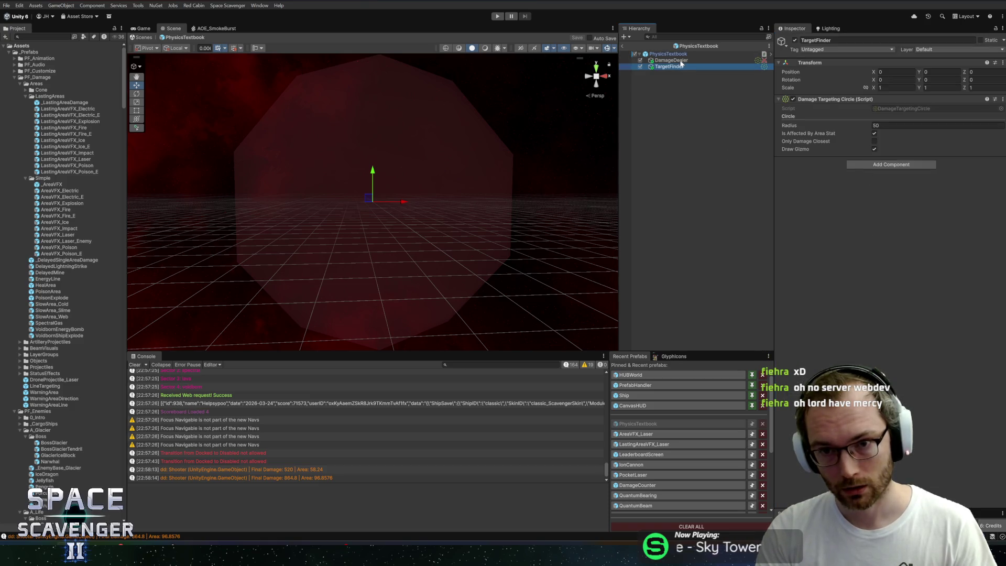
click(671, 60)
click(901, 315)
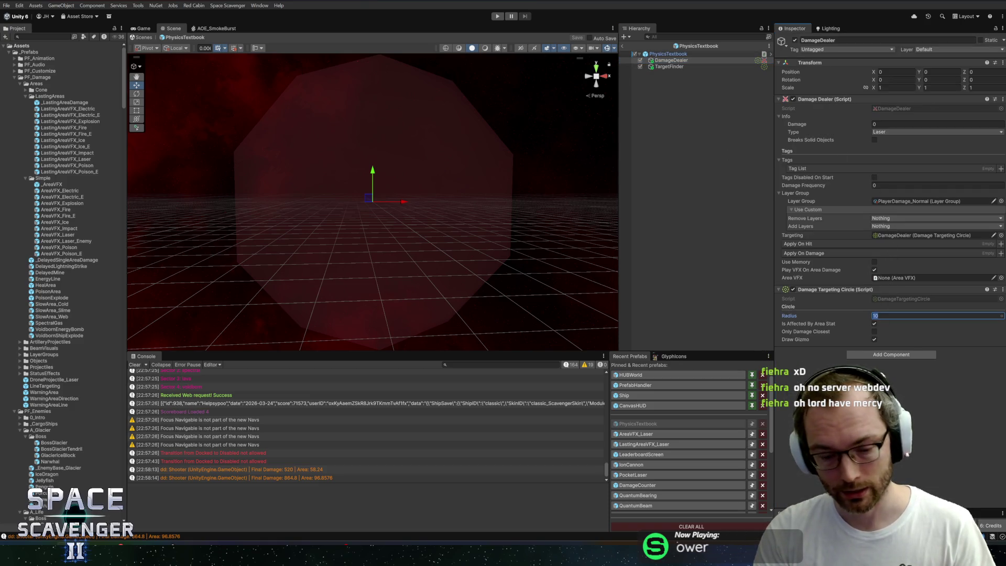
text(8)
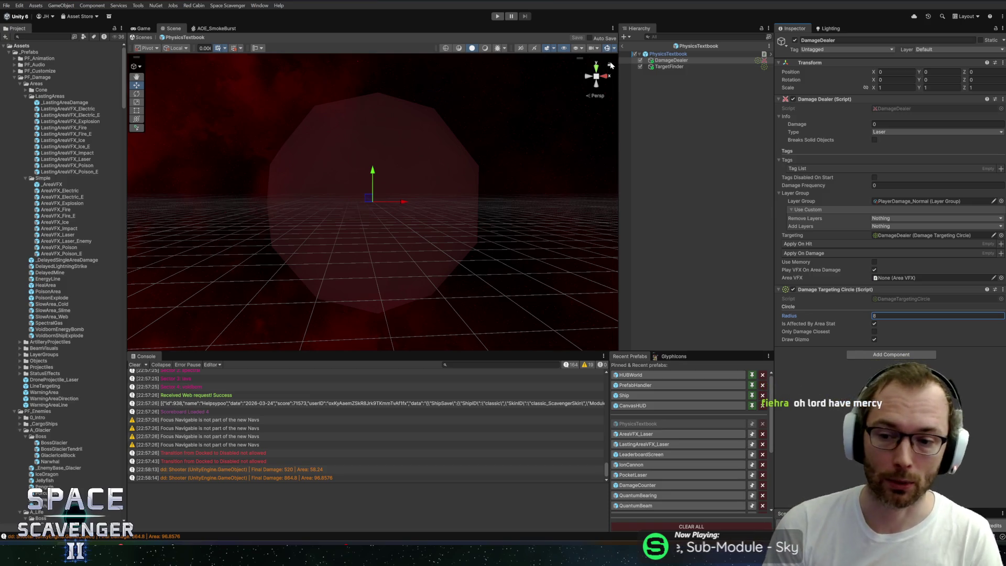
Step: Reopen the PhysicsTextbook prefab and open the Localization Editor for its description string
click(627, 54)
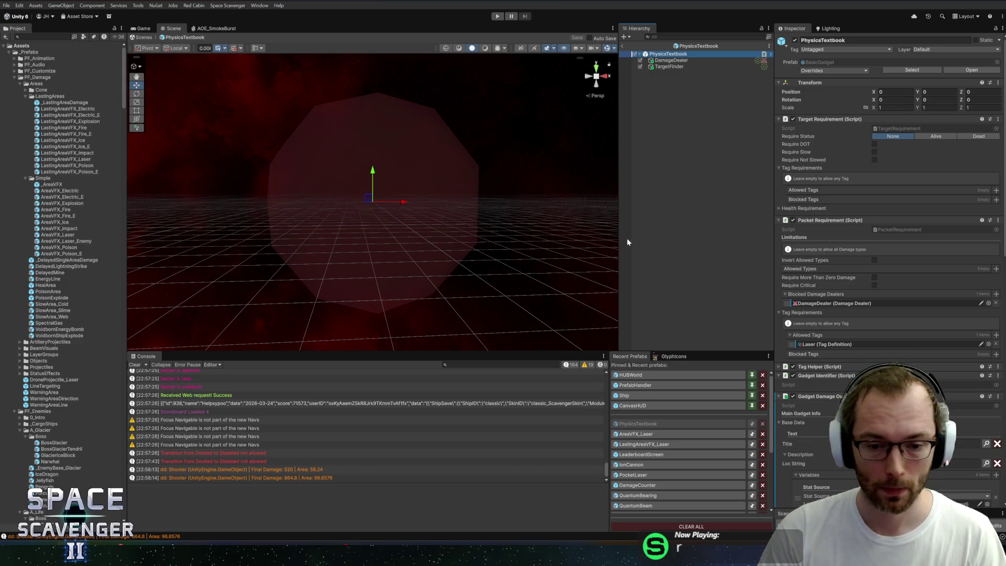
click(624, 45)
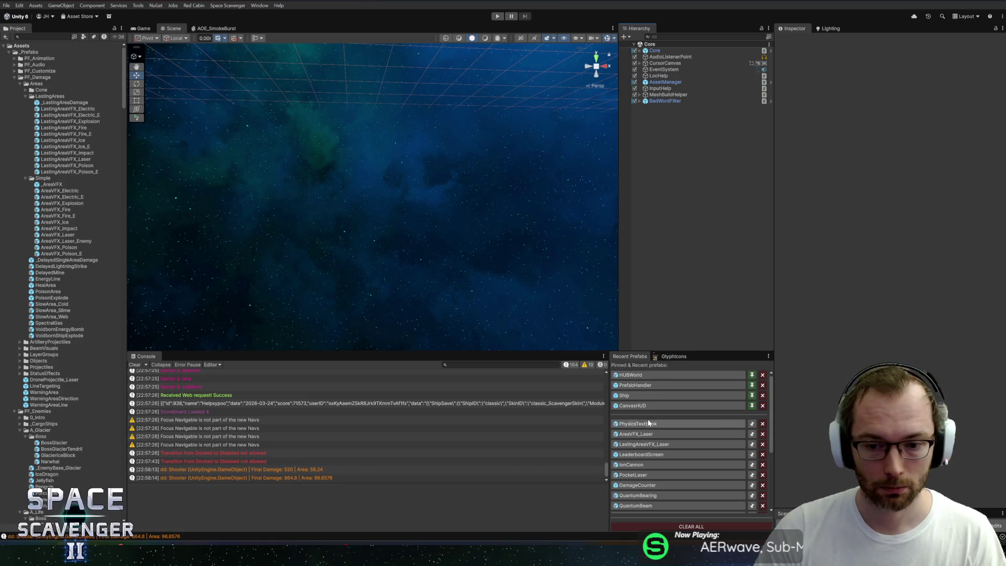
click(648, 422)
click(674, 60)
click(667, 54)
scroll(917, 320, down, 10)
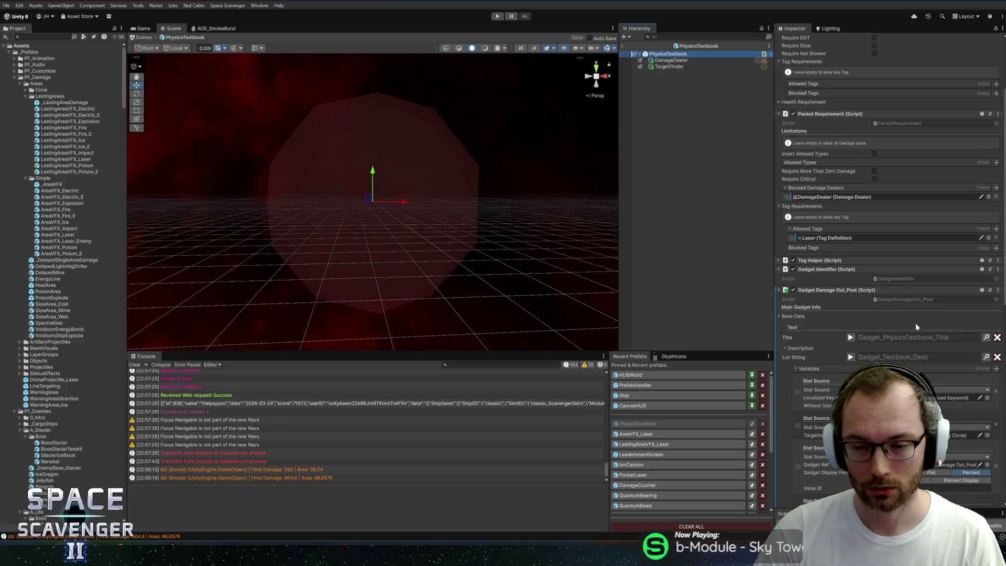
scroll(885, 303, down, 5)
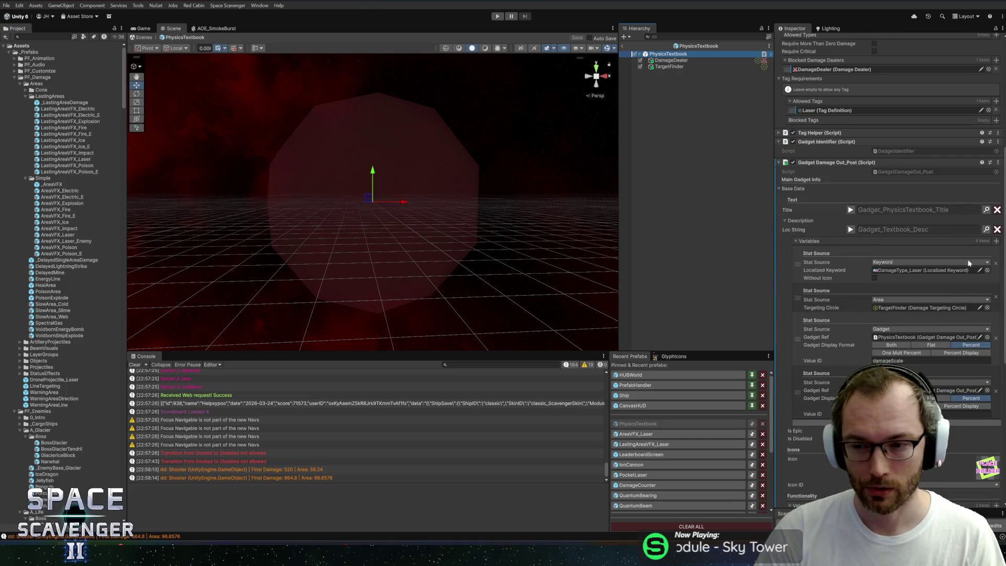
click(987, 230)
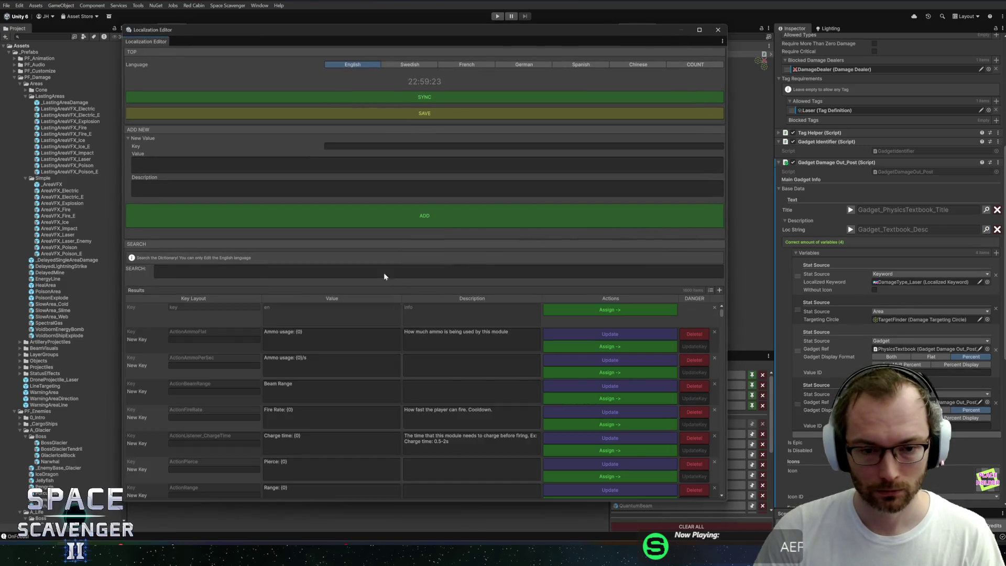
click(384, 273)
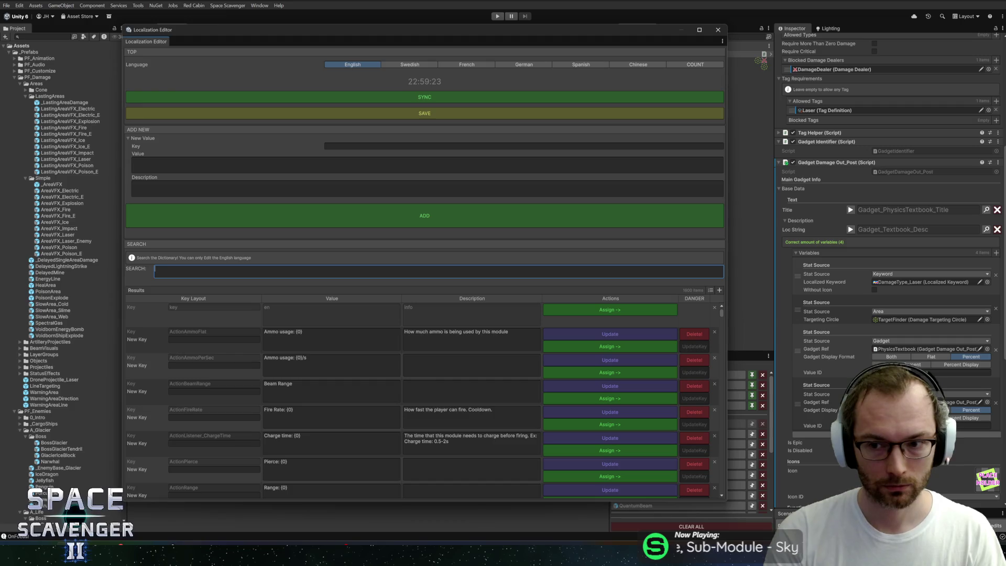
Step: Search 'textbook' and rename the description key to Gadget_PhysicsTextbook_Desc
text(text)
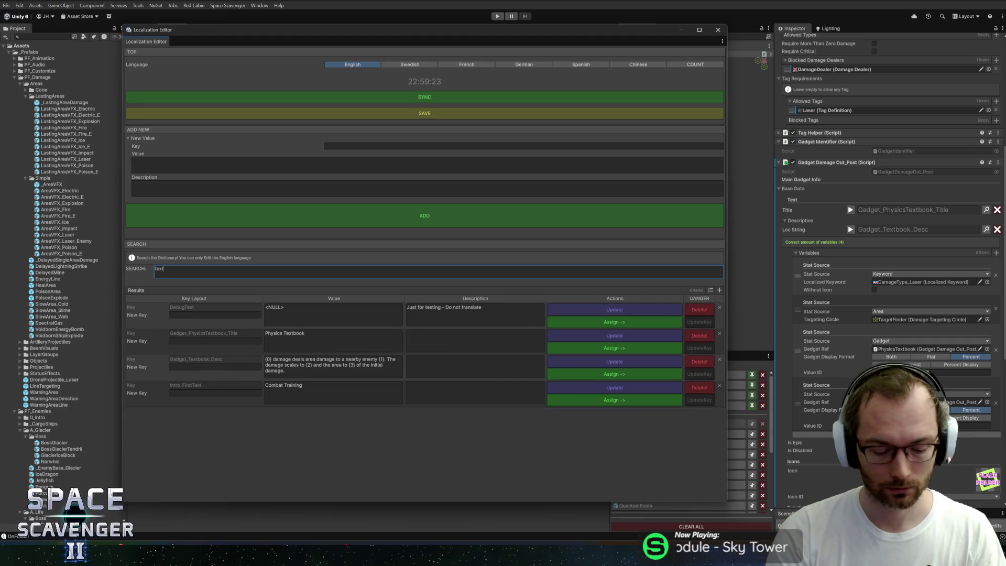
text(book)
click(183, 341)
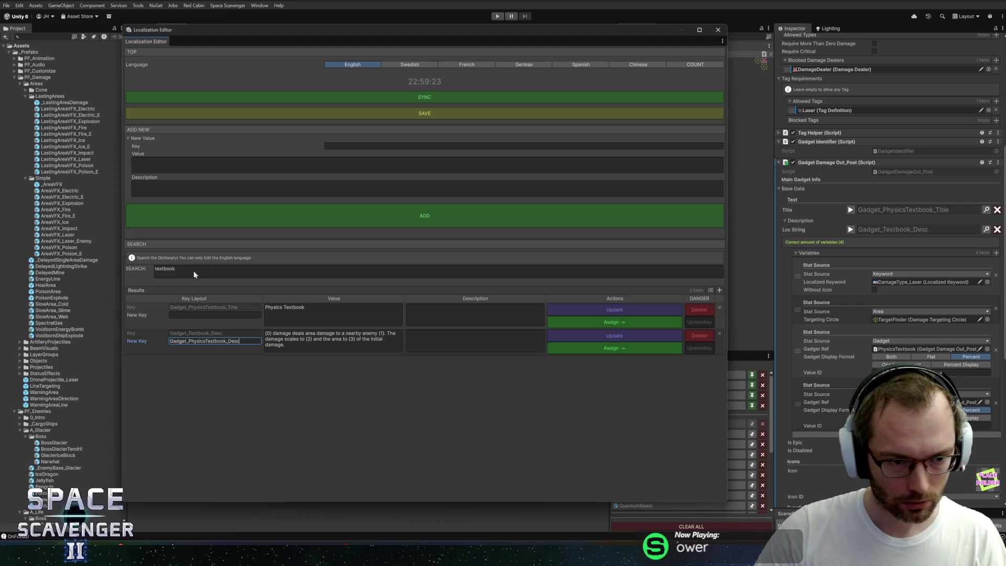
key(Return)
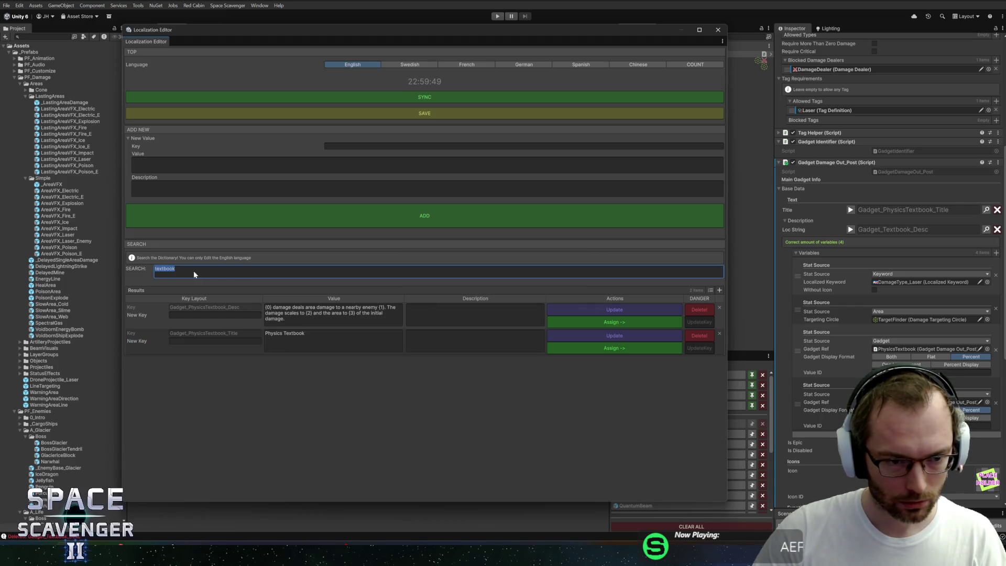
Step: Insert {3}+ before {4} in the English value, assign the key, and close the editor
text(physics)
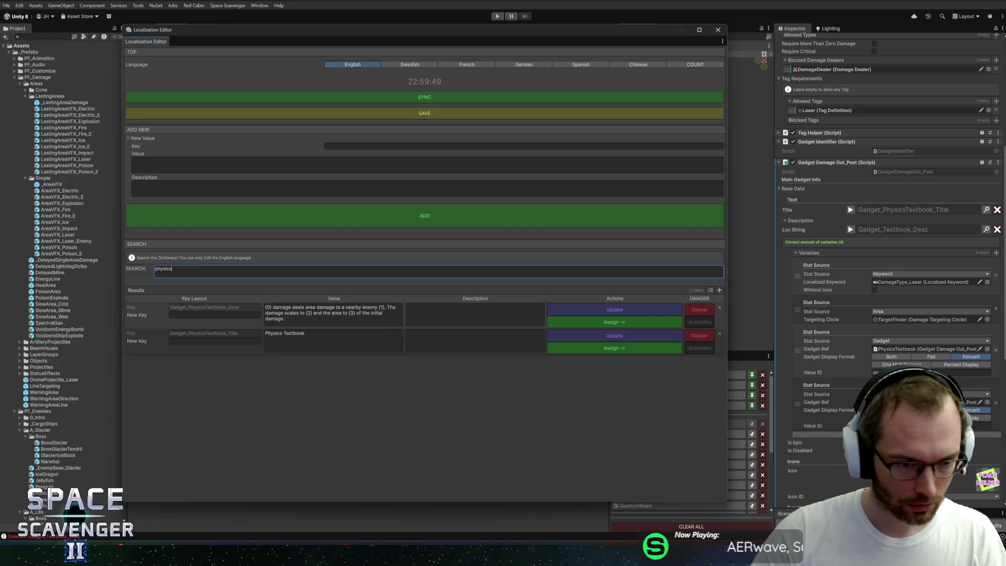
click(293, 319)
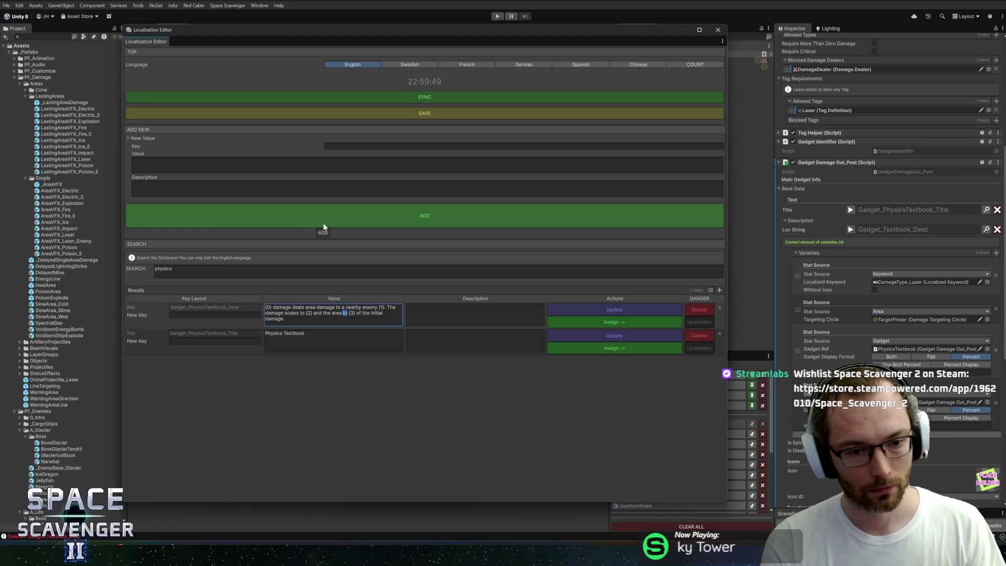
text({3}+{4)
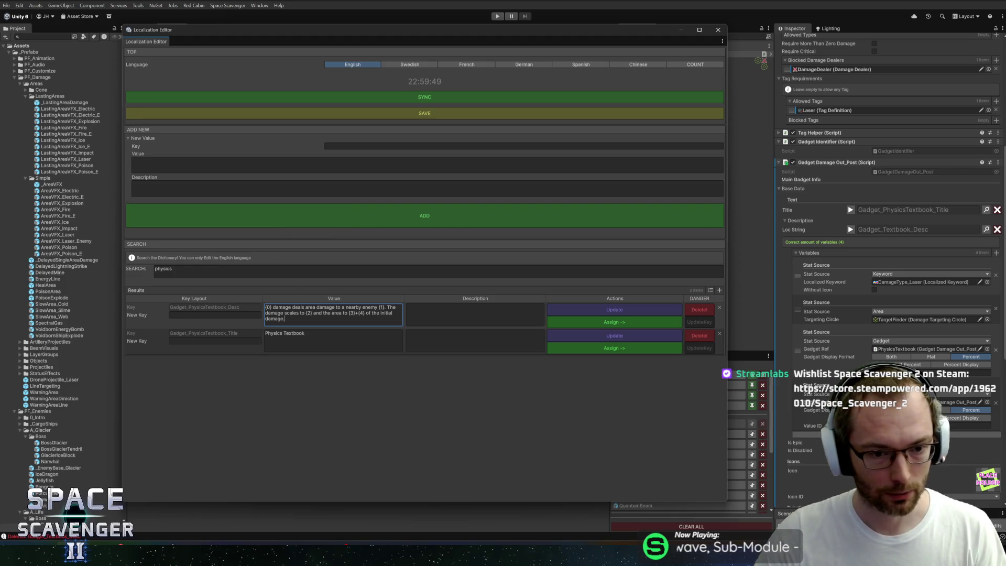
click(583, 321)
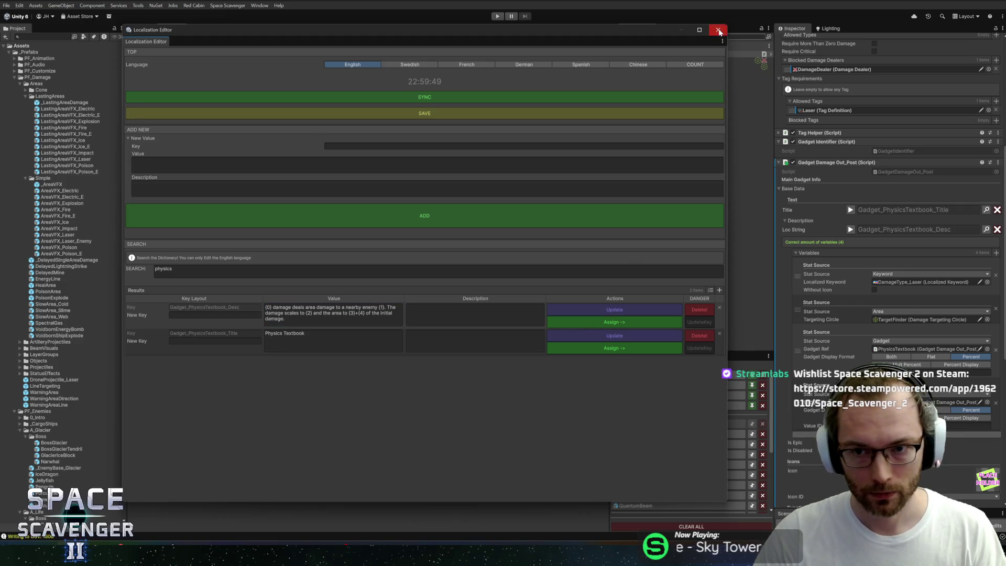
click(718, 30)
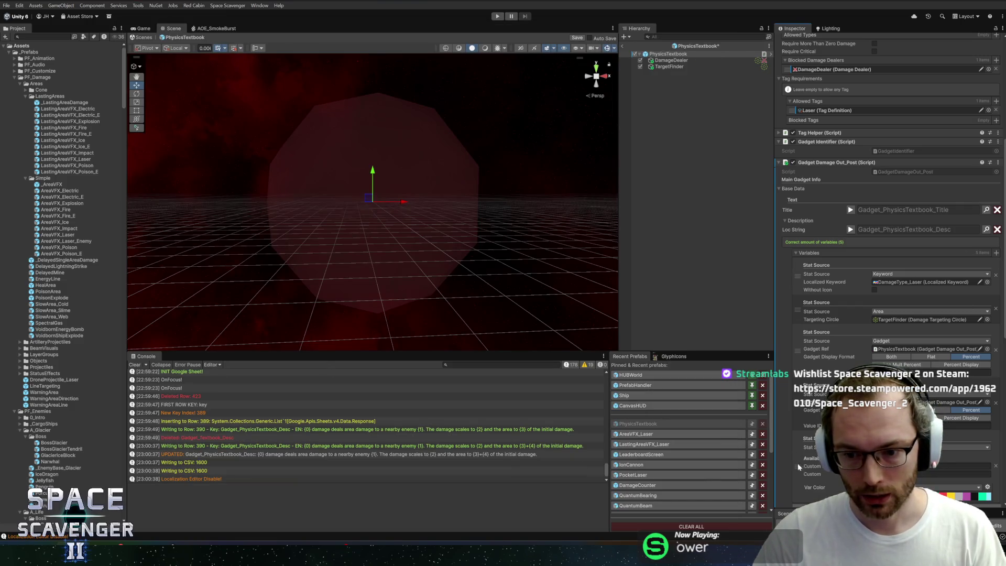
Step: Move Var Color above Gadget, link DamageDealer into the Targeting variable, and save the prefab
drag(798, 466, 798, 413)
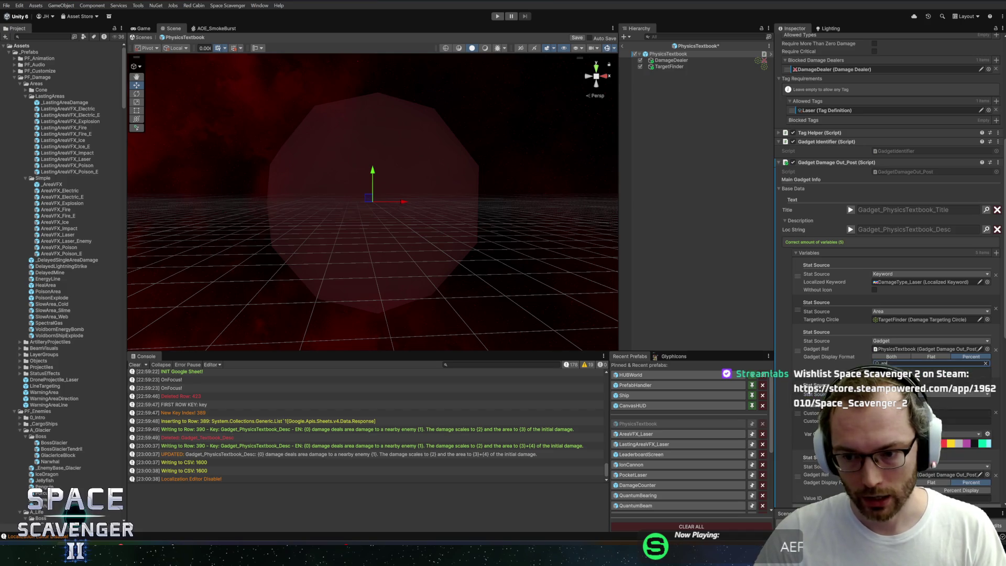
drag(661, 60, 974, 402)
key(ctrl+s)
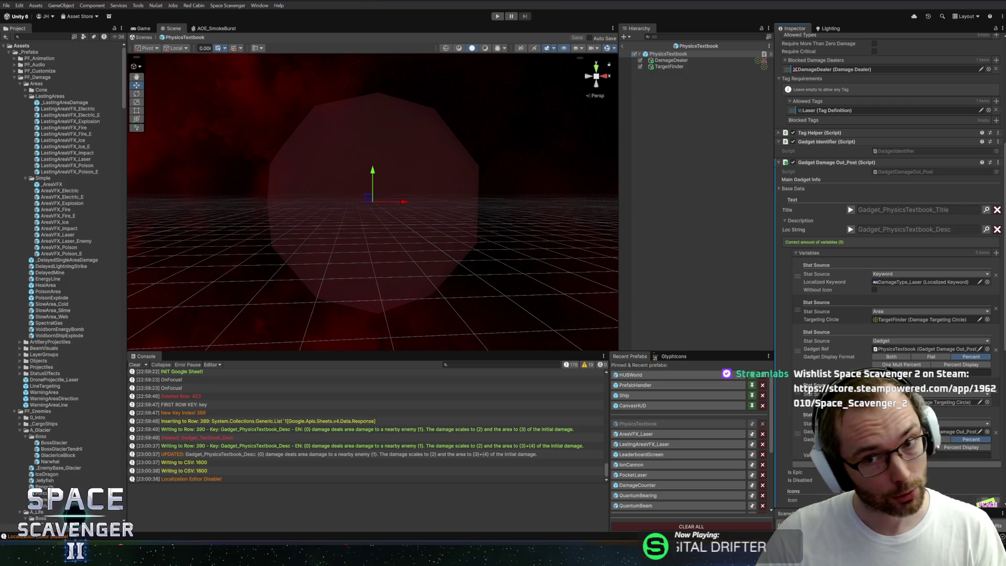
key(alt+Tab)
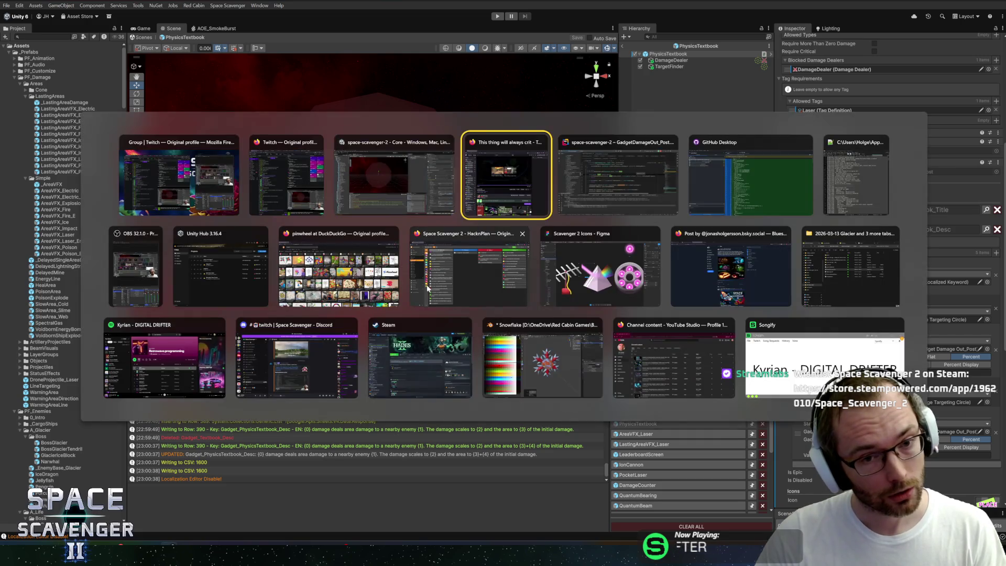
Step: Paste randomAreaMod onto a new line after the DealDamageAt call
key(Down)
key(Down)
key(Down)
key(Down)
key(Down)
key(Down)
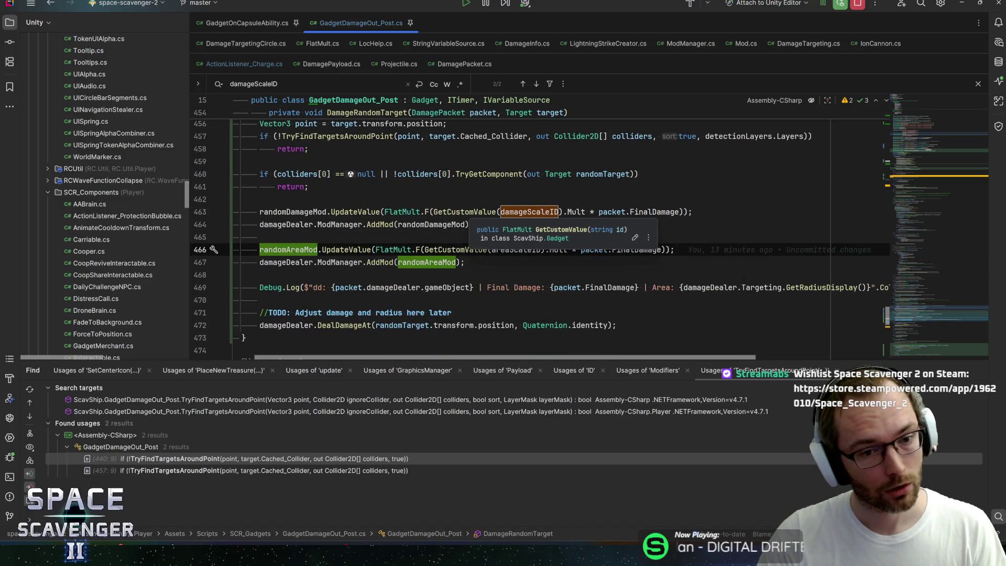
key(ctrl+w)
click(283, 262)
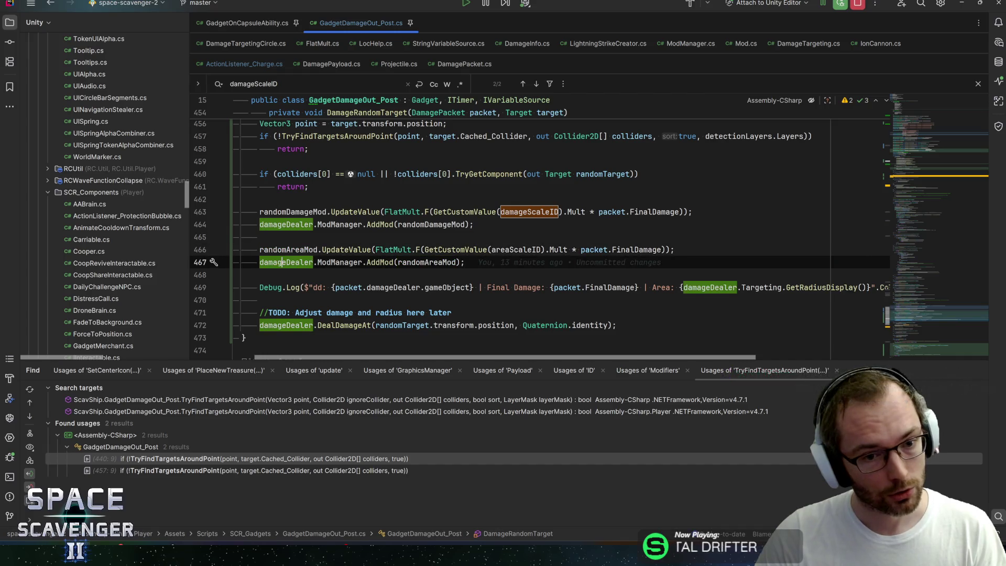
click(617, 325)
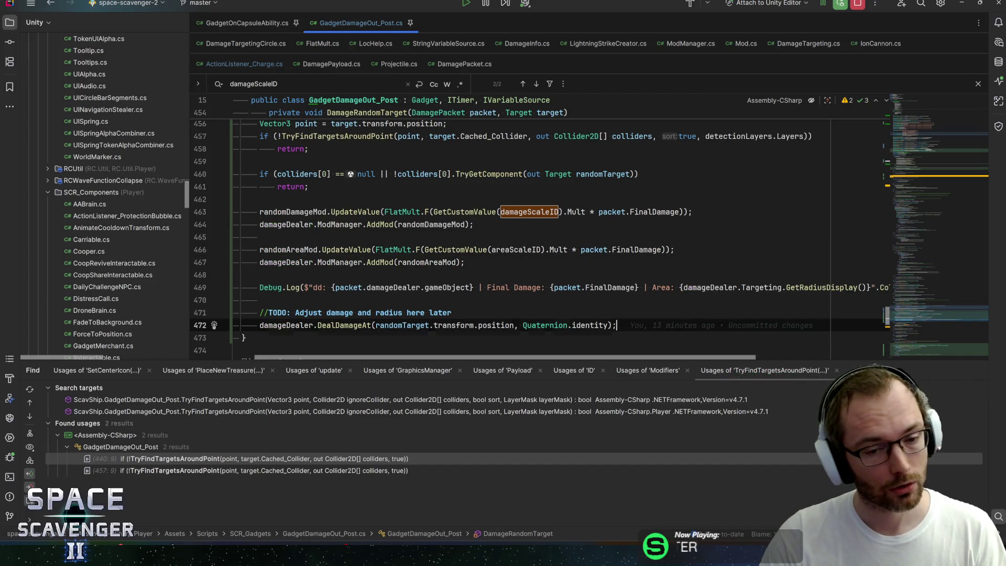
key(Return)
key(Return)
text(randomAreaMod)
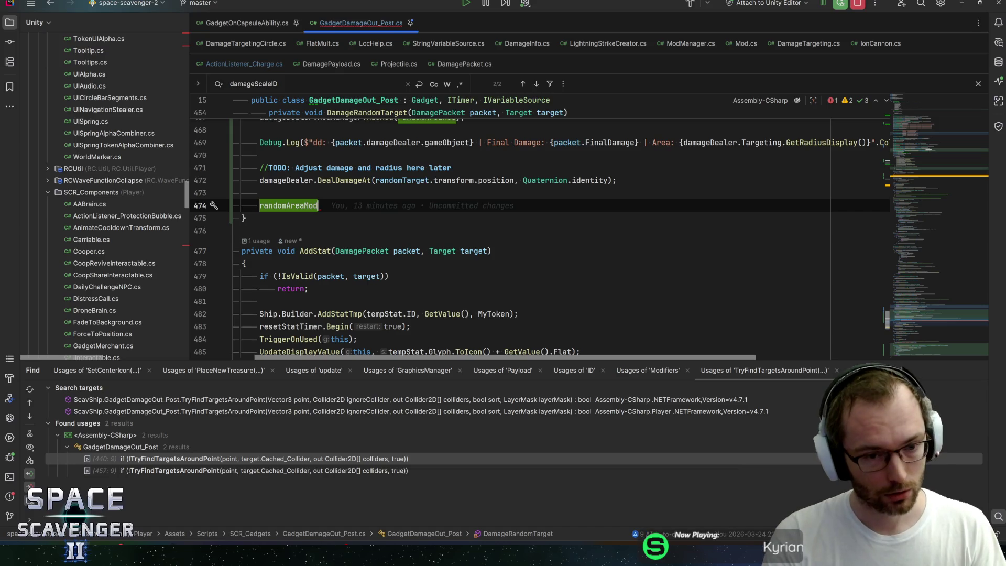
Step: Complete the line with UpdateValue, FlatMult and ZERO, then save the script
scroll(540, 239, up, 2)
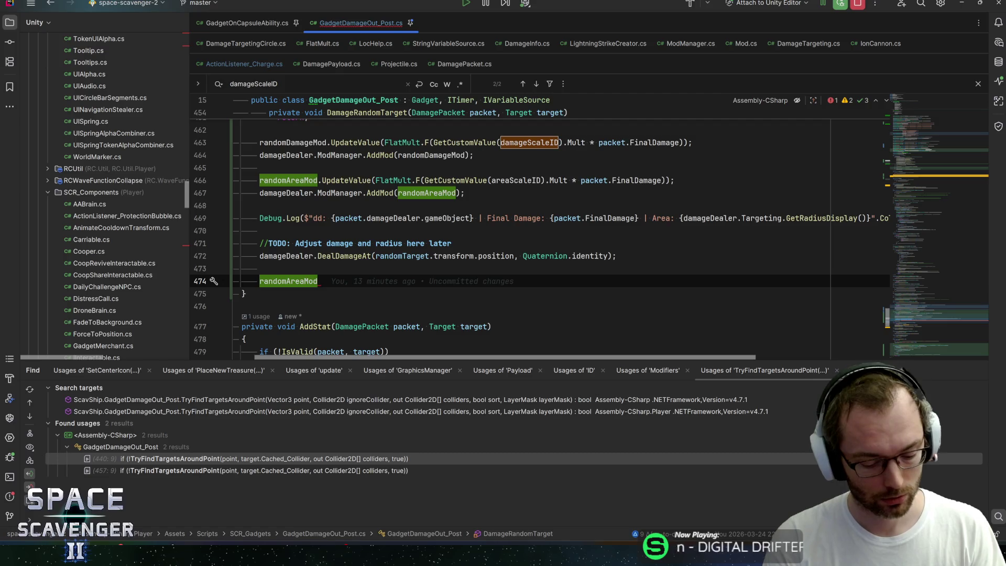
text(.update)
key(Return)
text(flatm);)
key(Return)
text(.z)
key(Return)
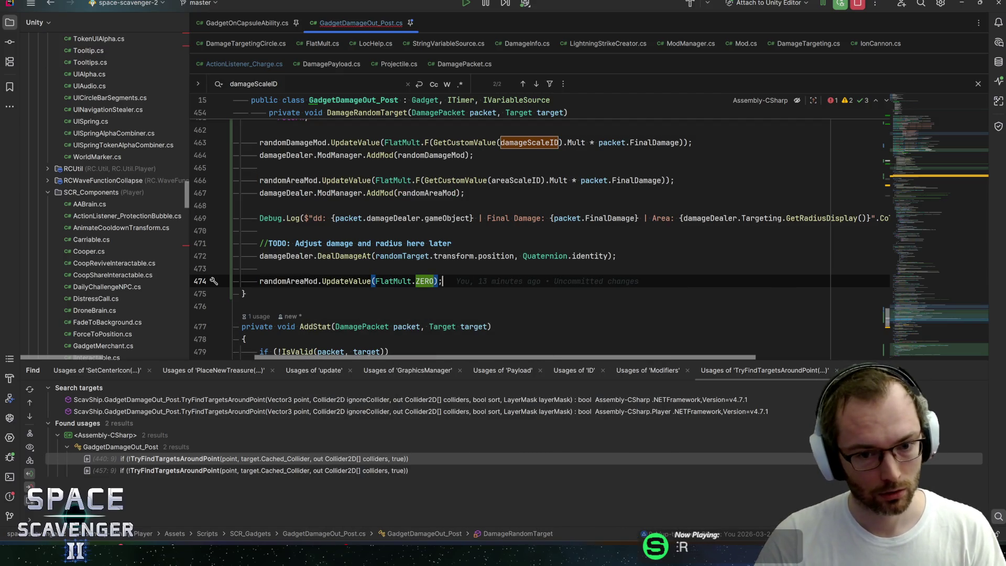
key(ctrl+s)
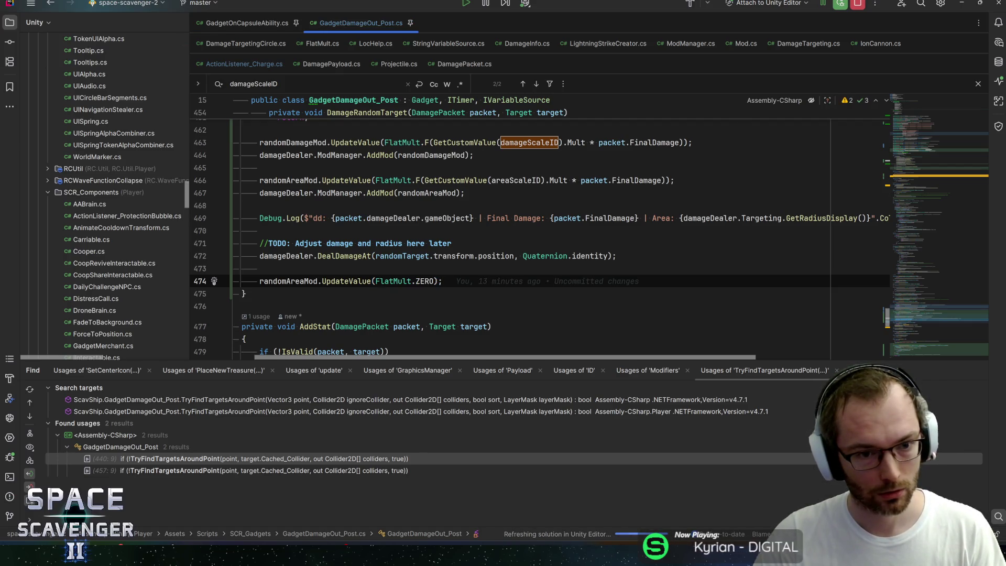
Step: Cut the two AddMod lines out of DamageRandomTarget and remove the leftover blank lines
click(286, 192)
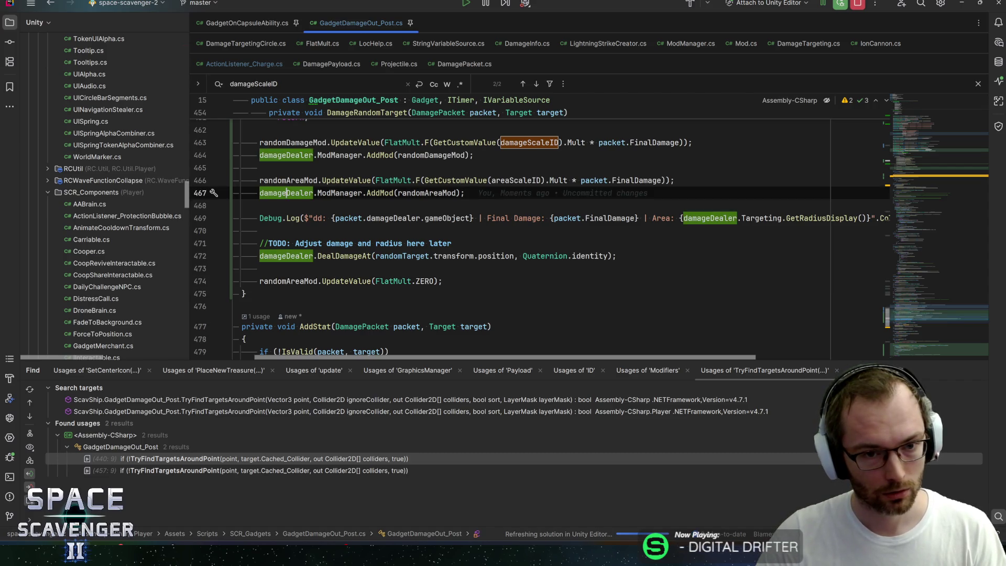
click(457, 193)
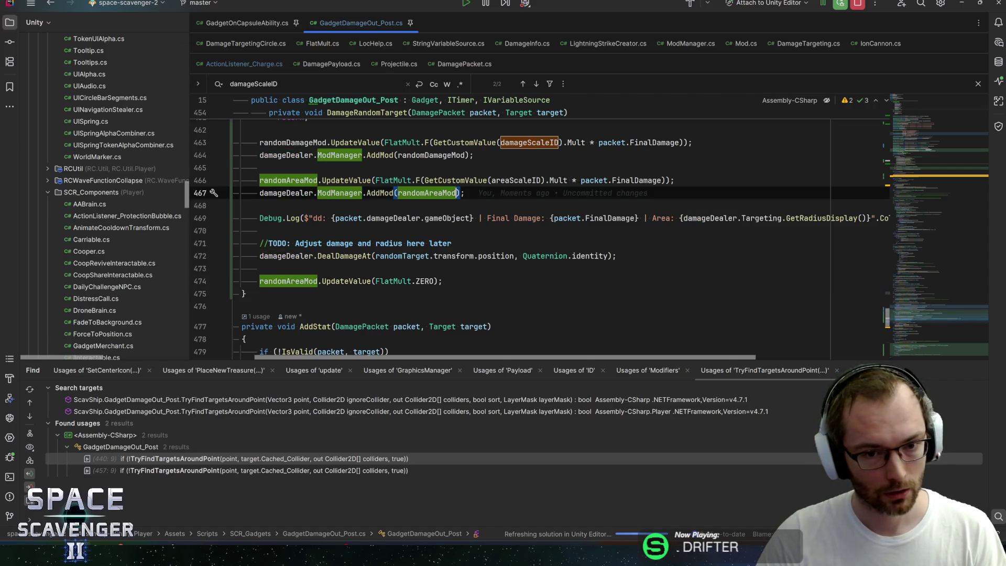
key(alt+shift+Up)
key(alt+shift+Up)
key(End)
key(shift+Up)
key(shift+Home)
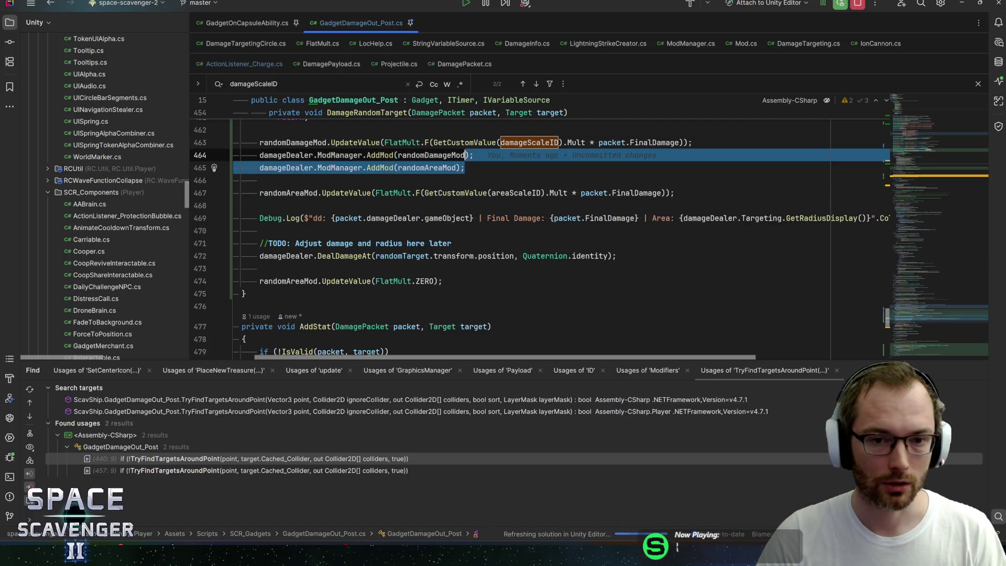
key(ctrl+x)
key(Delete)
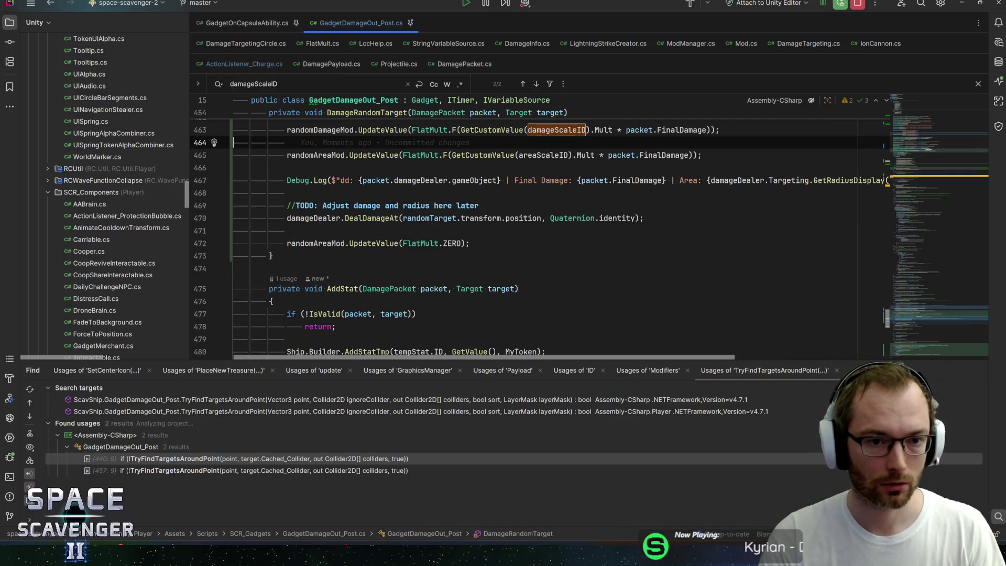
key(BackSpace)
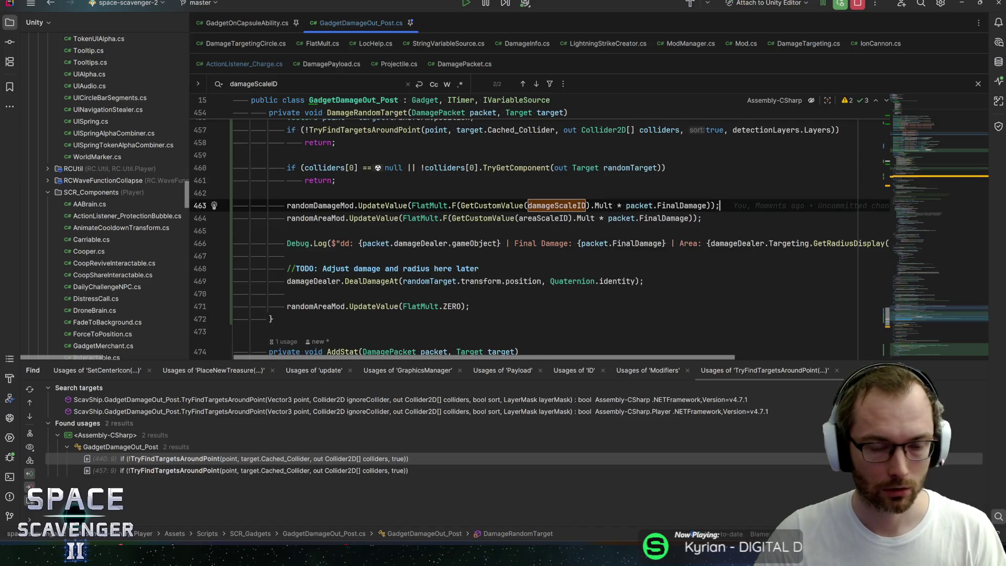
Step: Paste the AddMod calls into Awake's DamageRandomTarget setup, save, and return to Unity
key(ctrl+alt+Left)
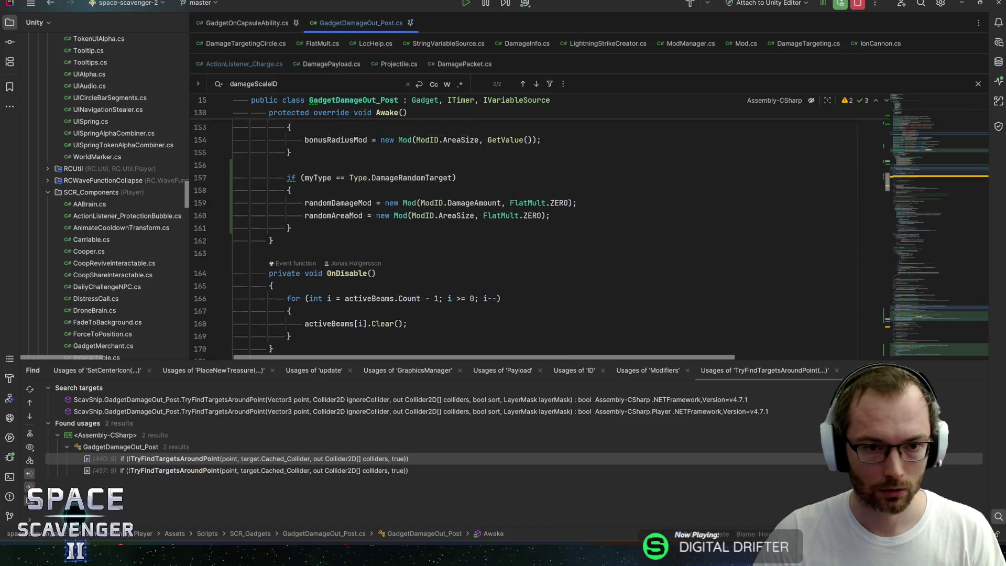
key(ctrl+v)
key(ctrl+s)
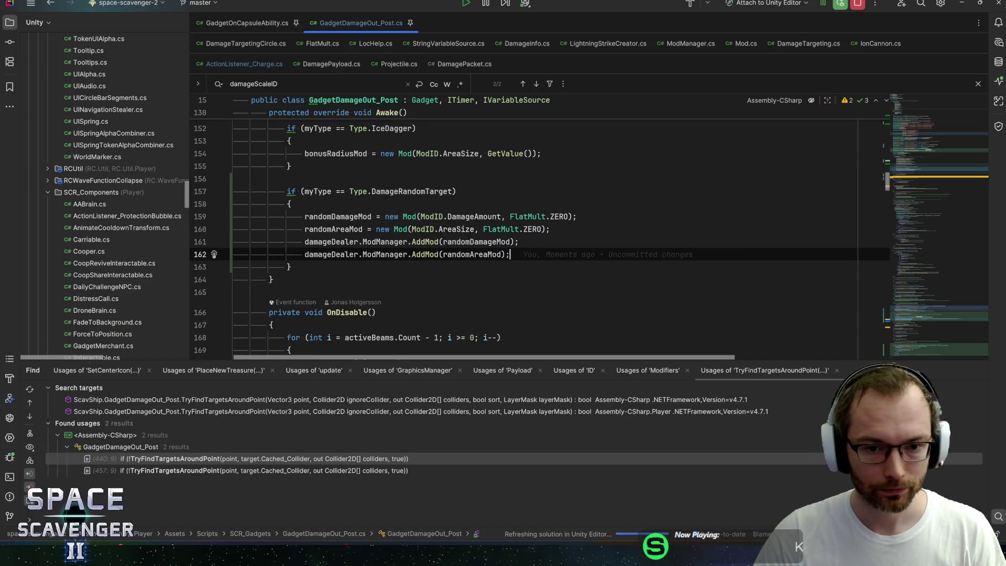
key(alt+Tab)
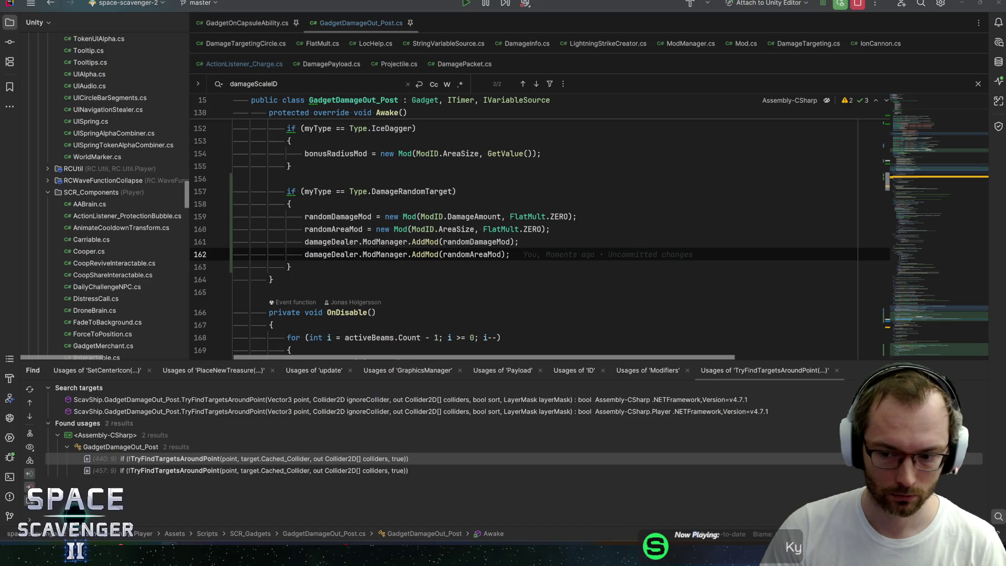
key(alt+Tab)
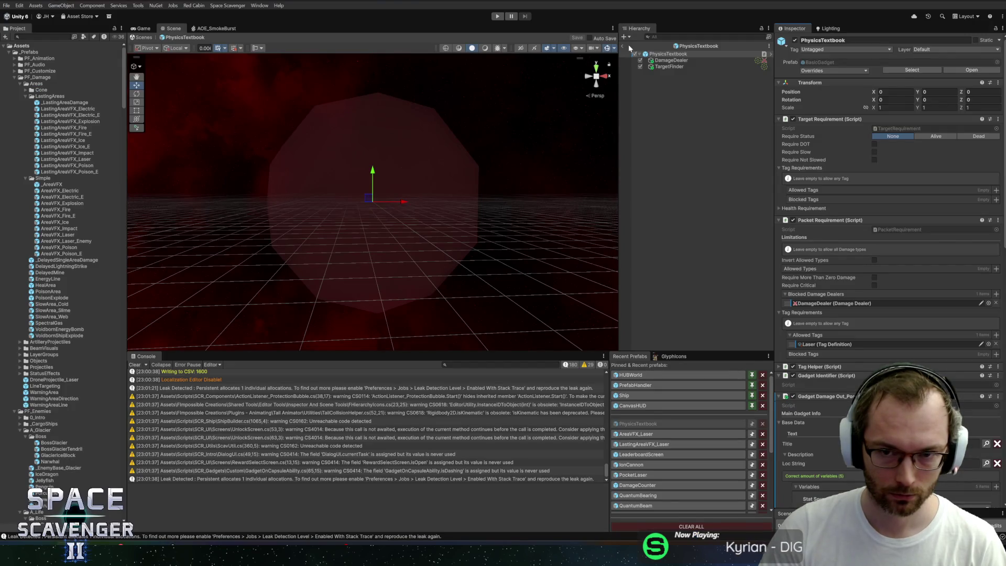
Step: Enter Play mode, maximize the Game view, and read the inventory item tooltips
click(495, 16)
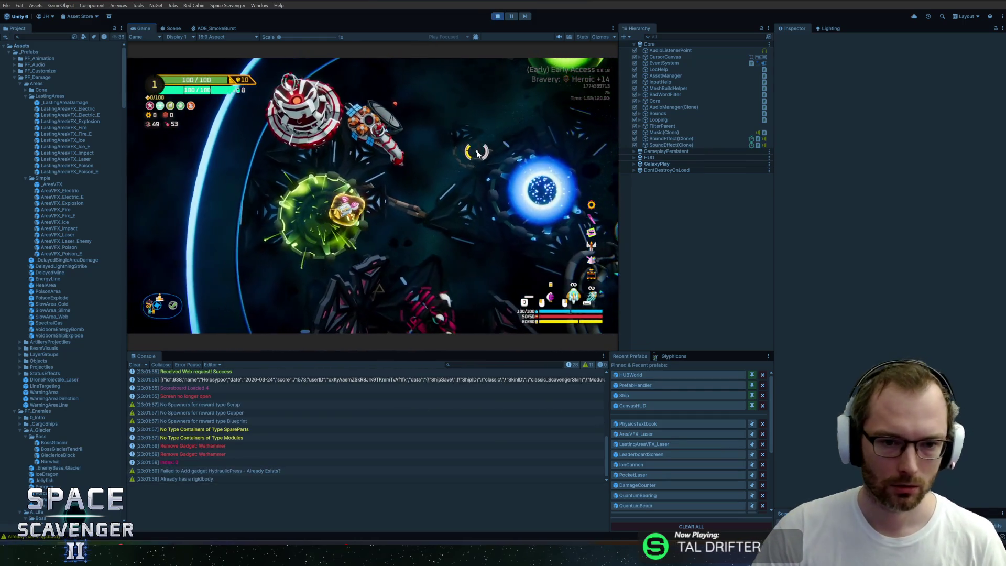
mouse_move(593, 236)
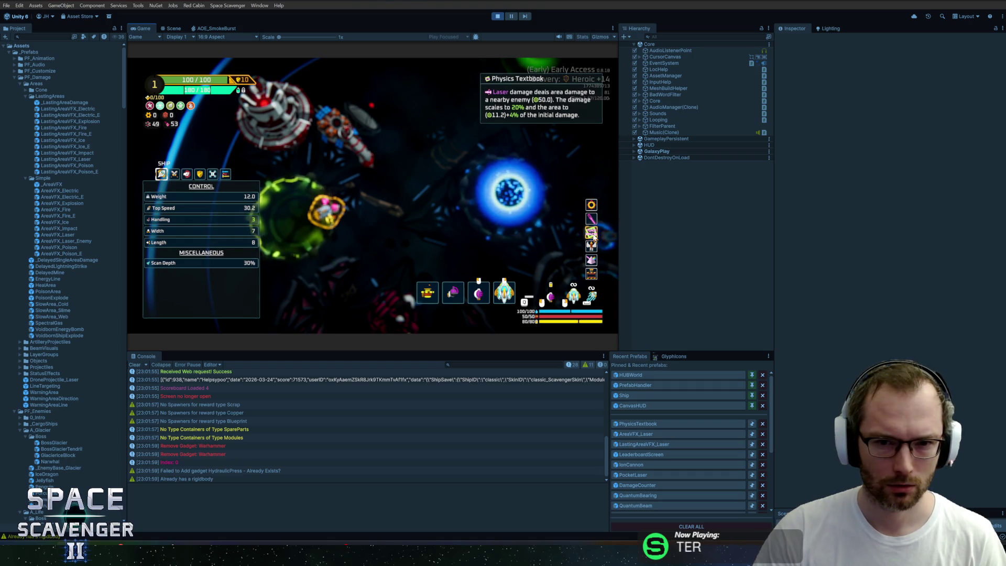
key(shift+space)
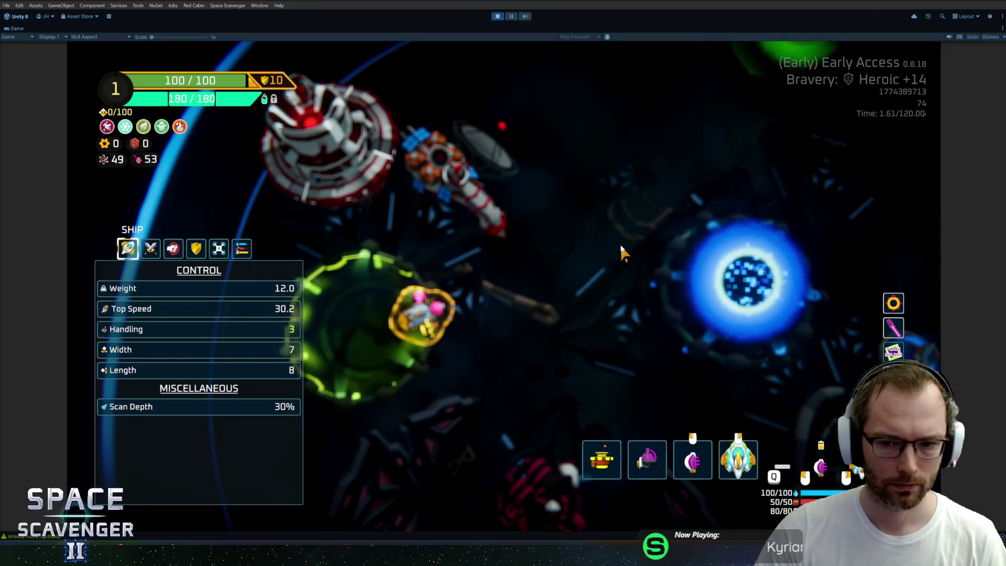
mouse_move(892, 354)
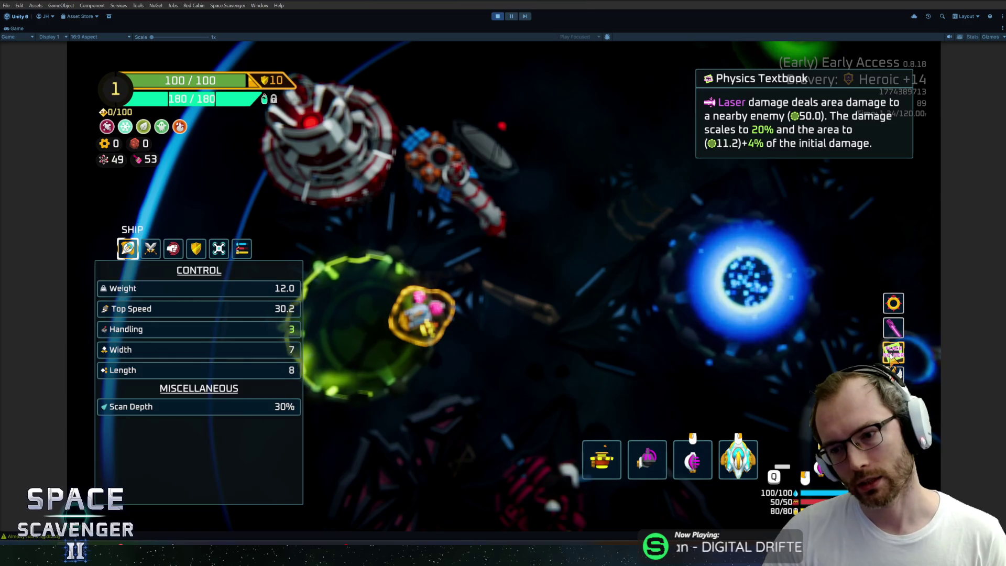
mouse_move(896, 307)
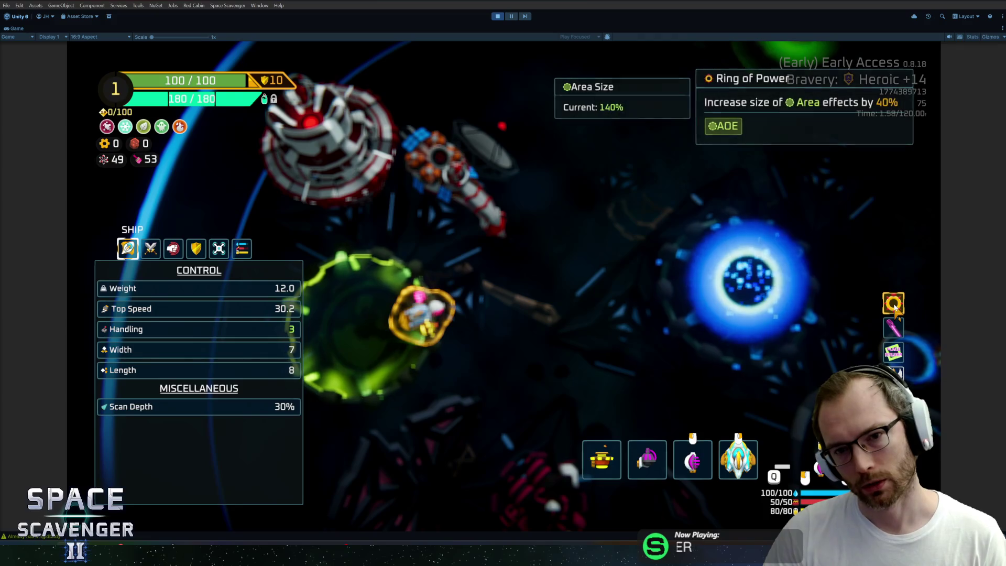
mouse_move(897, 371)
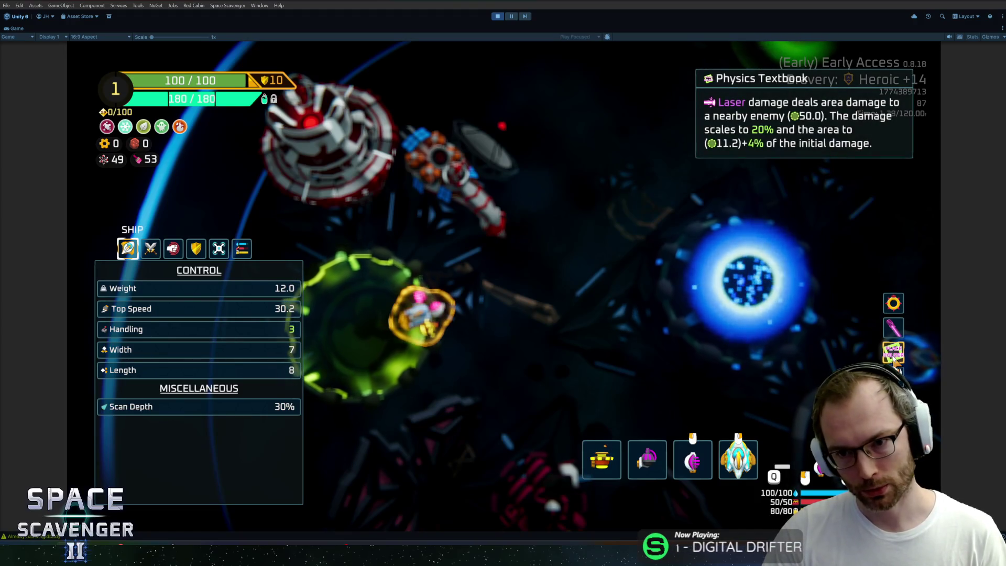
key(Tab)
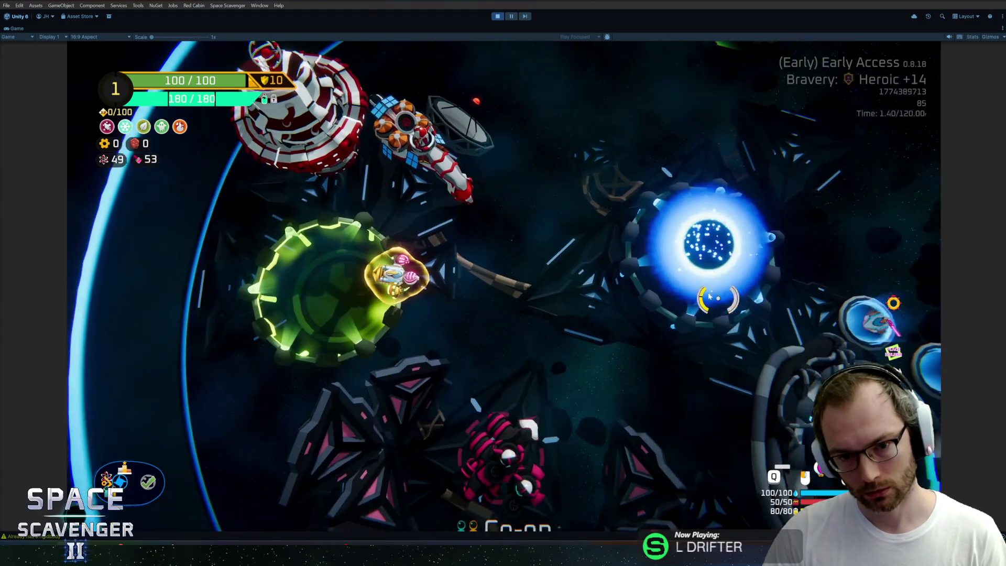
Step: Fly toward the green portal and spawn training dummies with 'spawn train'
key(w)
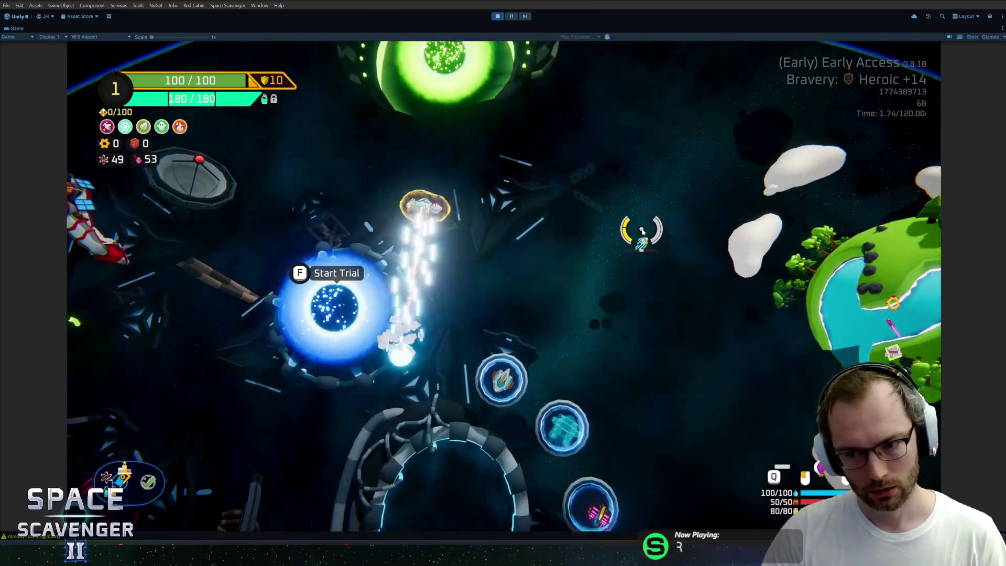
key(grave)
text(spawn trainin)
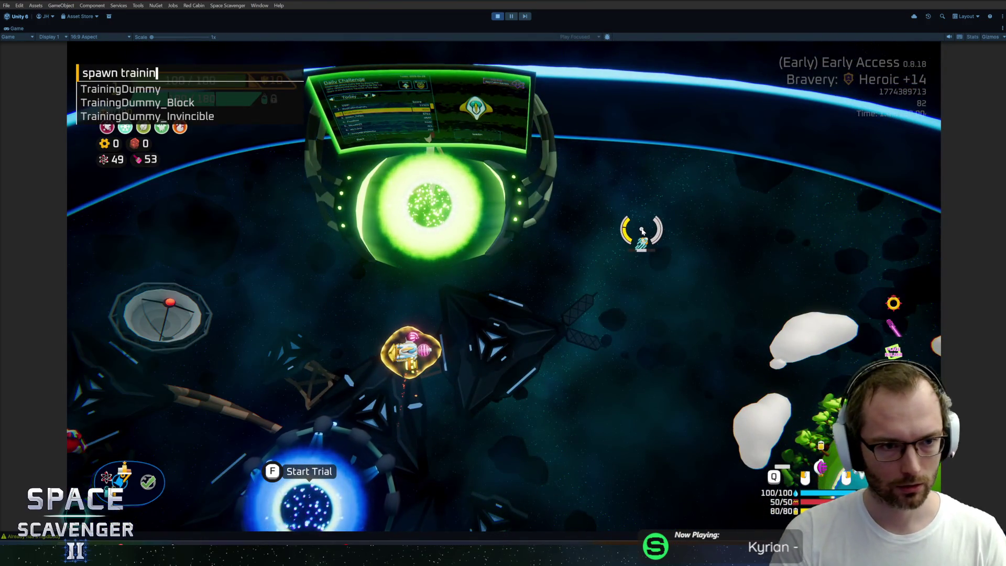
key(Return)
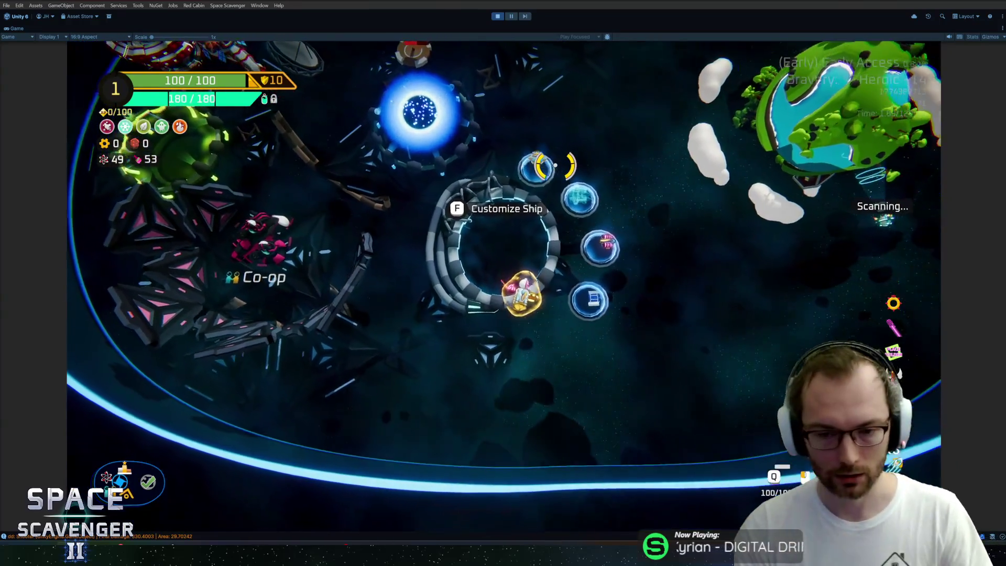
Step: Run ship stats addMult DamageOverall 1 from the debug console to boost overall damage
key(grave)
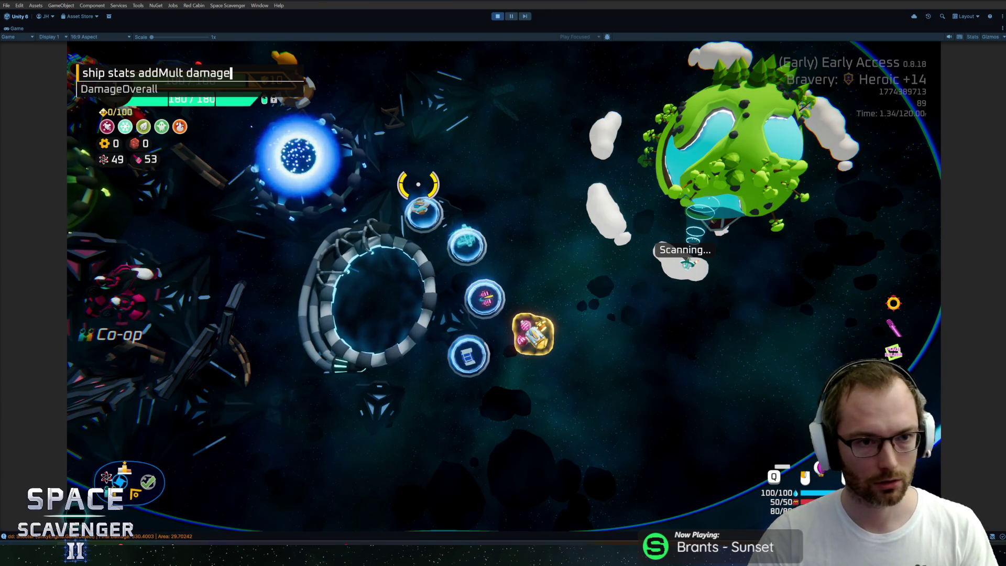
key(Return)
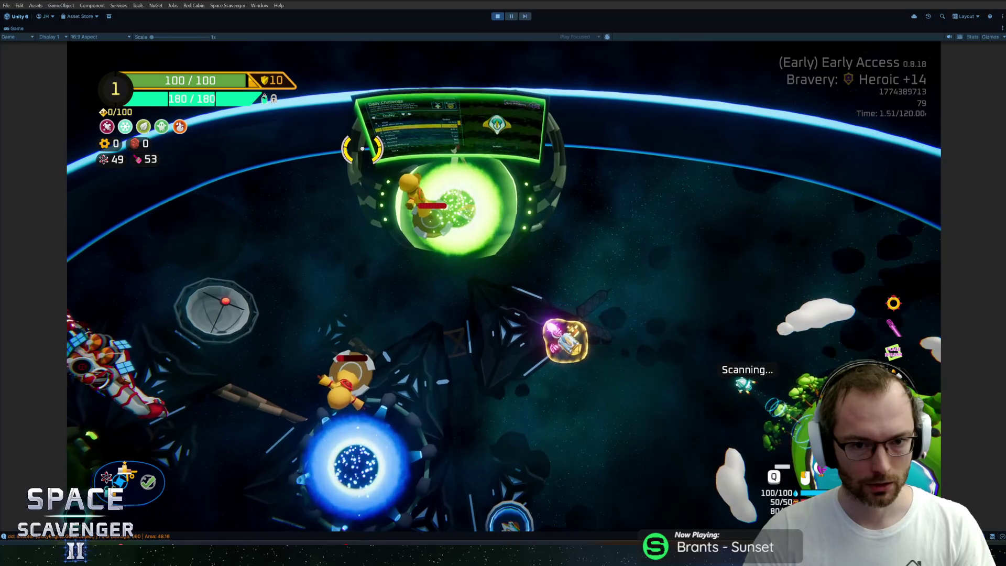
key(grave)
key(Up)
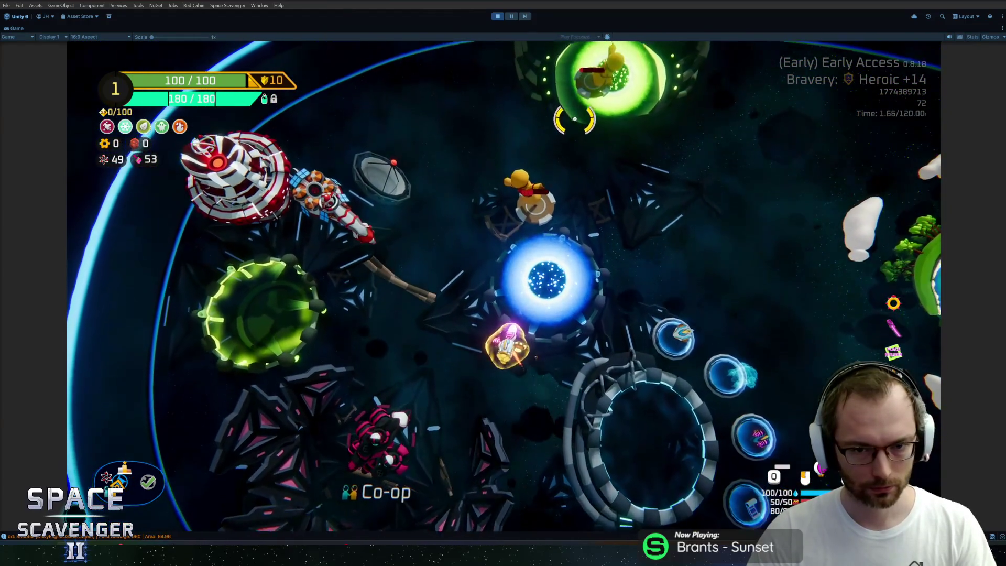
Step: Spawn a Grub enemy from the console and close the Daily Challenge leaderboard
key(grave)
text(spawn gr)
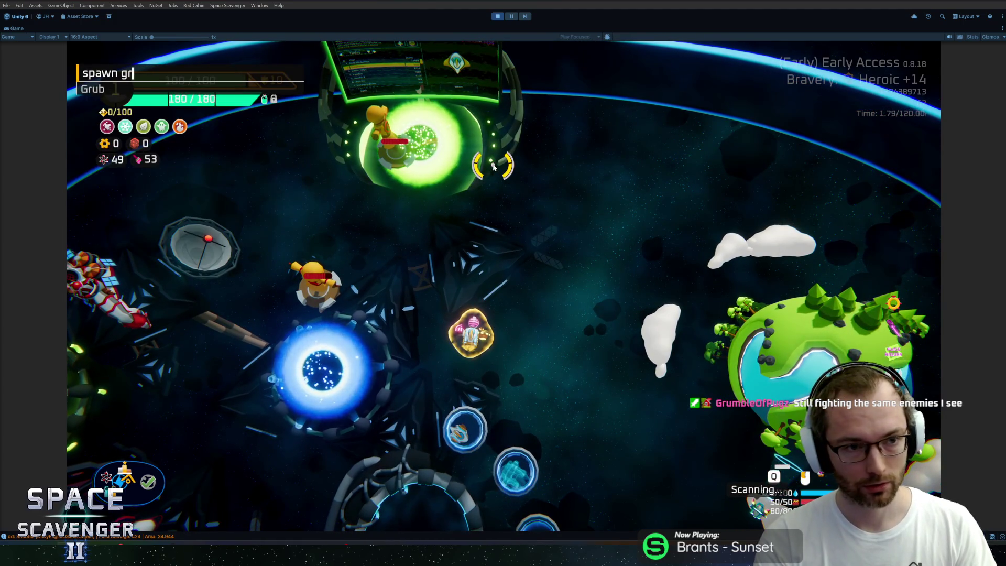
key(Return)
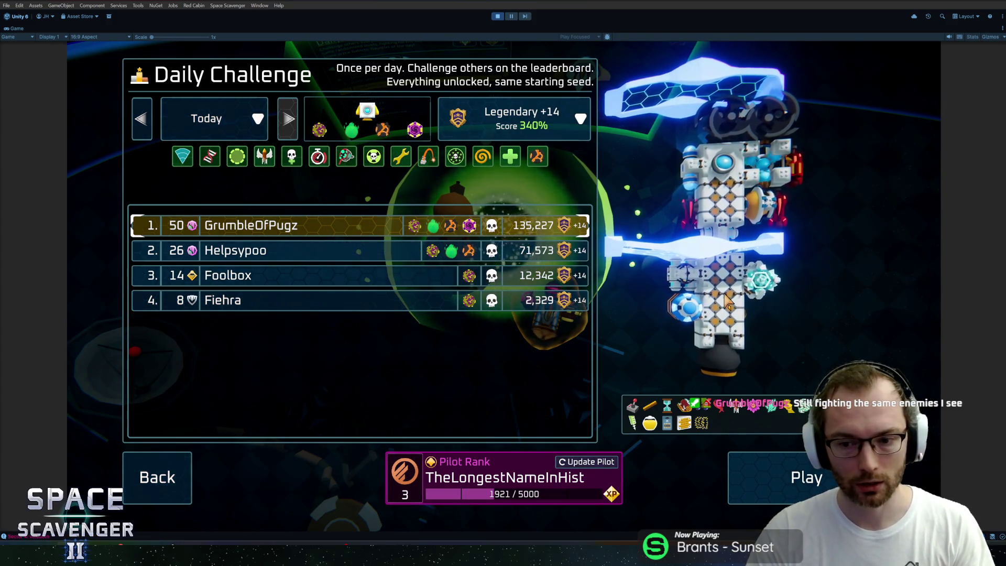
key(Escape)
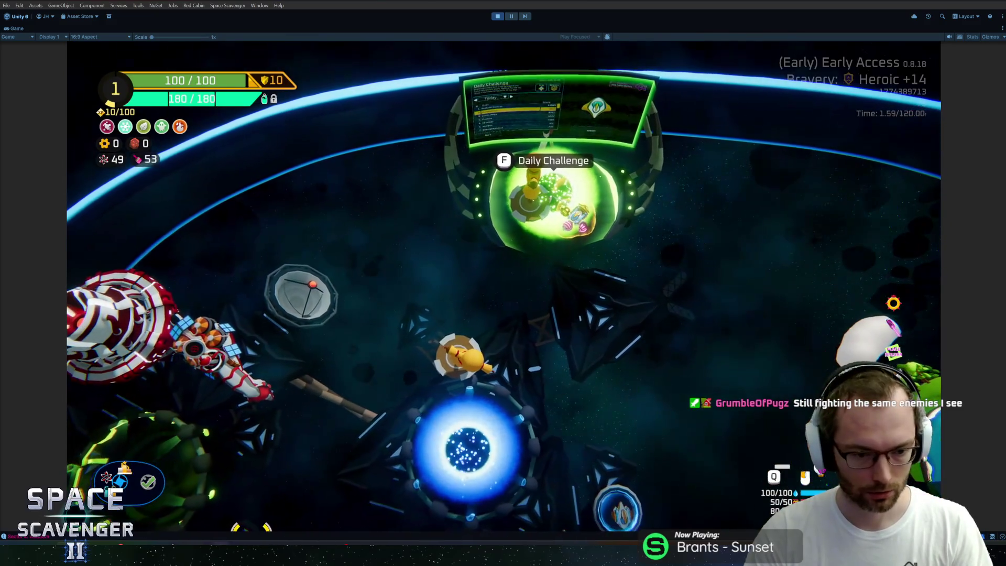
key(alt+Tab)
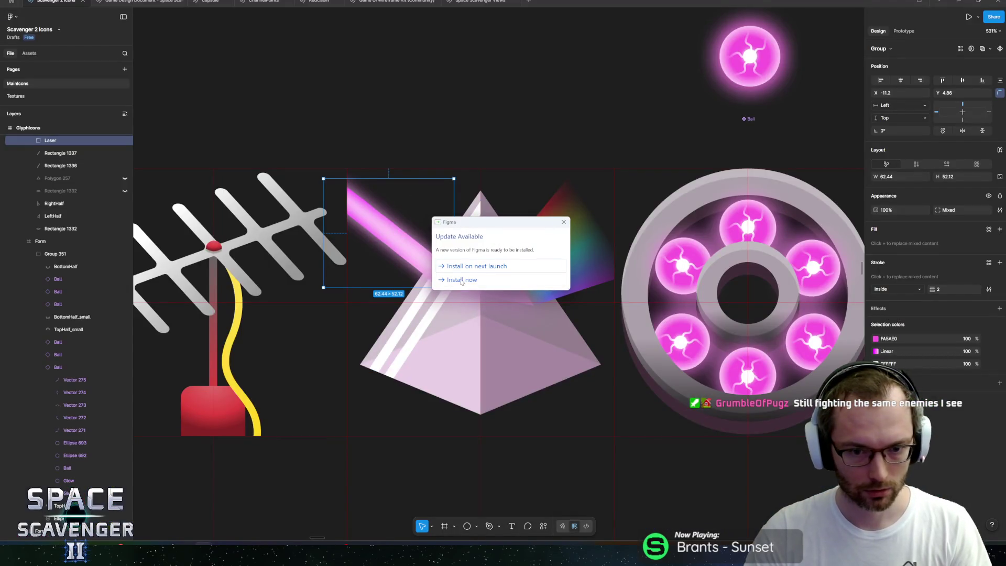
Step: Postpone the Figma update and zoom the canvas in on the empty frame beside the magenta ring icon
click(474, 266)
scroll(454, 222, right, 5)
scroll(473, 242, down, 3)
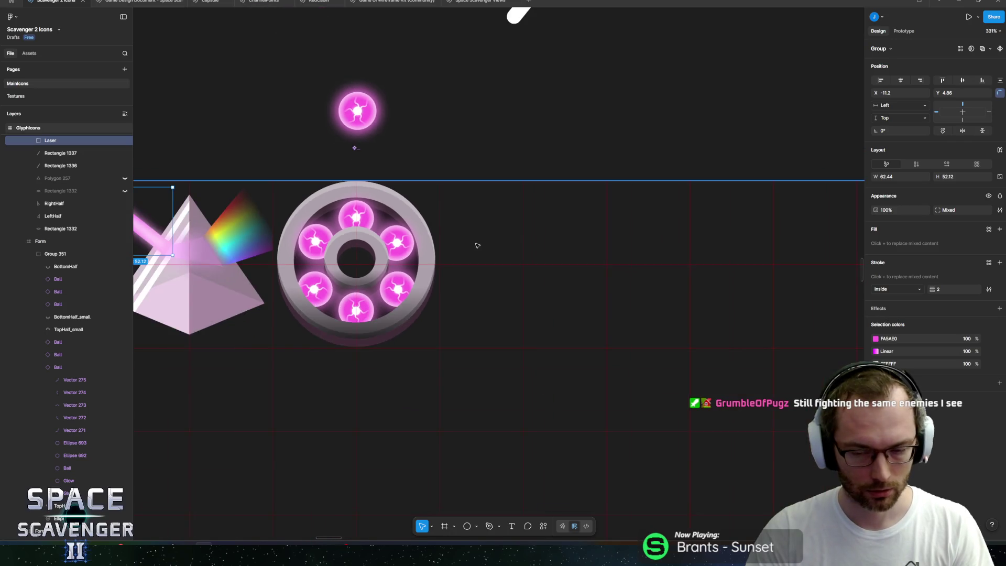
scroll(469, 243, up, 3)
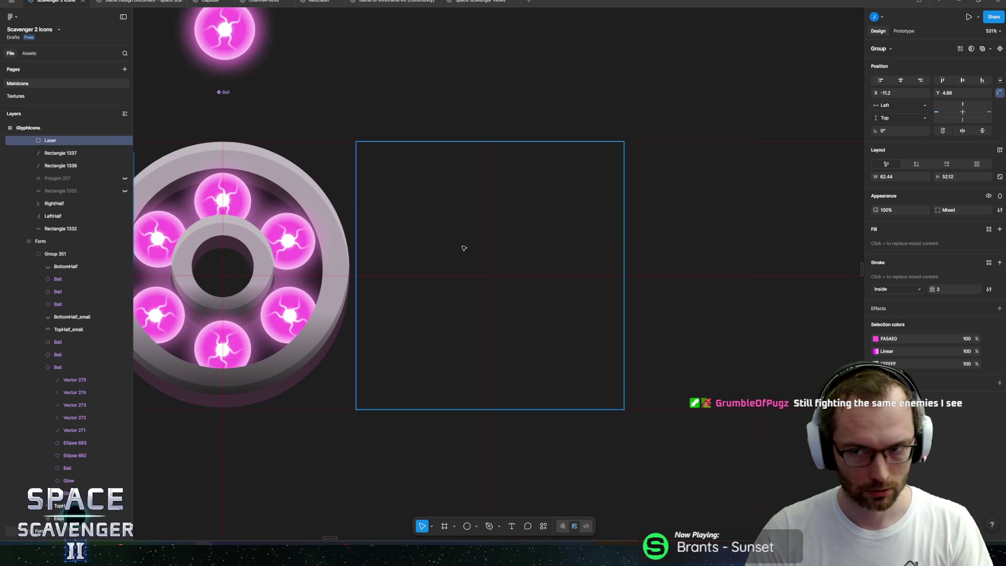
scroll(464, 248, down, 15)
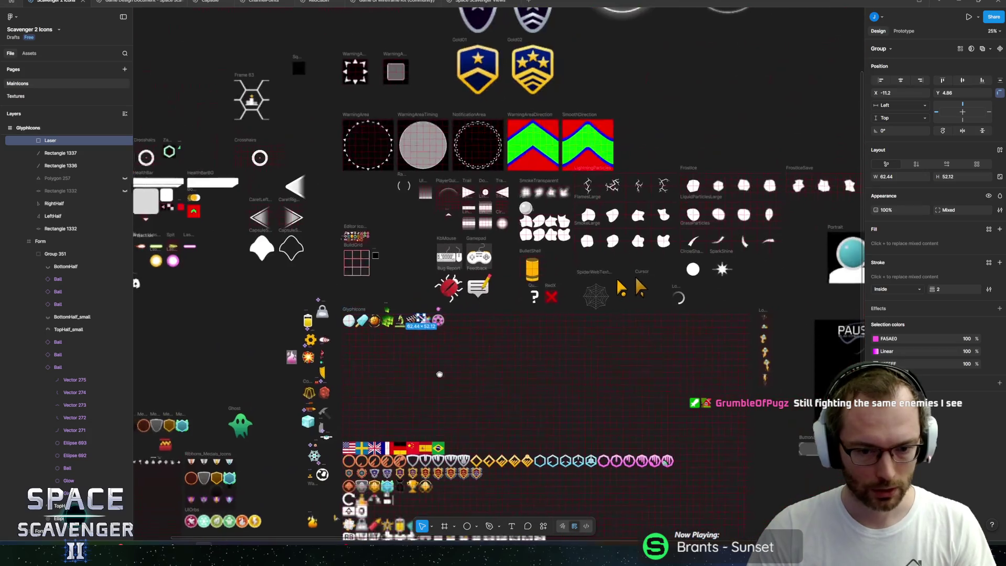
scroll(461, 217, up, 5)
mouse_move(364, 255)
mouse_down()
mouse_move(448, 242)
mouse_move(445, 278)
mouse_move(430, 232)
mouse_move(416, 288)
mouse_up()
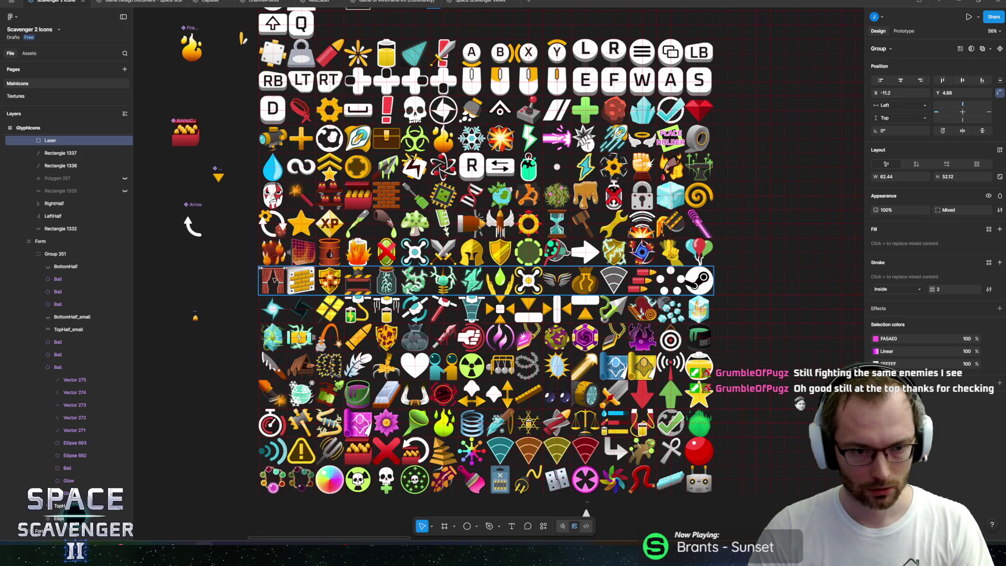
scroll(291, 272, up, 5)
scroll(517, 283, down, 3)
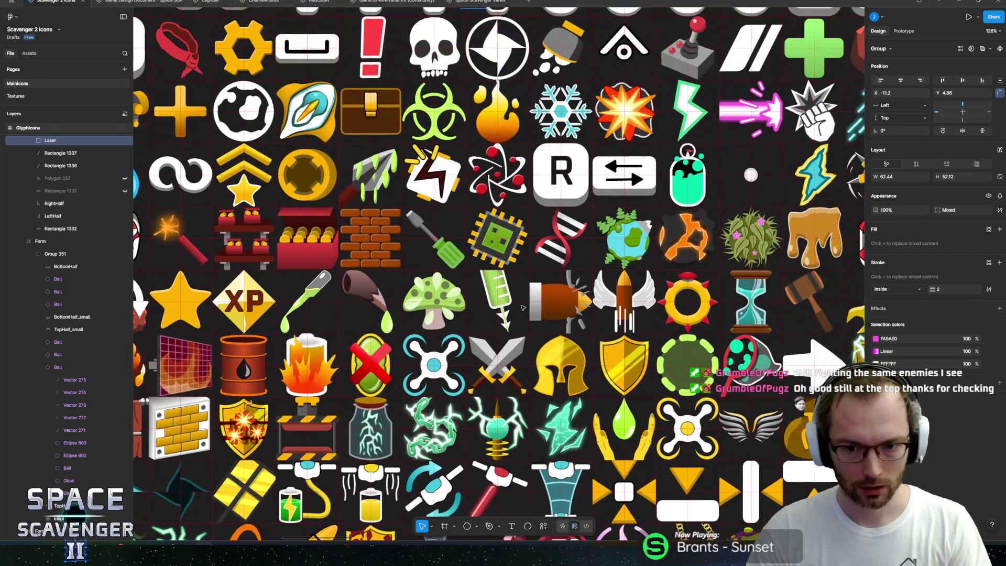
scroll(517, 282, right, 3)
scroll(517, 283, up, 2)
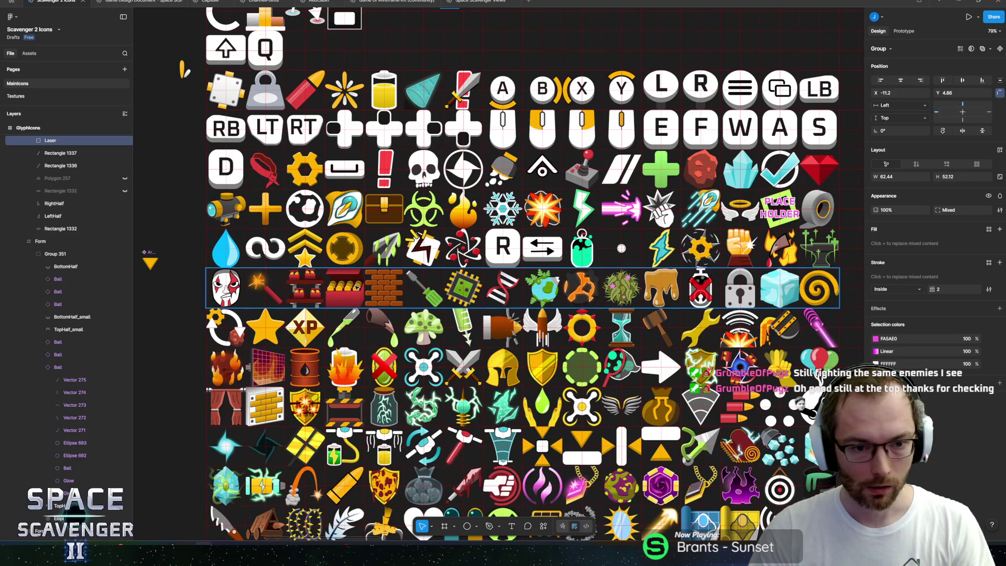
scroll(358, 287, up, 10)
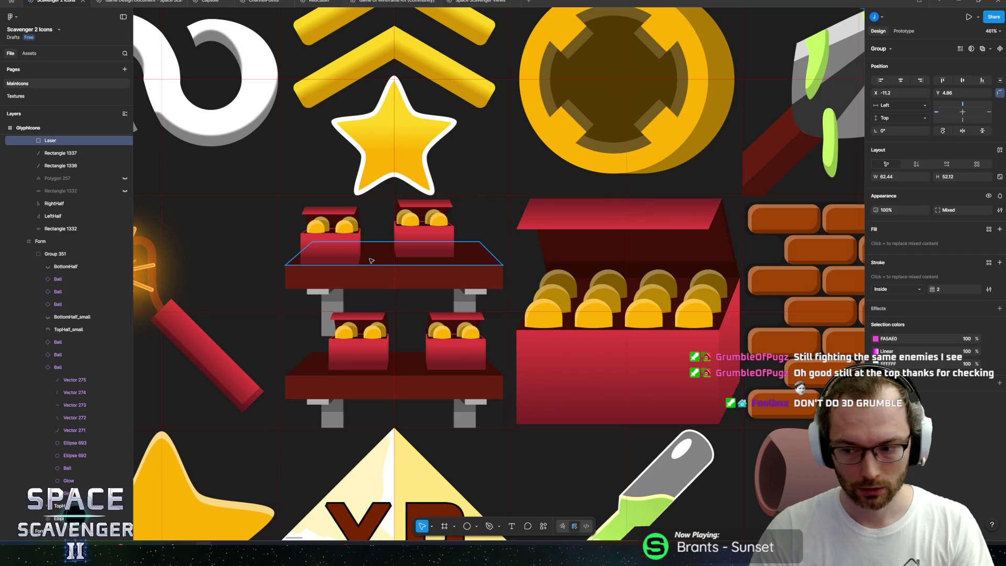
scroll(371, 261, down, 5)
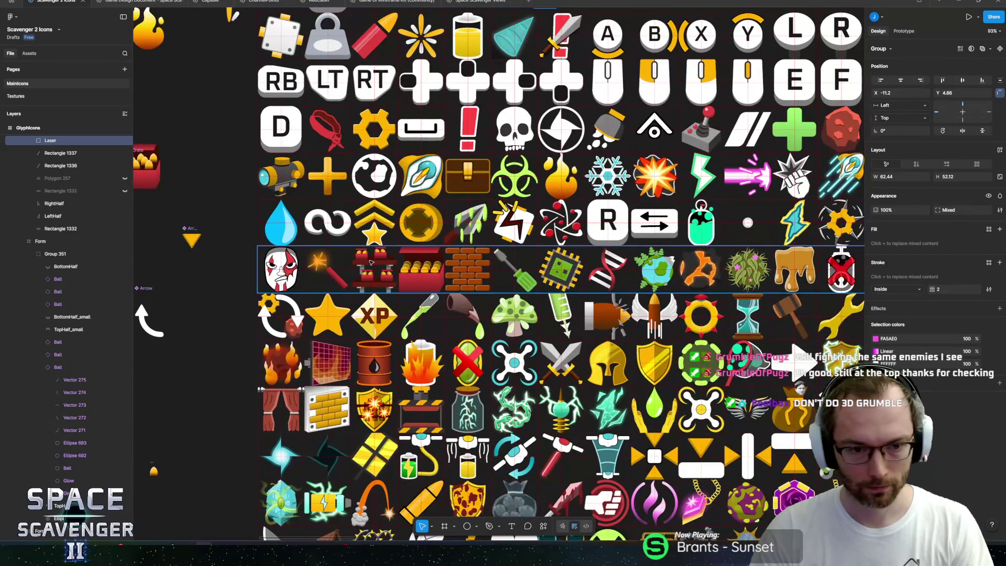
scroll(371, 261, down, 5)
scroll(472, 186, up, 10)
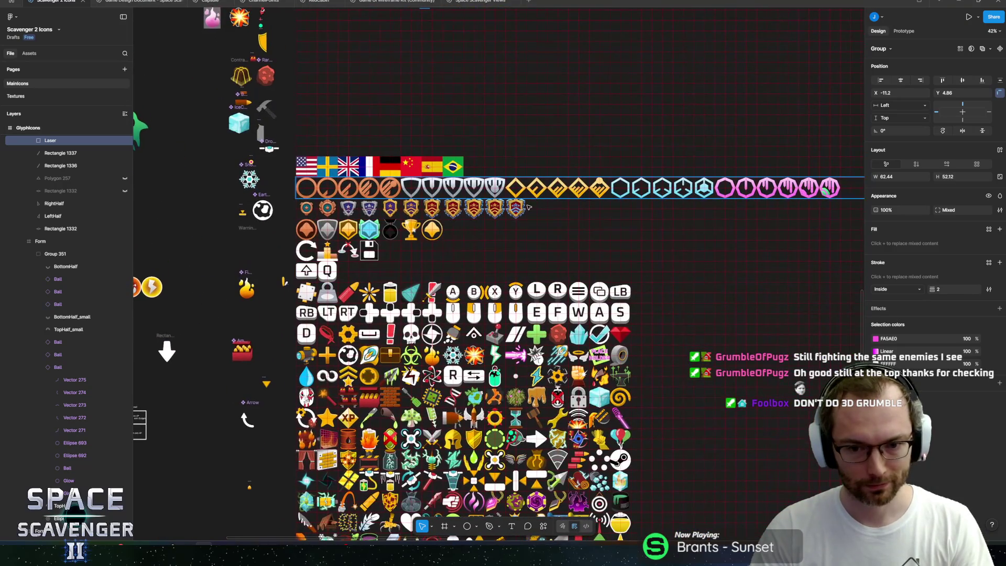
scroll(507, 185, up, 2)
scroll(508, 199, up, 10)
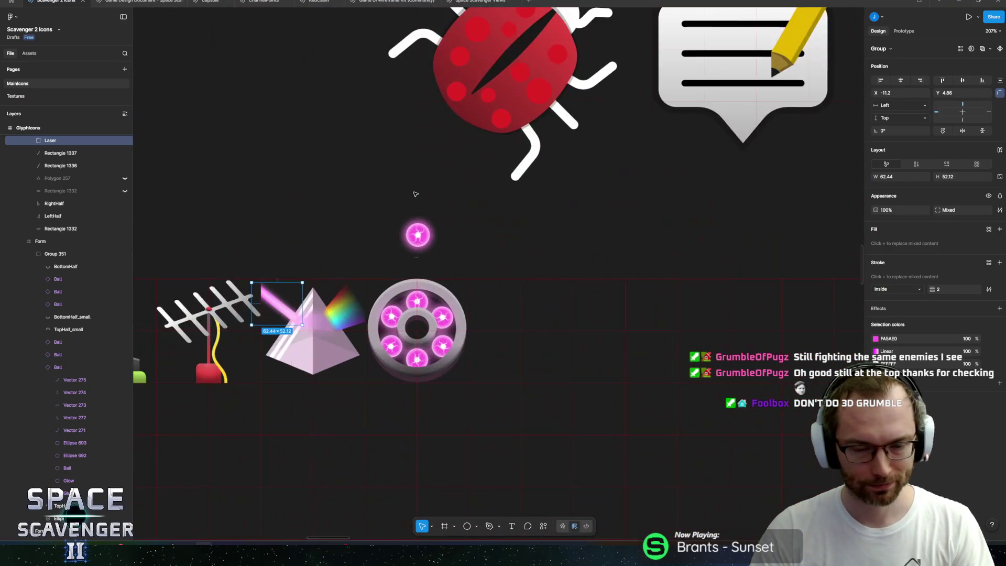
scroll(514, 220, down, 1)
scroll(518, 312, up, 3)
scroll(514, 299, down, 2)
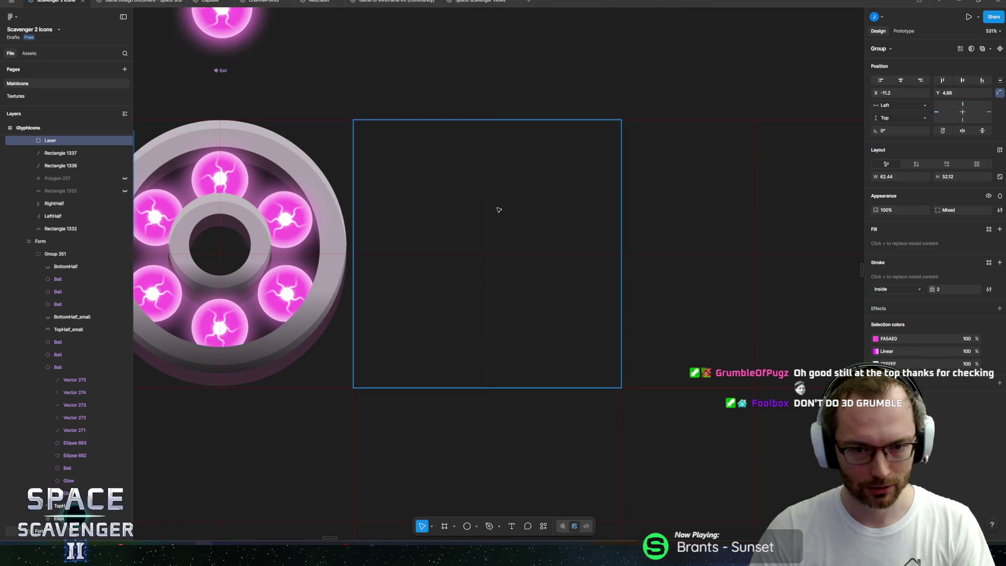
Step: Draw a 64.65×94.61 rectangle inside the empty frame, then bring up the game's Daily Challenge leaderboard
mouse_move(419, 155)
mouse_down()
mouse_move(532, 343)
mouse_move(557, 356)
mouse_up()
key(alt+Tab)
key(f)
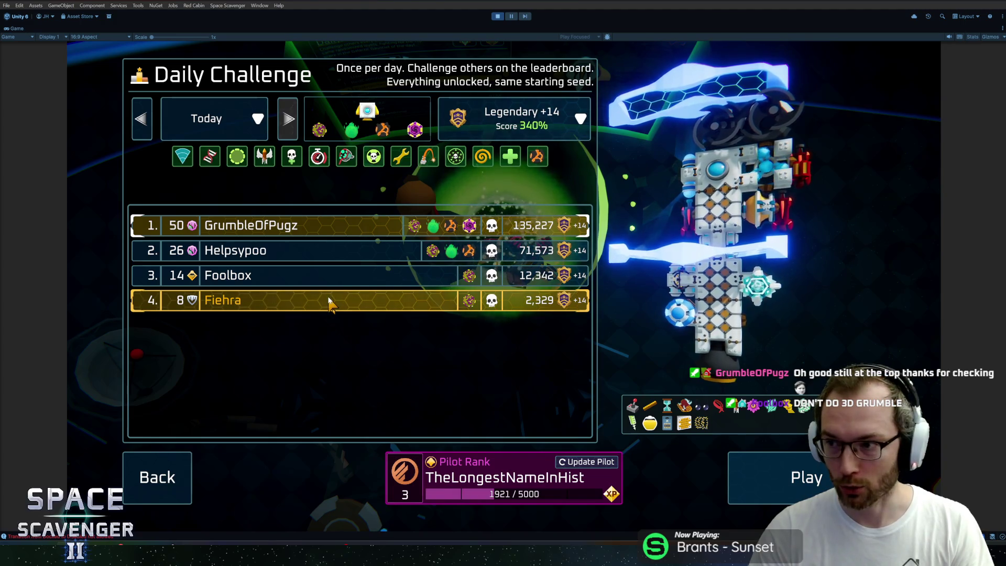
Step: Preview another player's ship, then open the rectangle's D9D9D9 fill settings
click(330, 305)
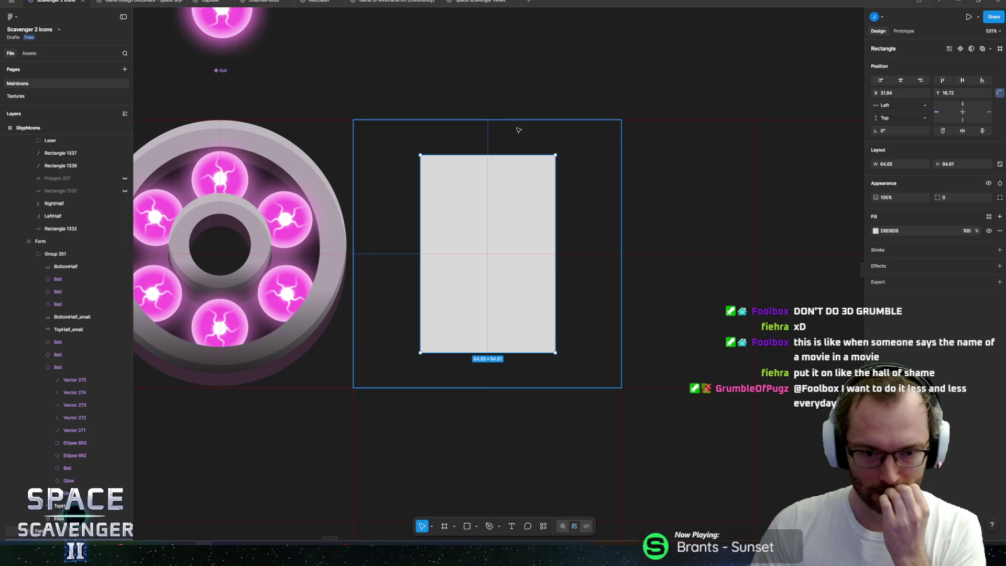
click(876, 231)
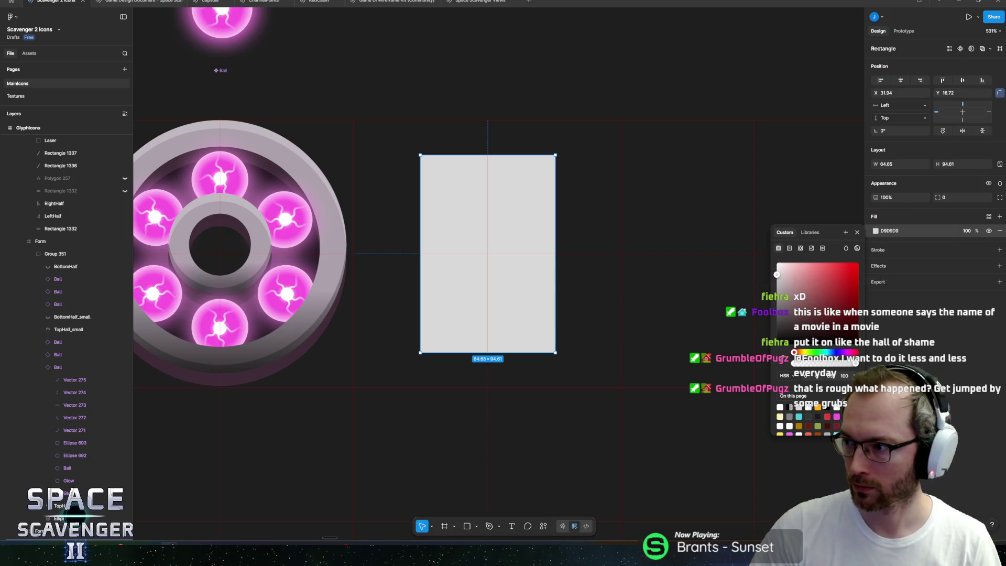
key(alt+Tab)
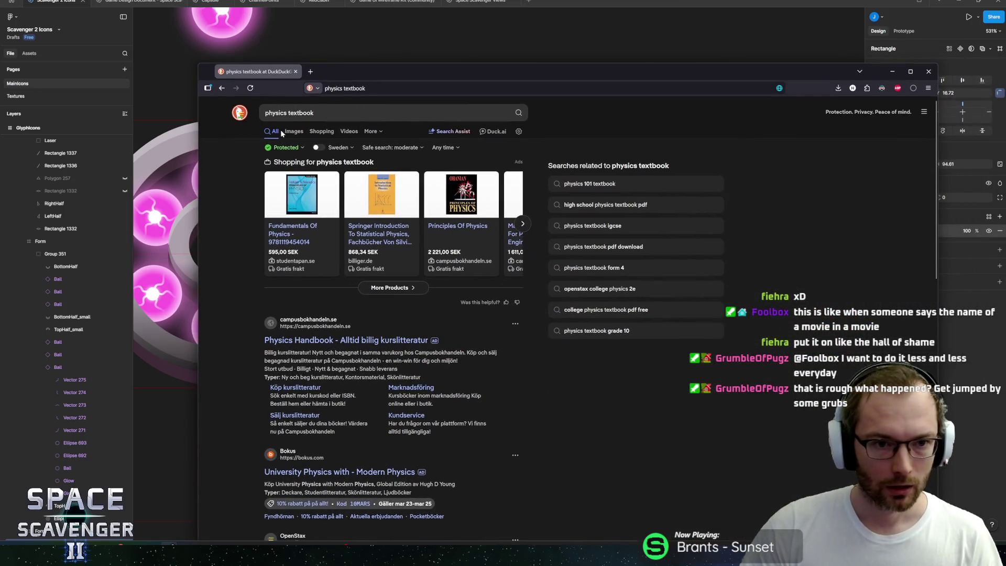
Step: Switch the physics textbook search to Images and preview University Physics and other covers
click(291, 131)
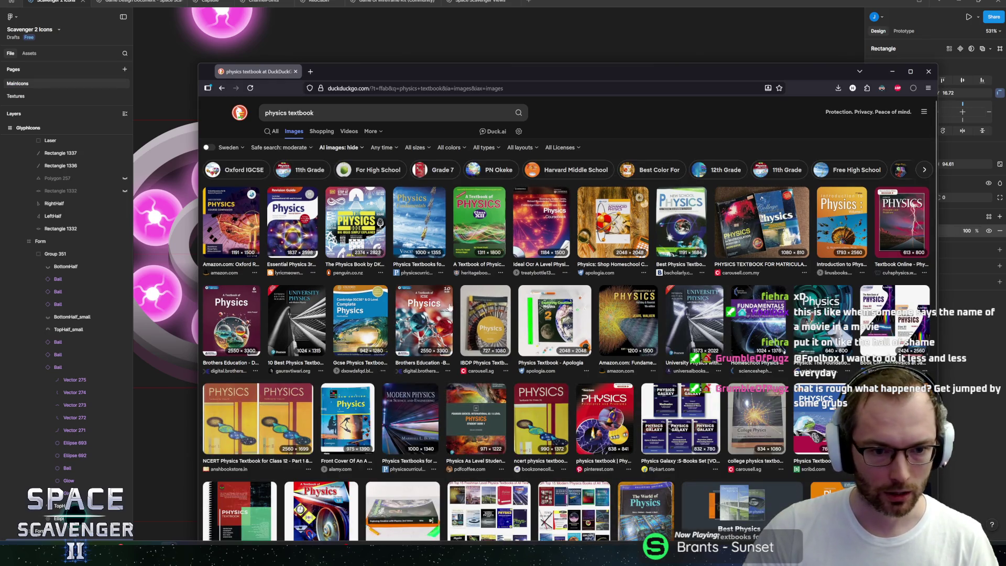
click(309, 325)
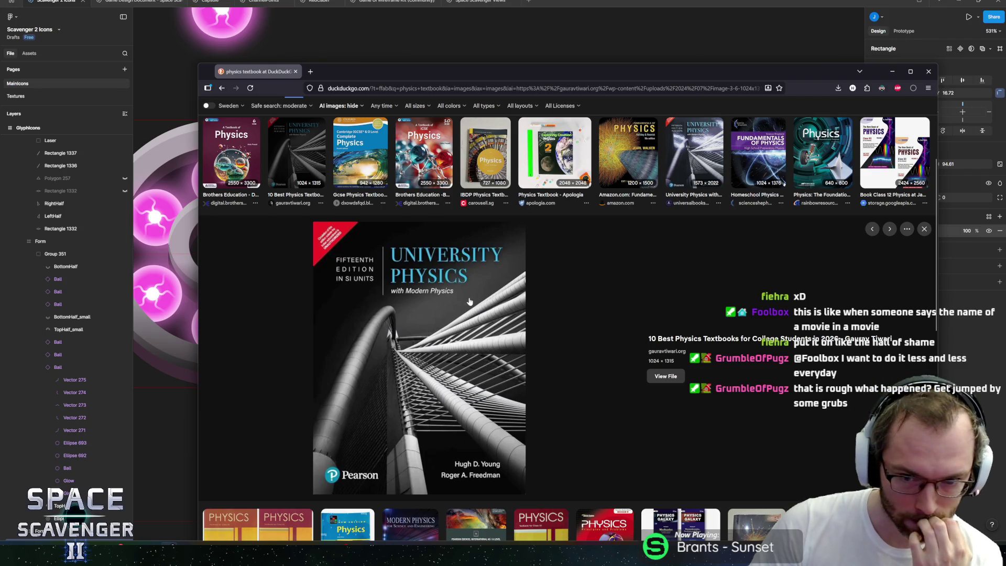
scroll(339, 283, up, 3)
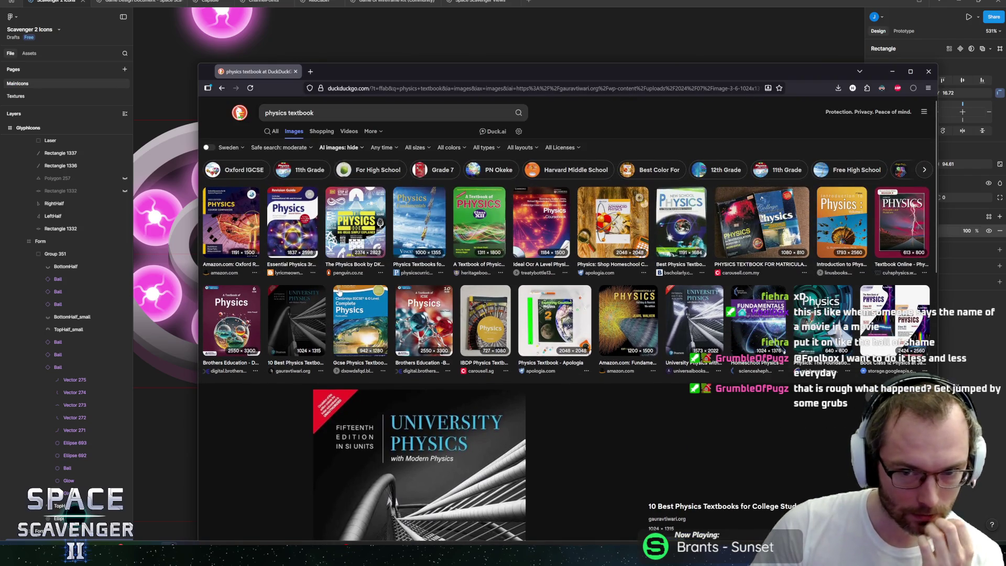
scroll(343, 296, down, 1)
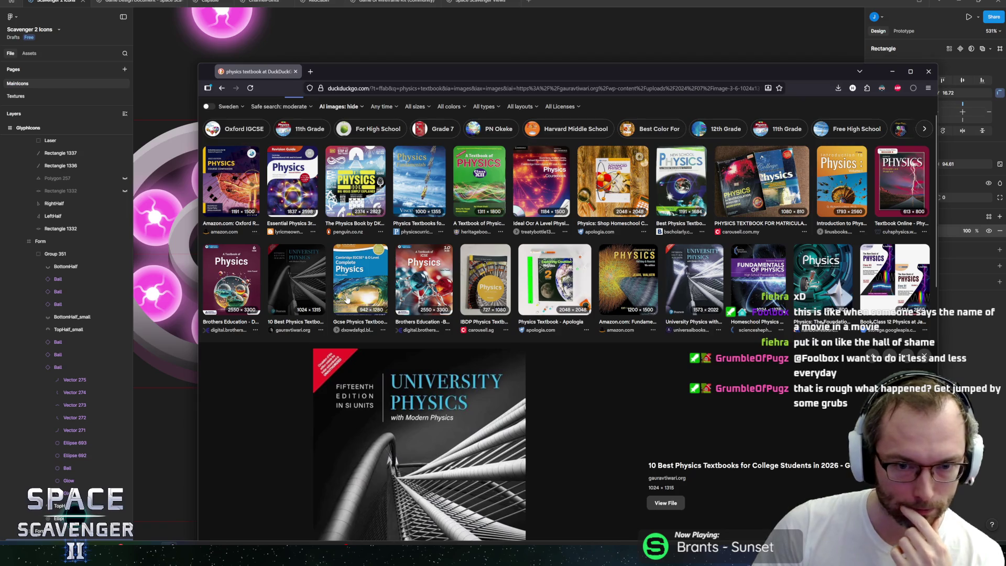
scroll(348, 298, down, 5)
scroll(348, 303, down, 2)
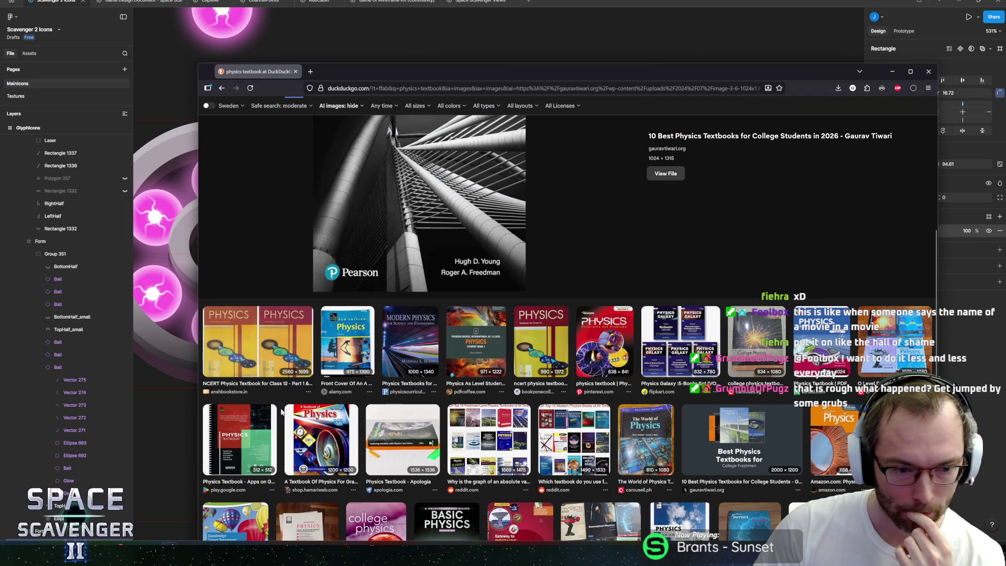
click(262, 419)
key(Escape)
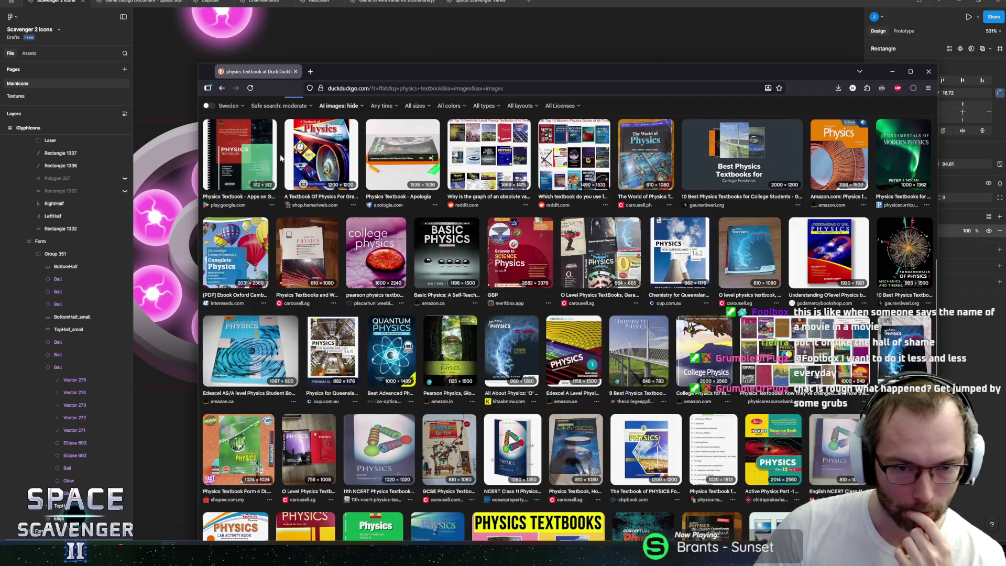
scroll(411, 292, down, 2)
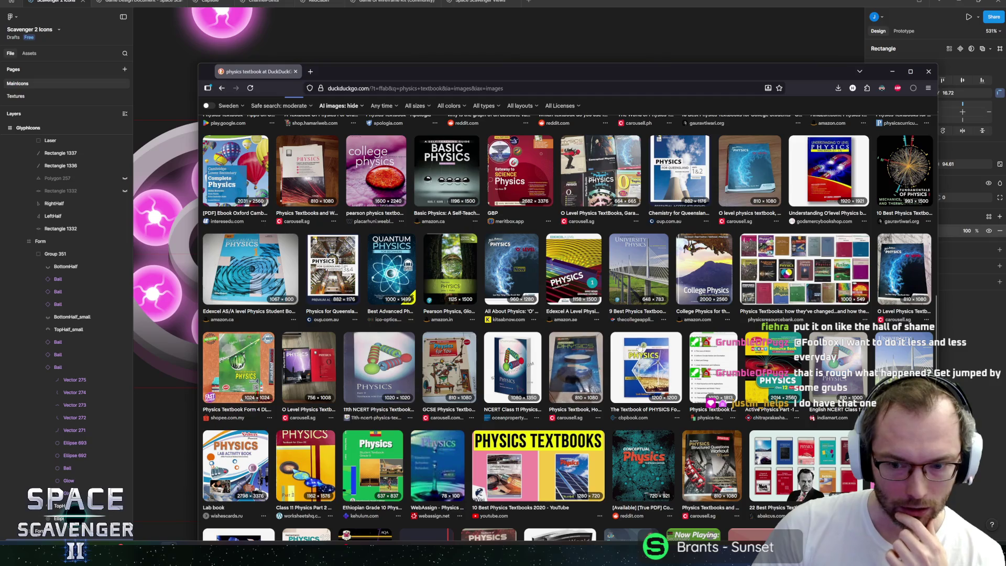
scroll(462, 299, up, 10)
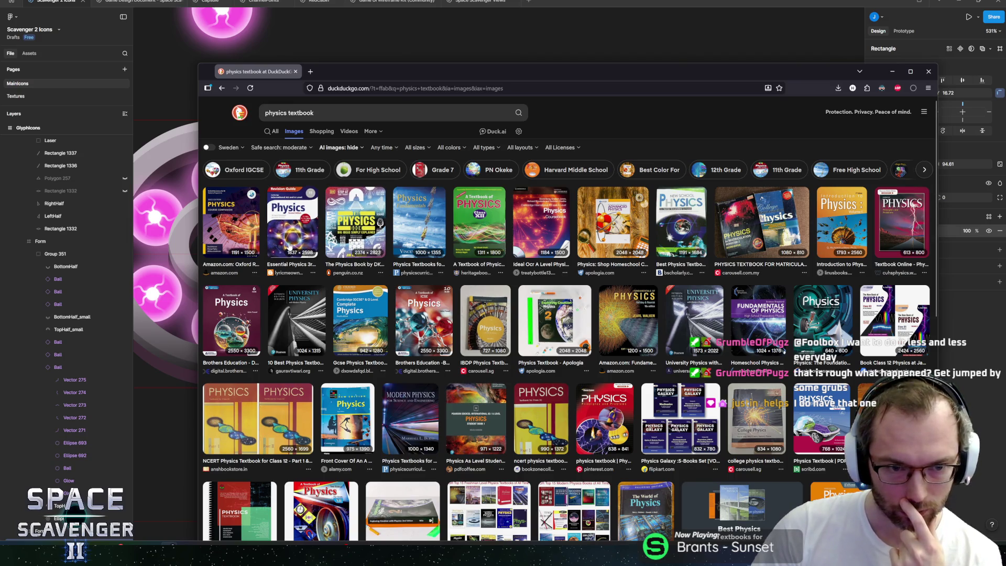
click(627, 1)
Step: Move the grey rectangle higher and resize it to 72.18×100.64, then reopen the University Physics cover preview
drag(485, 261, 466, 248)
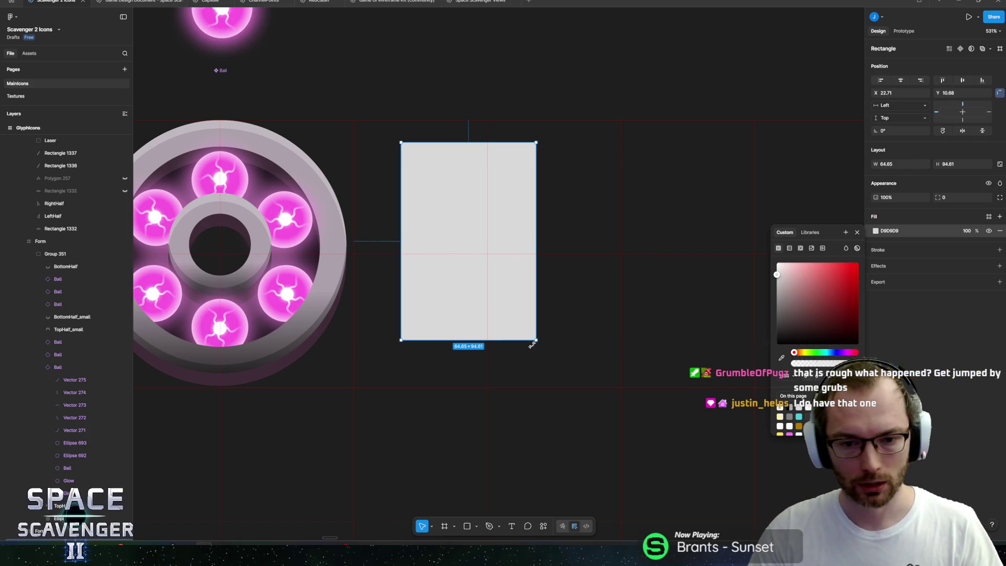
drag(536, 339, 552, 354)
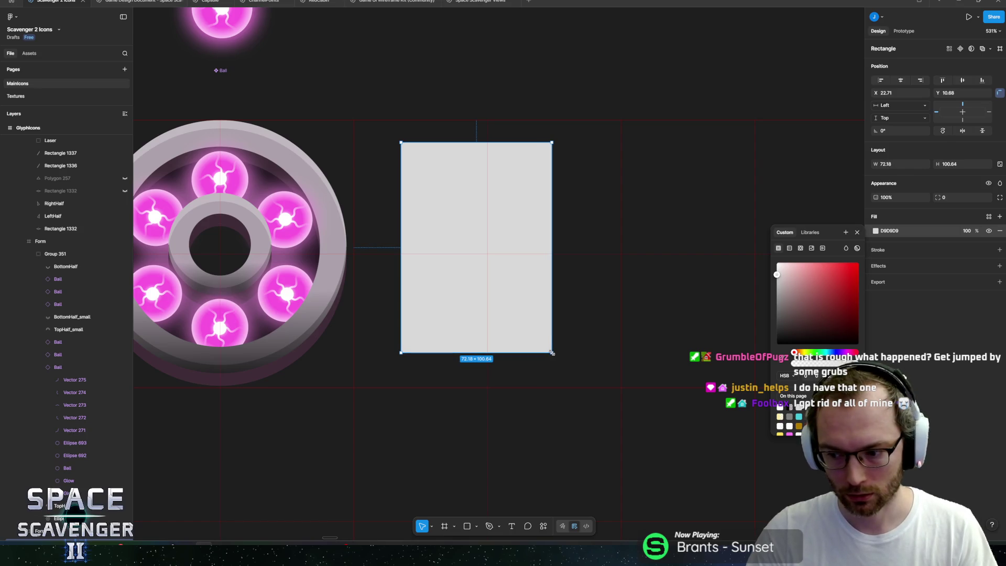
mouse_move(506, 231)
mouse_down()
mouse_move(514, 220)
mouse_move(503, 216)
mouse_up()
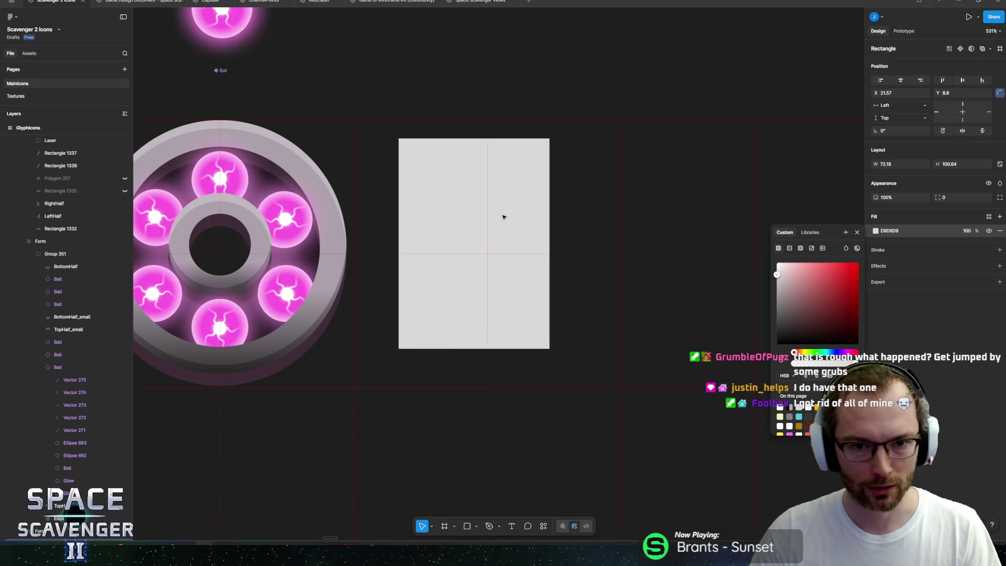
key(alt+Tab)
click(297, 322)
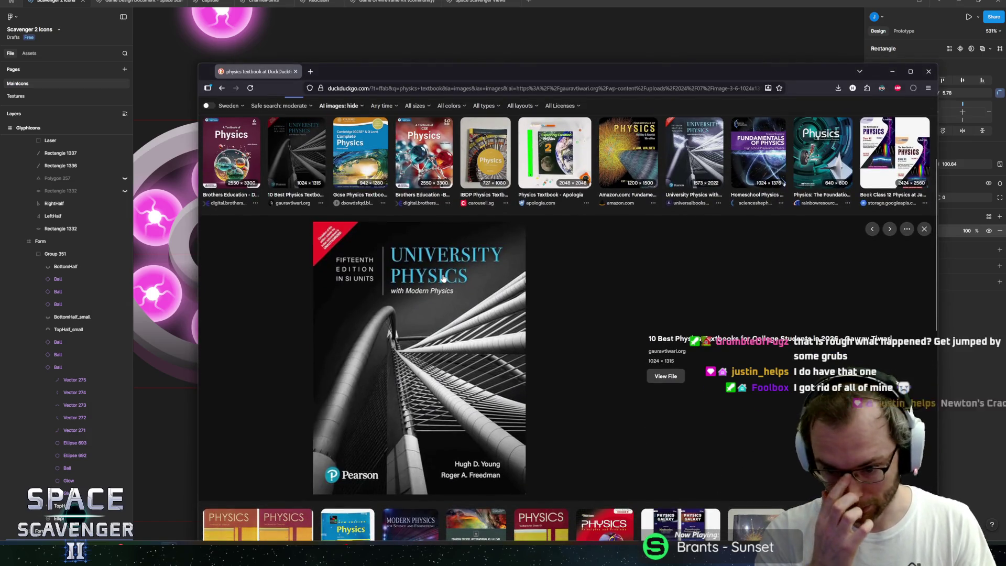
Step: Close the University Physics preview and browse the physics textbook image results back to the top
scroll(515, 313, up, 3)
key(Escape)
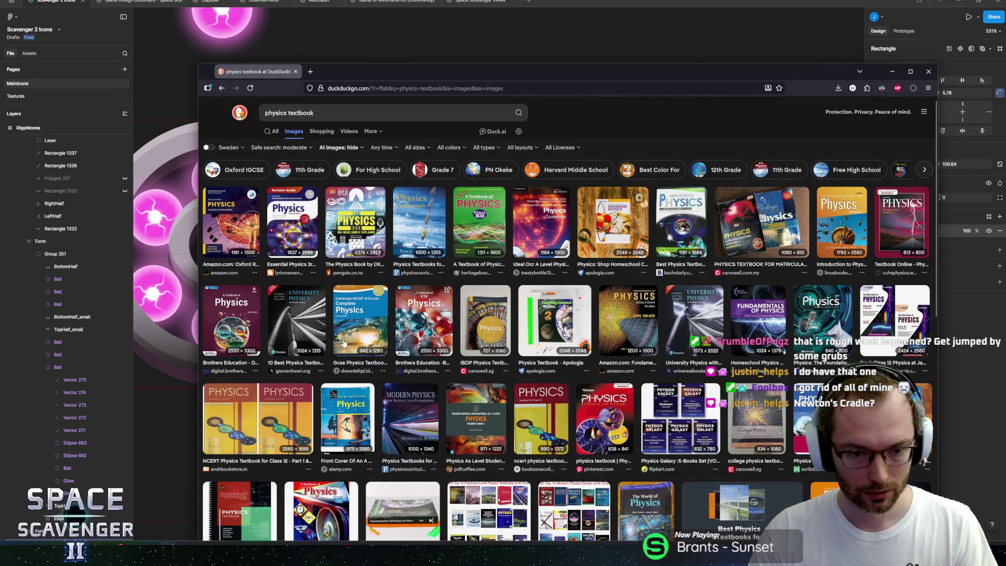
scroll(389, 347, down, 5)
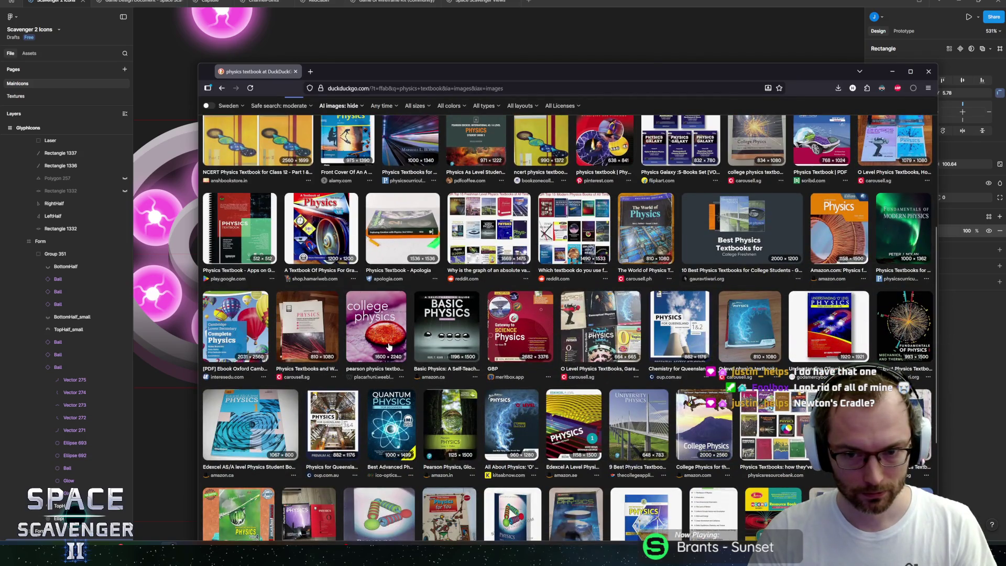
scroll(404, 328, up, 5)
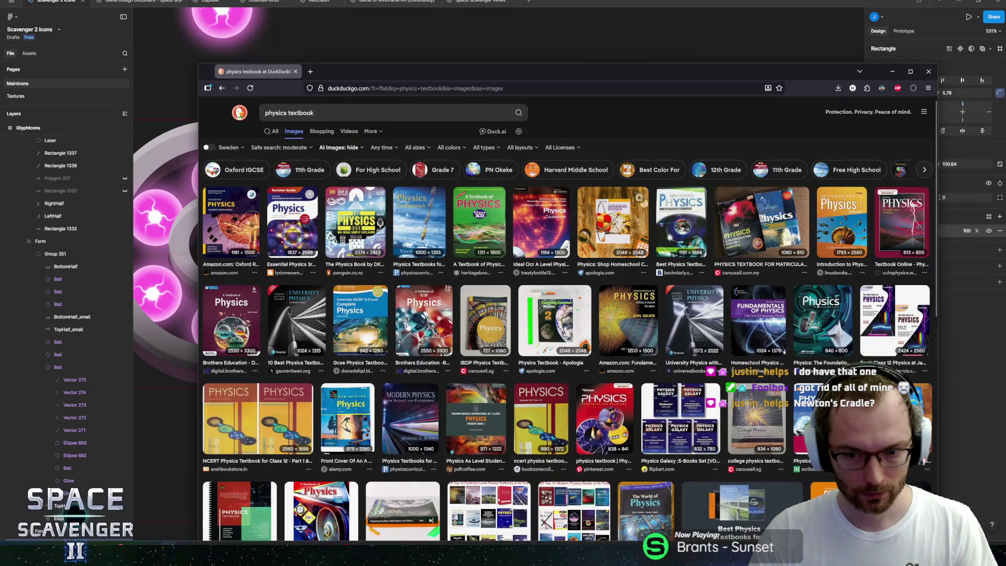
scroll(405, 294, down, 10)
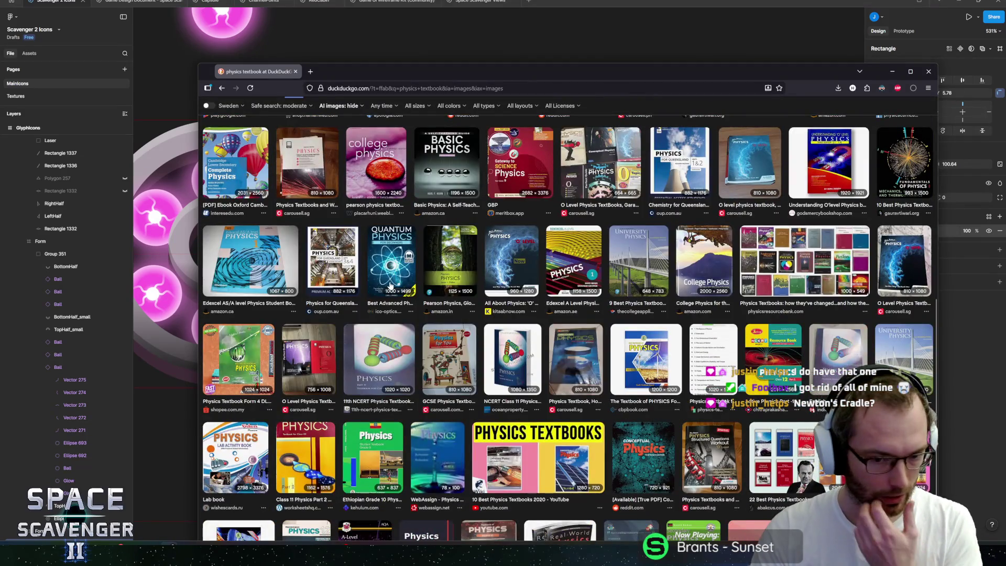
scroll(390, 285, up, 10)
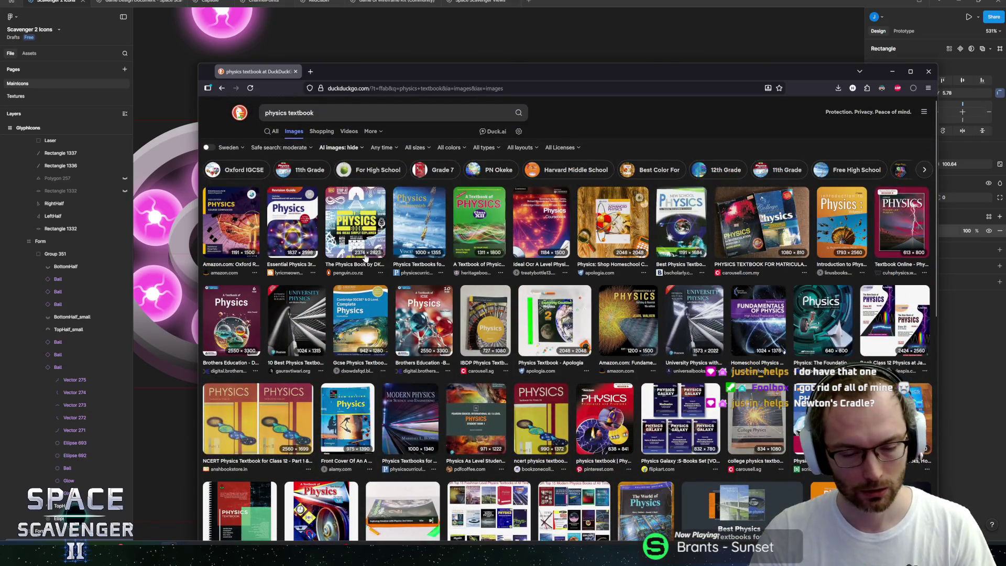
scroll(365, 258, down, 10)
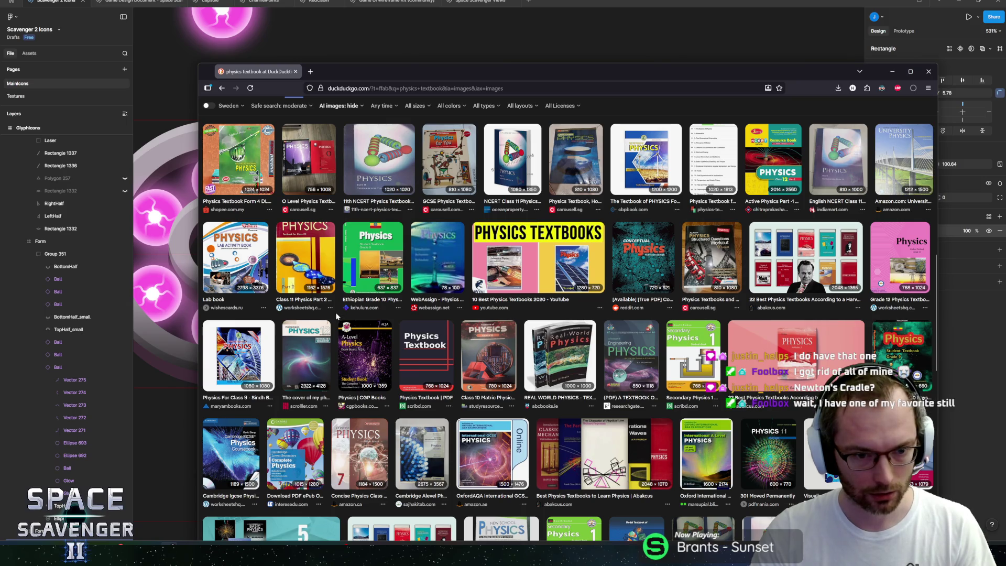
scroll(337, 311, up, 15)
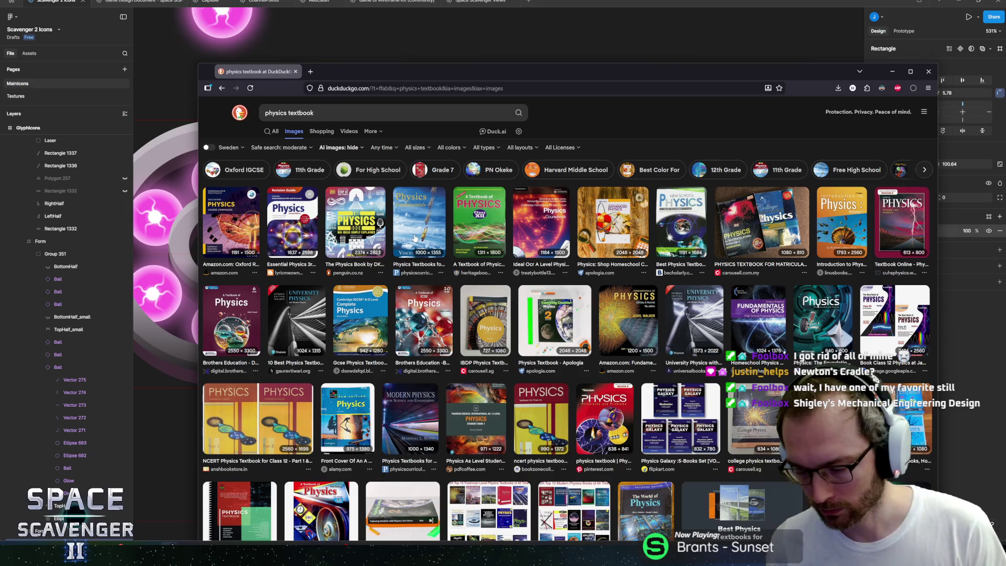
key(alt+Tab)
Step: Zoom out over the icon grid and select the Newton's cradle icon frame
scroll(429, 274, down, 10)
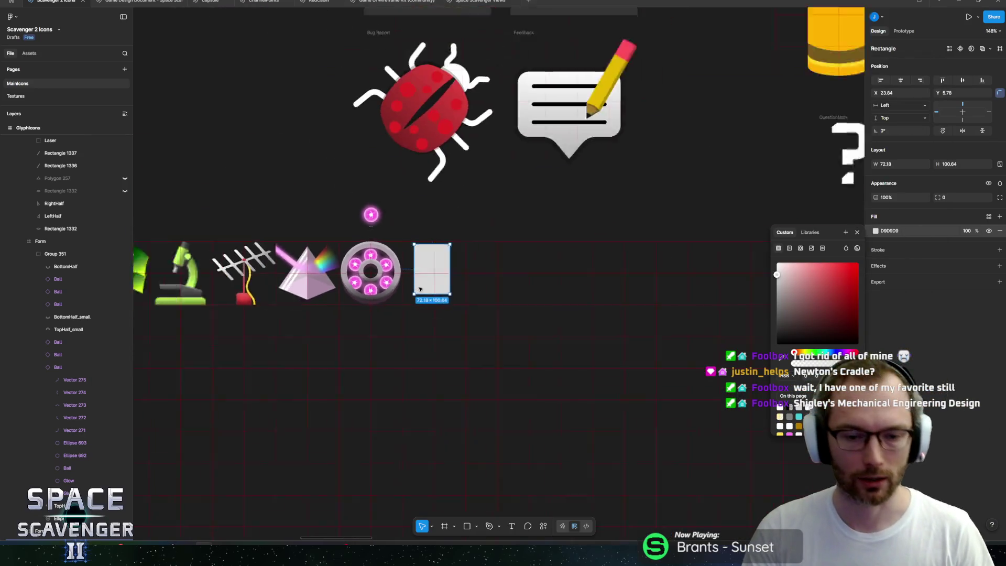
scroll(523, 454, down, 5)
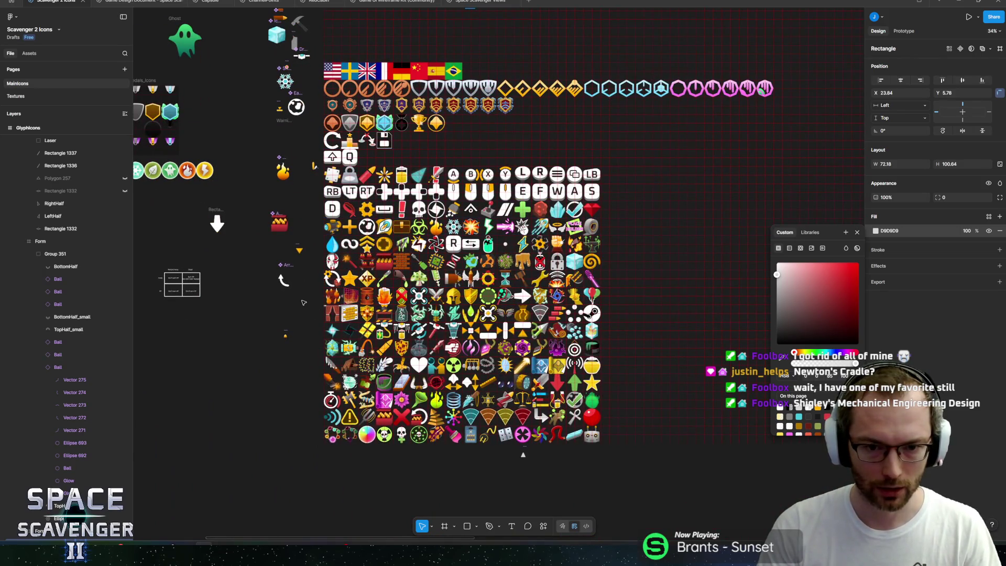
scroll(302, 303, up, 5)
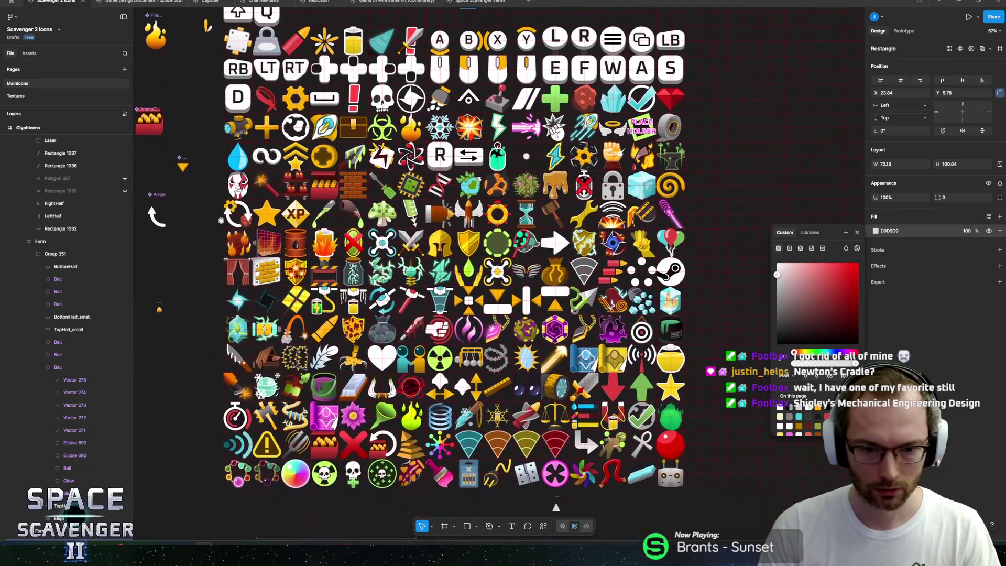
scroll(473, 360, up, 10)
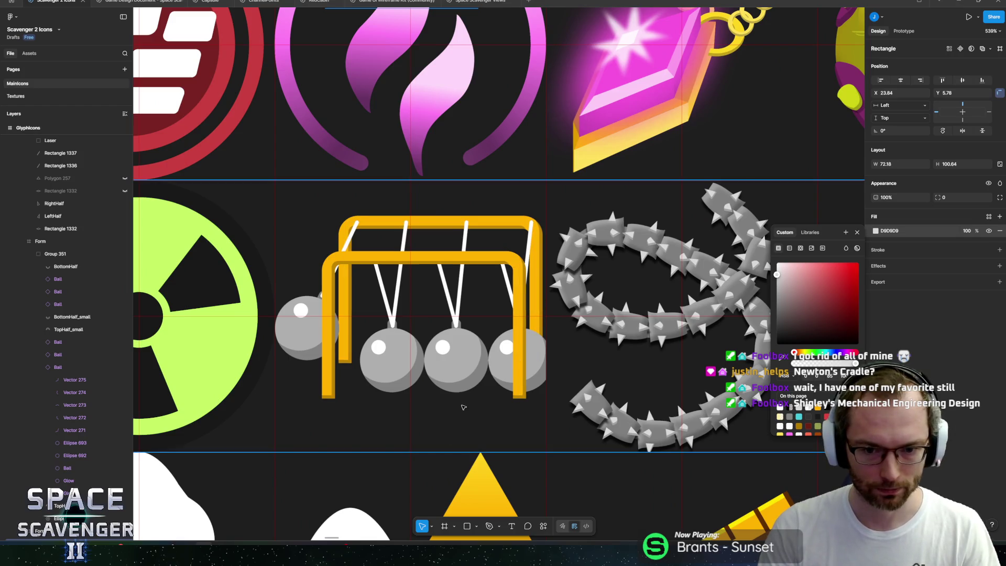
scroll(469, 345, up, 5)
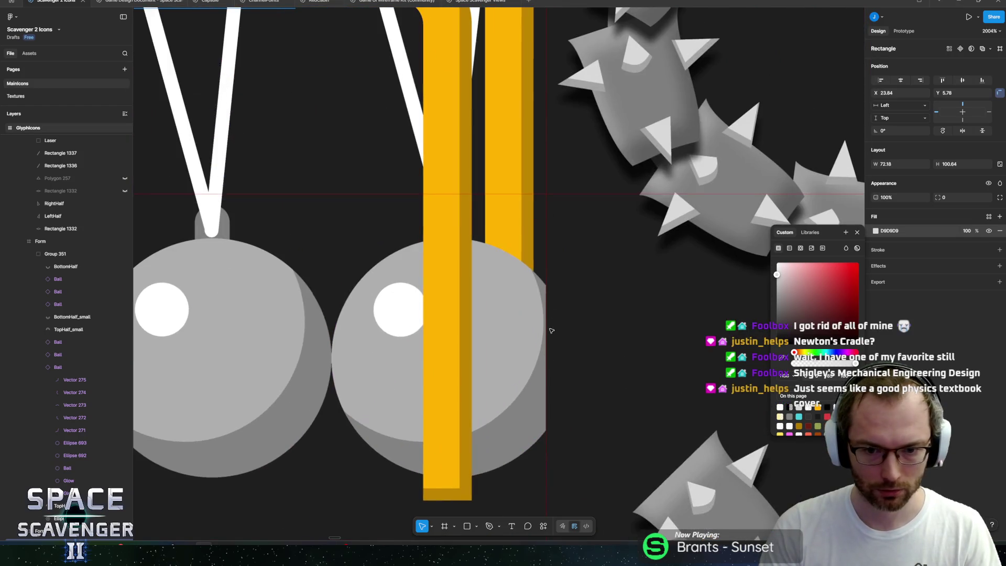
scroll(544, 352, down, 6)
scroll(544, 352, down, 3)
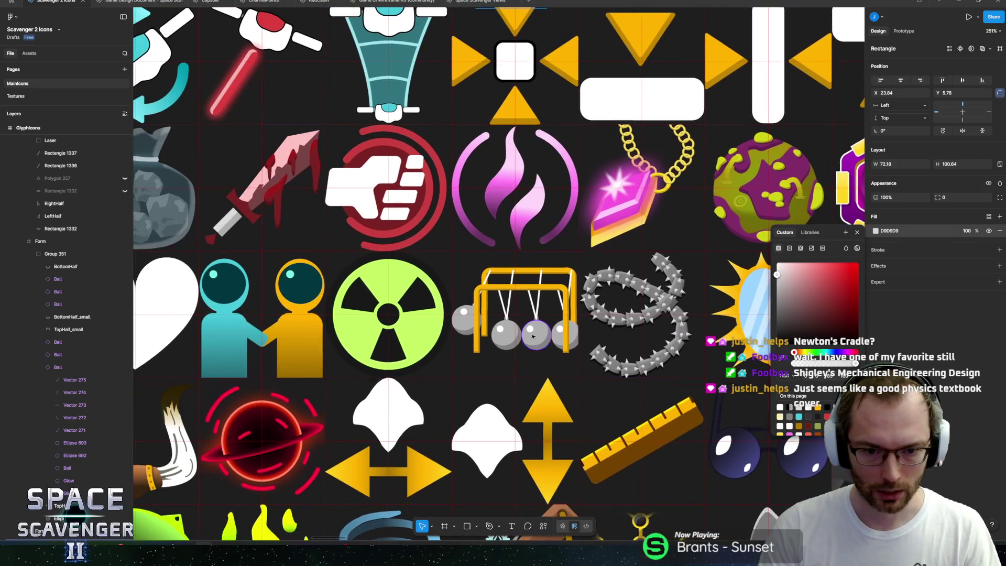
scroll(477, 240, up, 5)
click(477, 240)
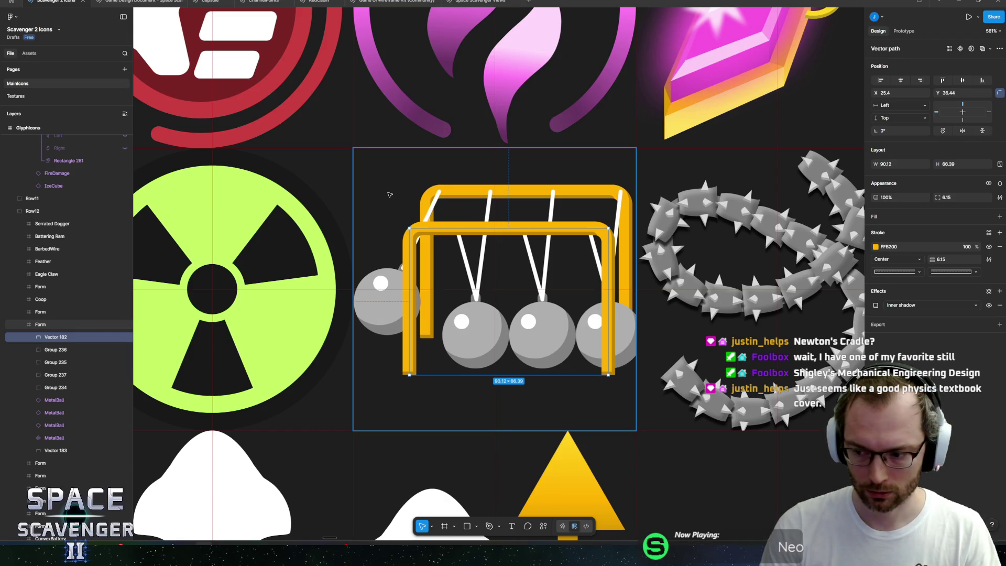
click(389, 195)
Step: Zoom in on the blank frame and select its grey placeholder rectangle
scroll(467, 213, down, 10)
scroll(468, 213, up, 8)
scroll(460, 165, up, 8)
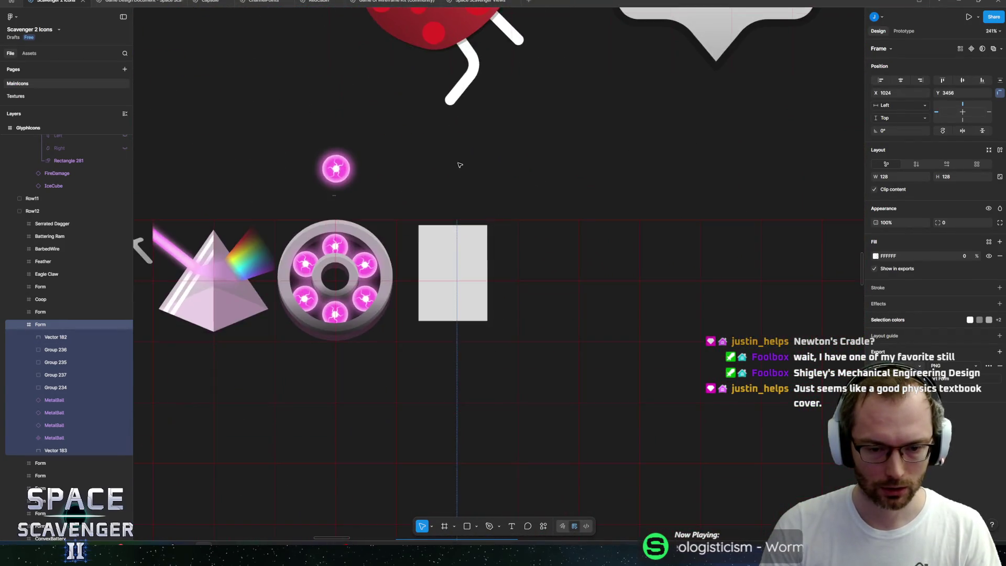
scroll(459, 165, up, 6)
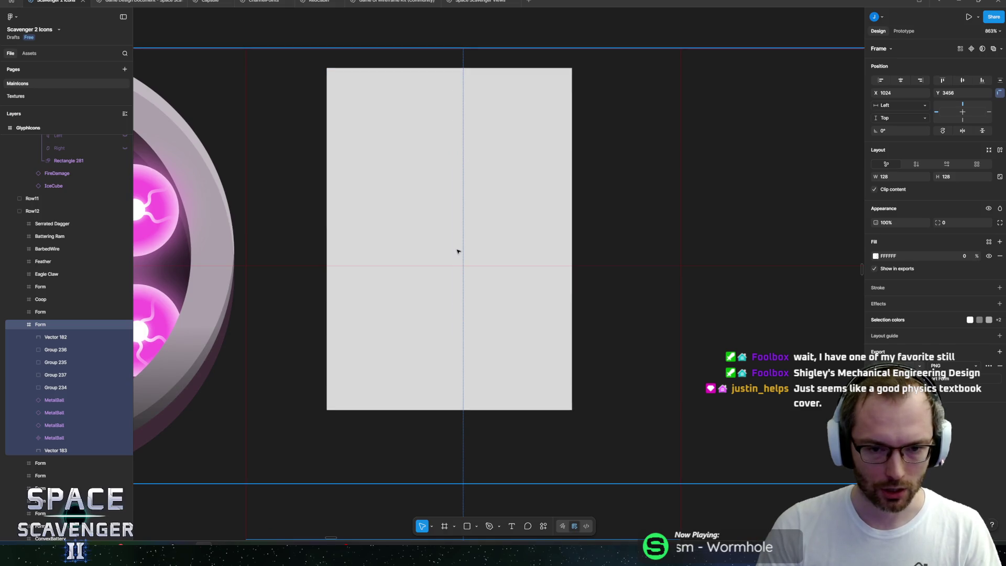
click(422, 286)
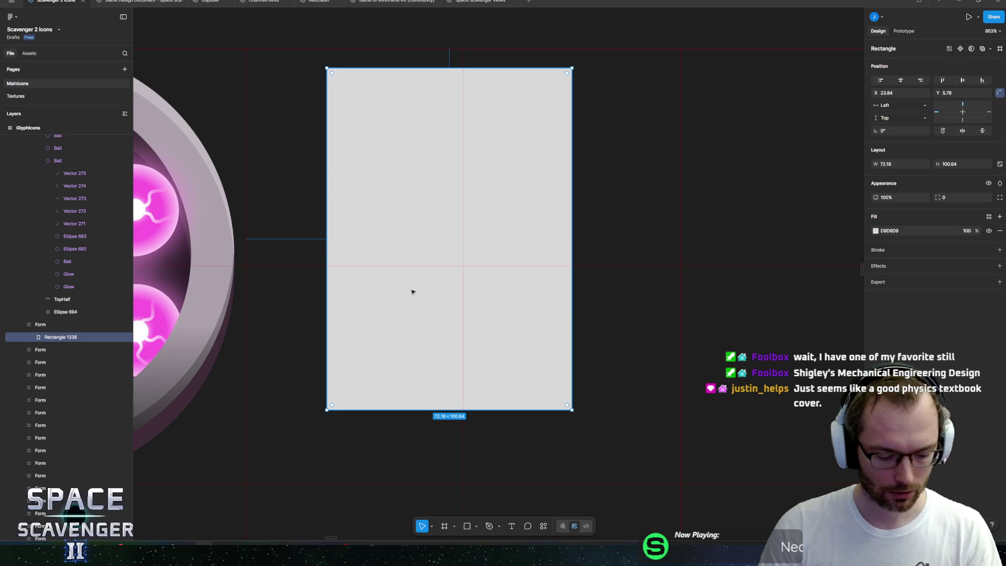
Step: Draw a circle over the rectangle's lower half and mask it with the rectangle
key(o)
drag(397, 212, 622, 436)
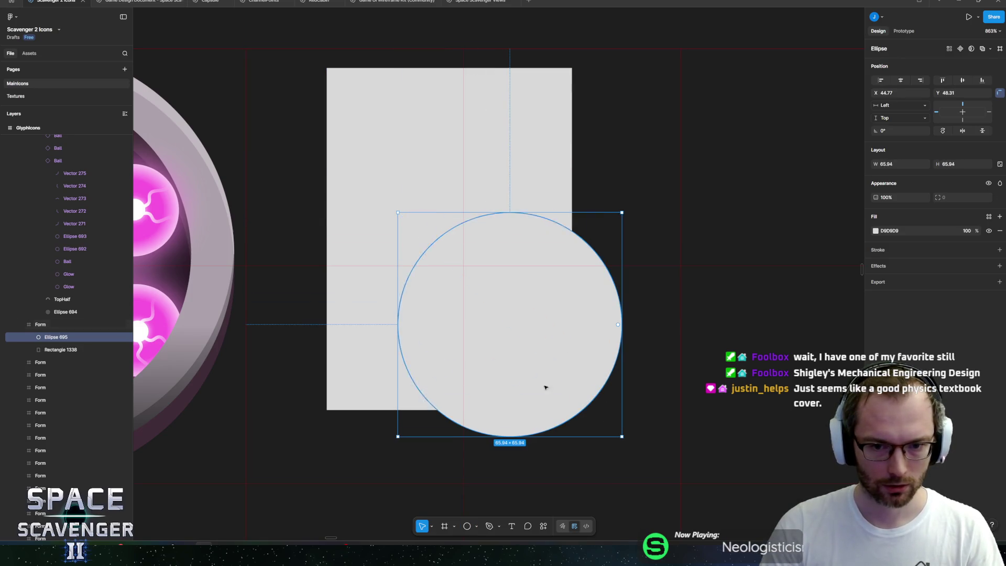
shift+click(63, 349)
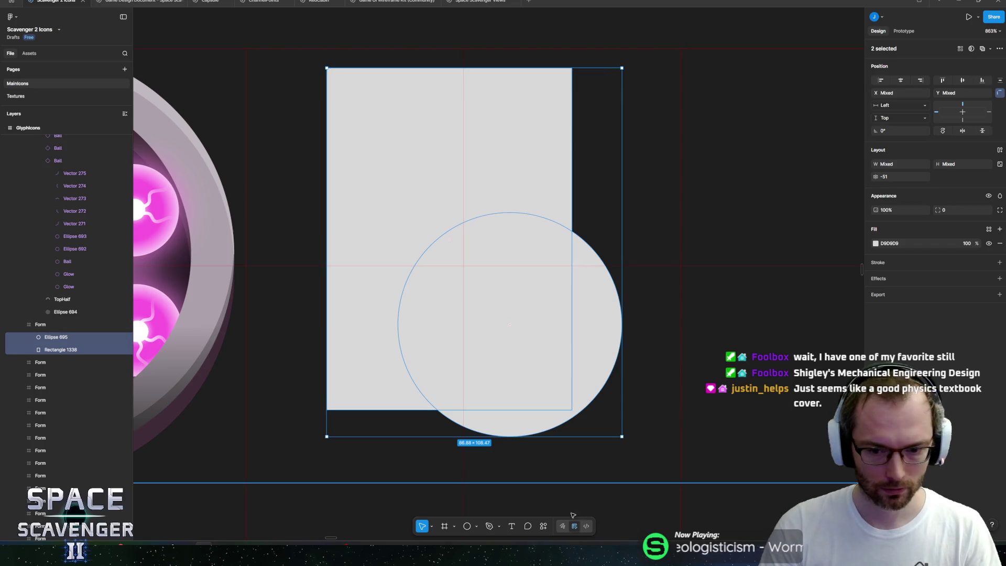
click(543, 526)
text(mask)
key(Return)
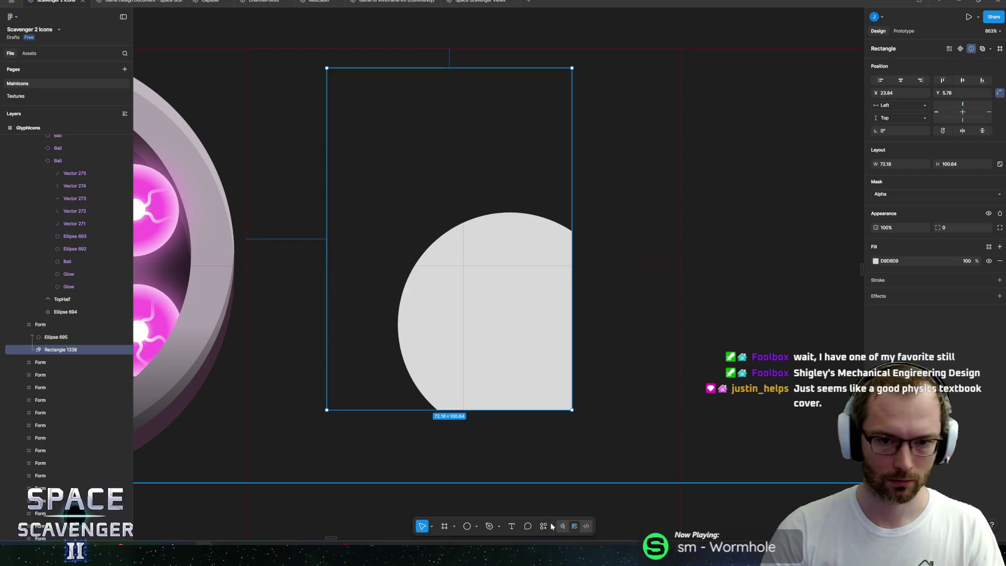
Step: Add a new rectangle filling the masked area, coloured dark grey #2E2E2E
click(450, 352)
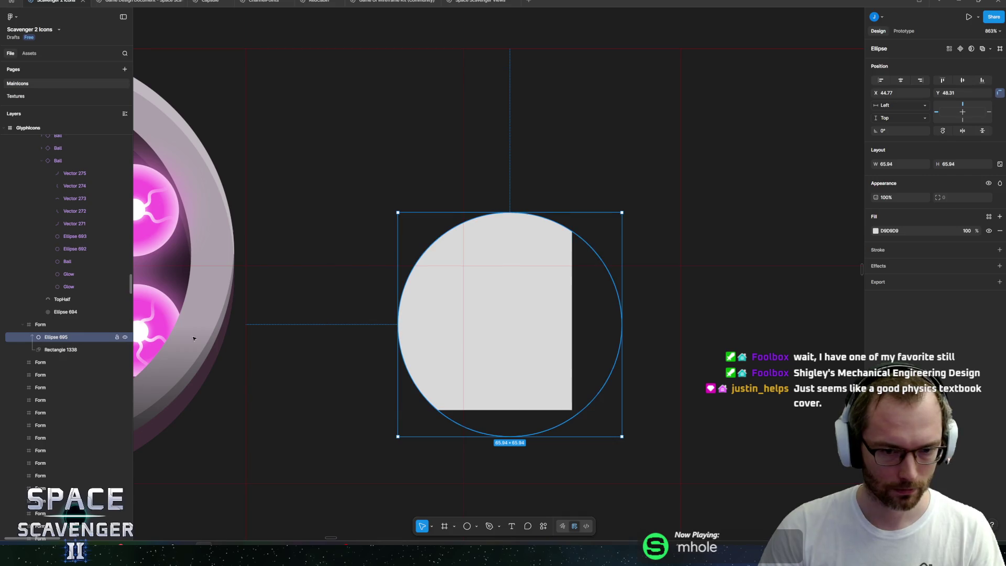
click(61, 350)
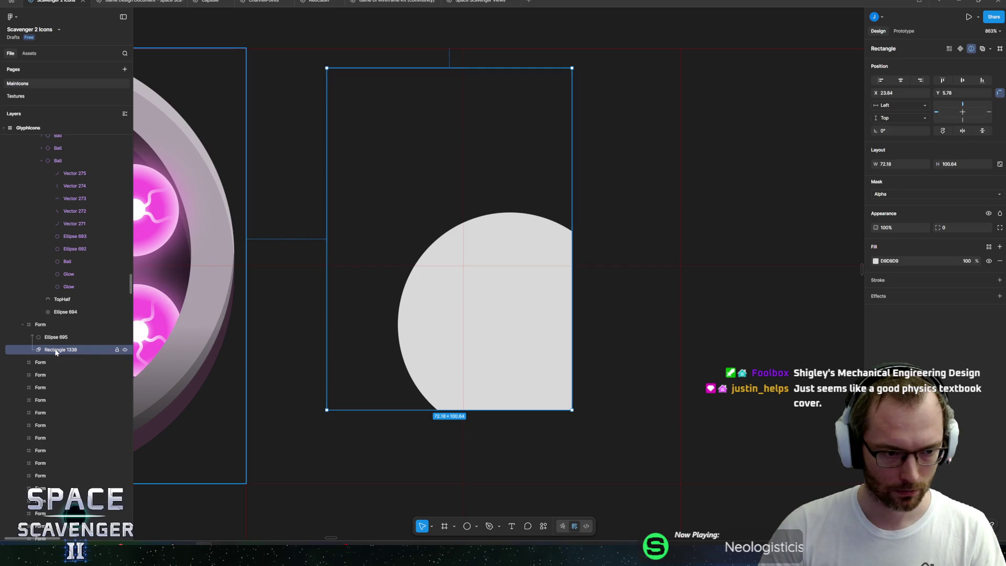
key(r)
mouse_move(369, 172)
mouse_down()
mouse_move(515, 348)
mouse_move(418, 200)
mouse_move(392, 134)
mouse_up()
click(50, 362)
click(443, 141)
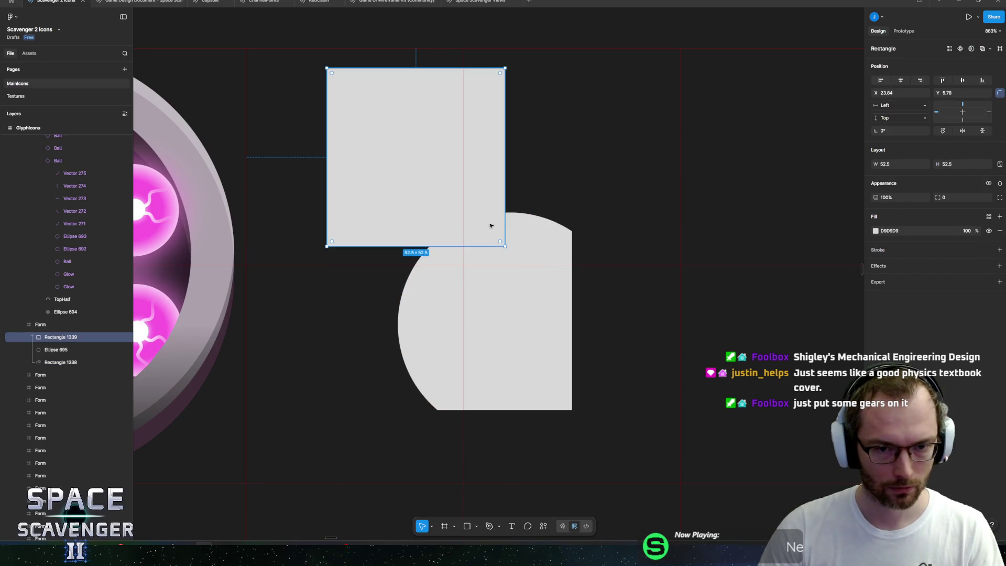
drag(505, 246, 572, 409)
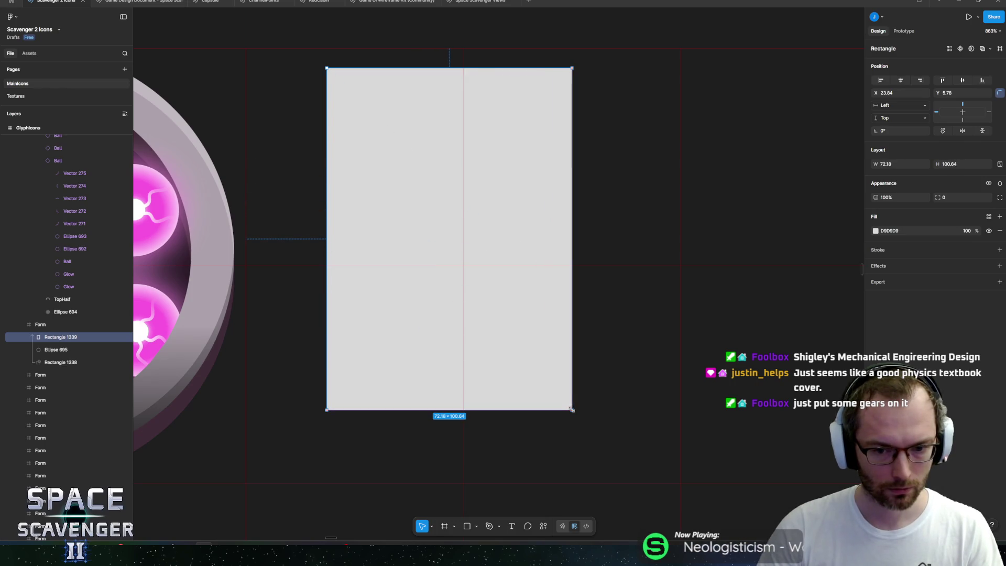
click(876, 230)
drag(778, 322, 768, 332)
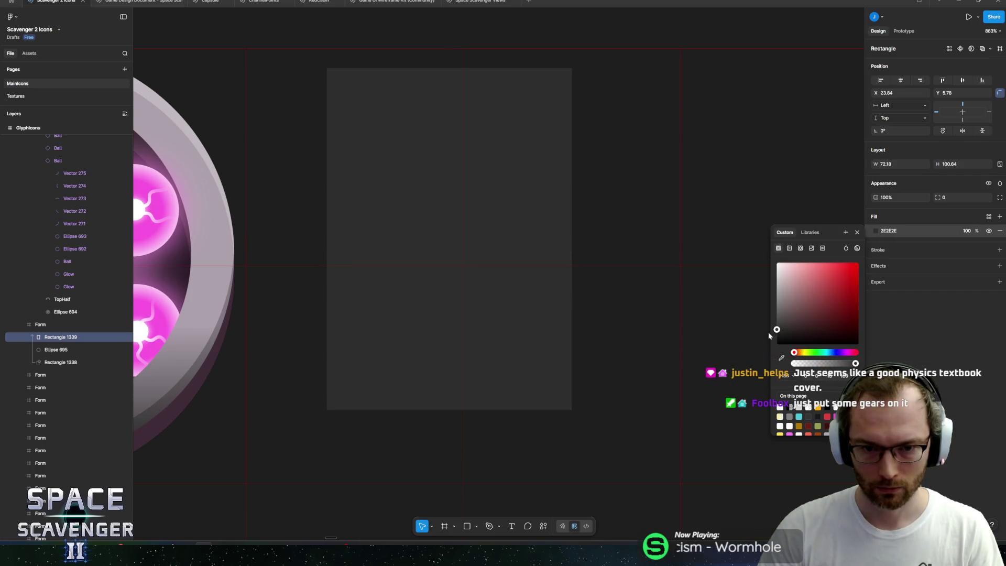
key(Escape)
Step: Move the circle above the dark rectangle and fill it pink-purple #E597FF
click(56, 349)
drag(56, 349, 56, 335)
click(875, 231)
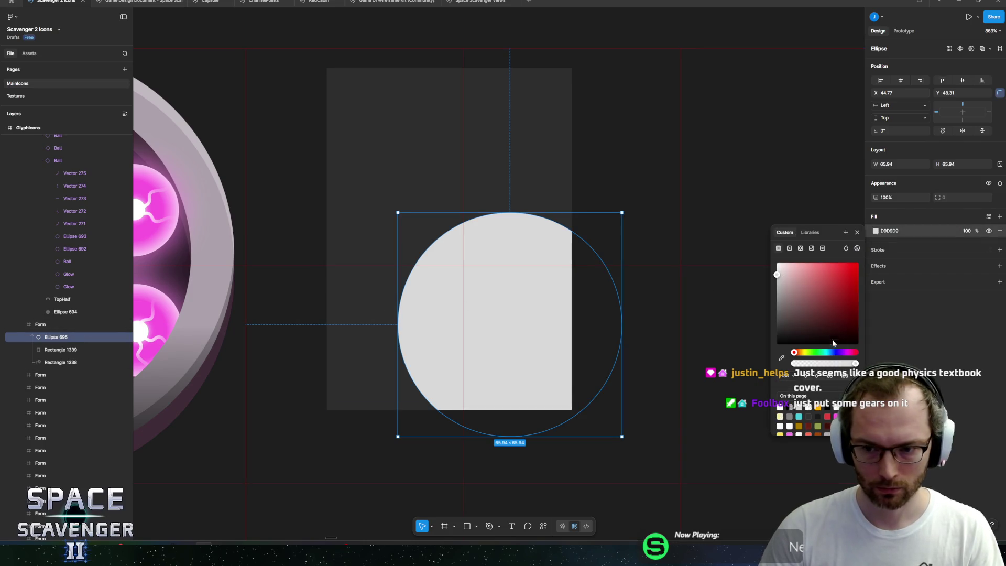
drag(817, 289, 810, 263)
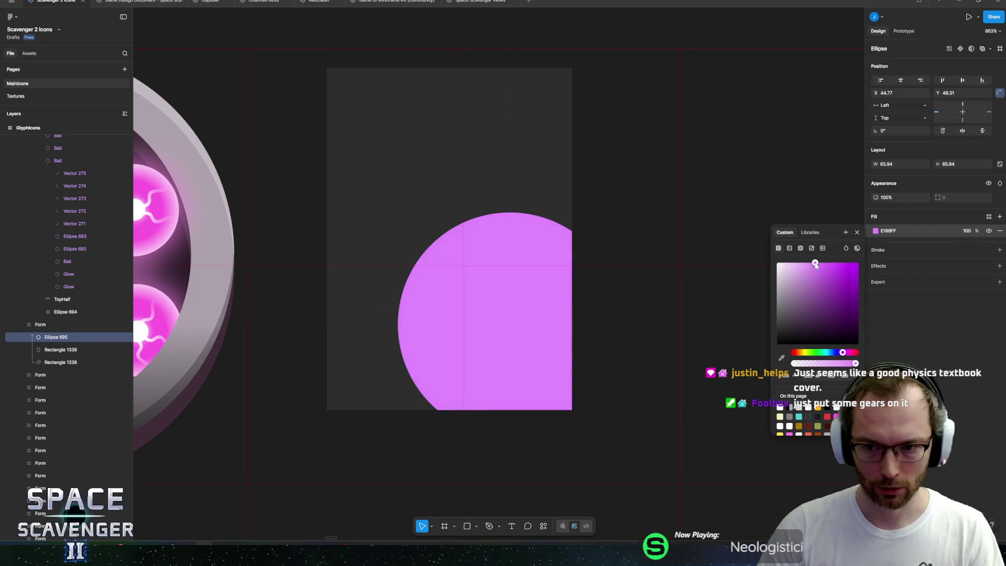
key(Escape)
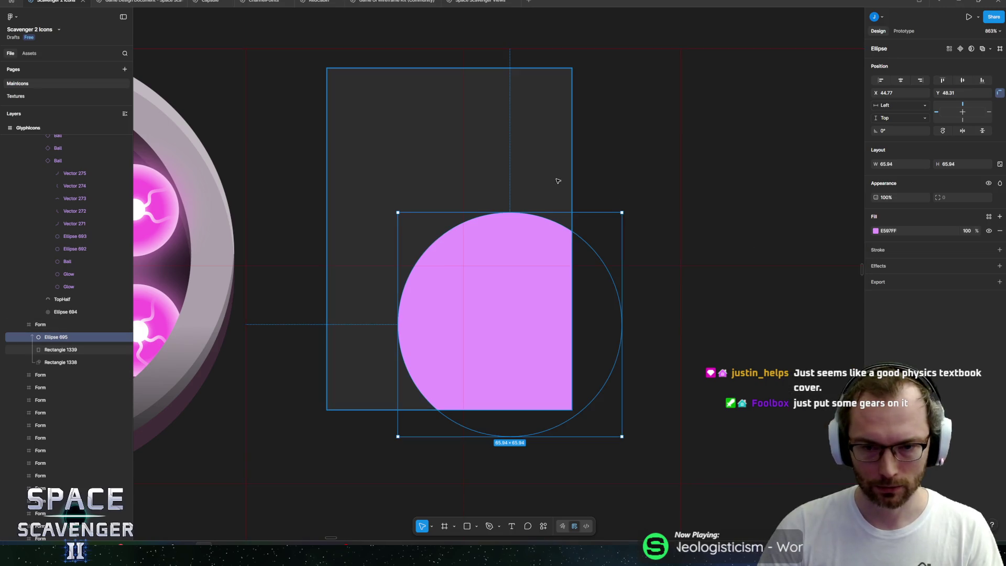
scroll(503, 189, up, 1)
key(Escape)
scroll(511, 236, down, 3)
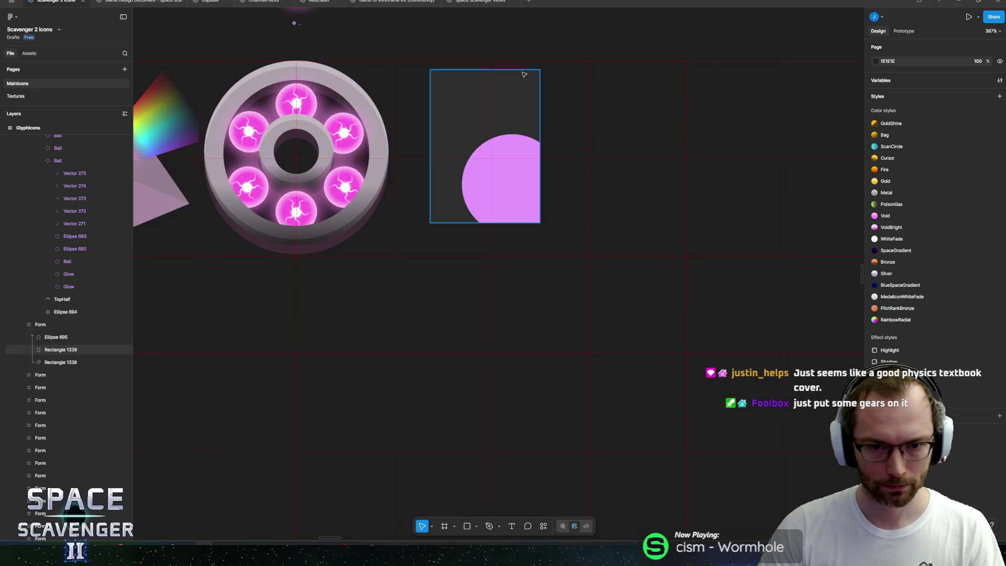
Step: Widen the pink circle into a flat oval and move it lower
scroll(512, 250, up, 3)
click(513, 249)
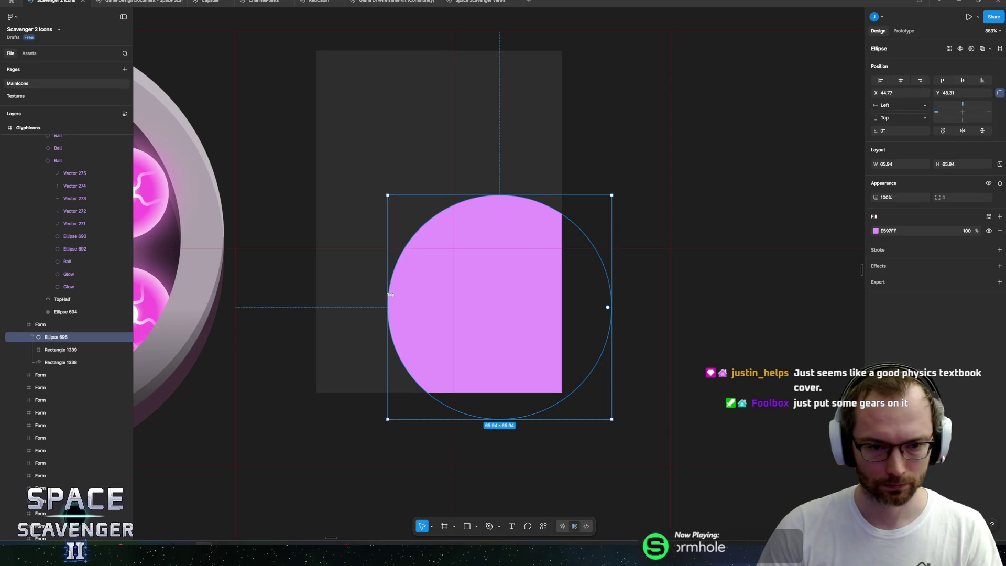
drag(390, 295, 277, 294)
mouse_move(447, 298)
mouse_down()
mouse_move(447, 353)
mouse_move(443, 340)
mouse_up()
drag(607, 341, 625, 341)
click(519, 158)
Step: Group the oval and rectangles, rotate the group to -45°, and wrap it in an upright group
shift+click(519, 272)
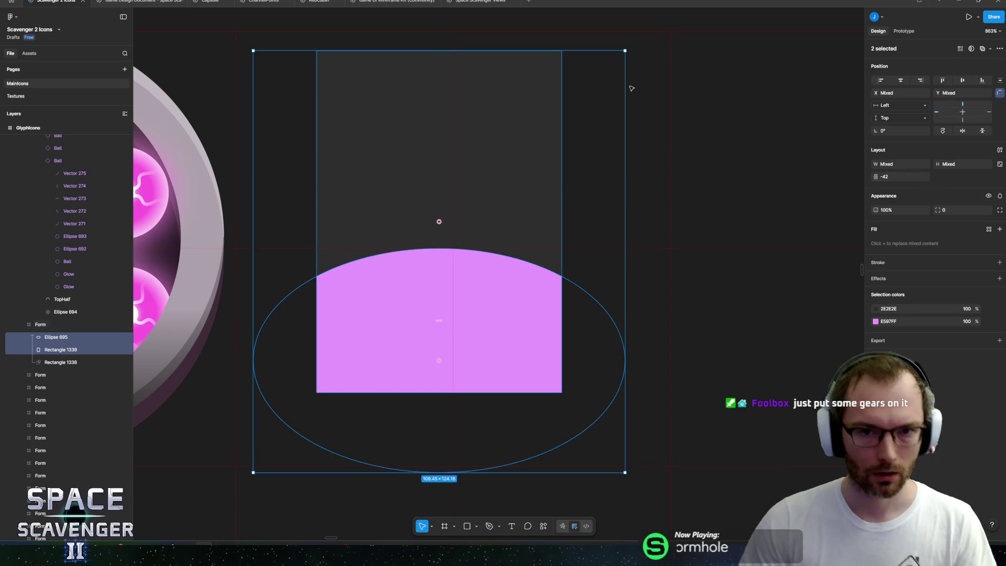
drag(629, 46, 665, 261)
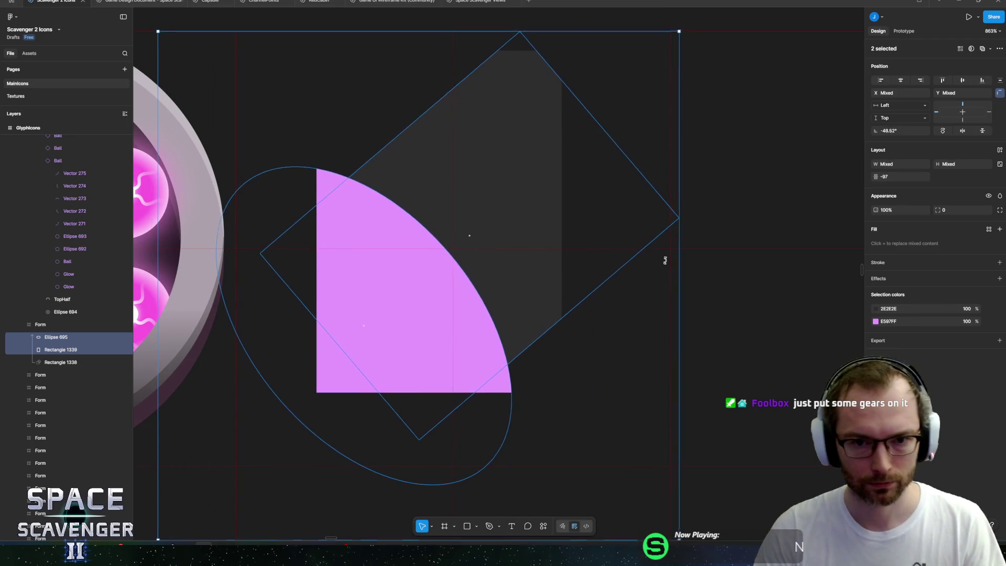
key(ctrl+z)
shift+click(79, 349)
shift+click(63, 362)
key(ctrl+g)
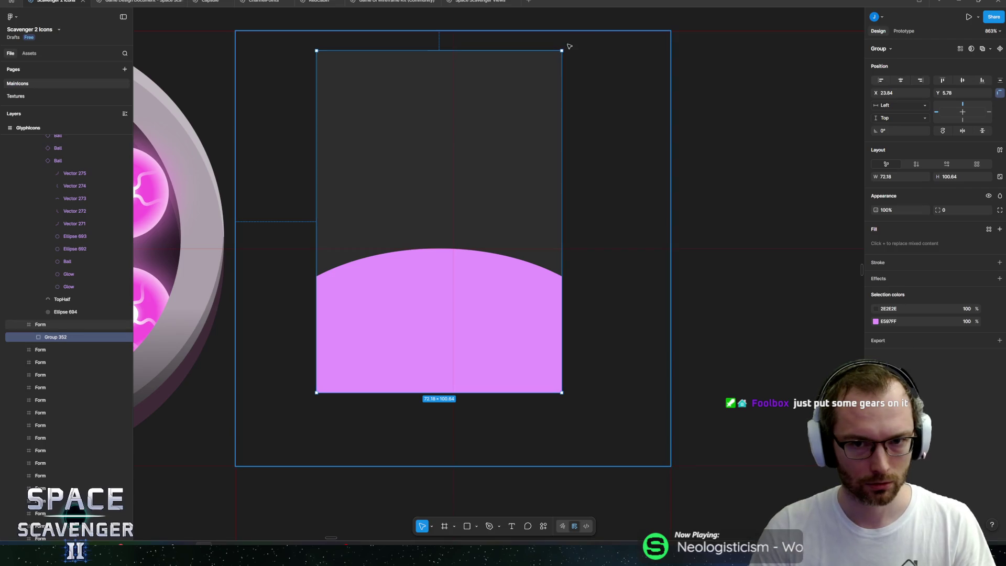
drag(564, 45, 620, 179)
drag(492, 203, 509, 230)
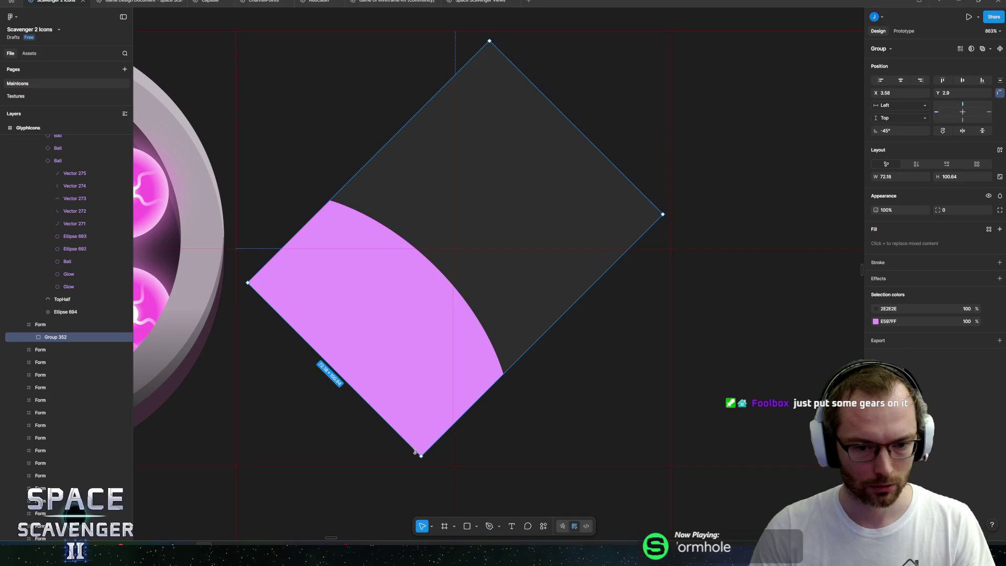
key(ctrl+g)
Step: Squash the rotated group vertically to an isometric diamond height
drag(483, 435, 486, 314)
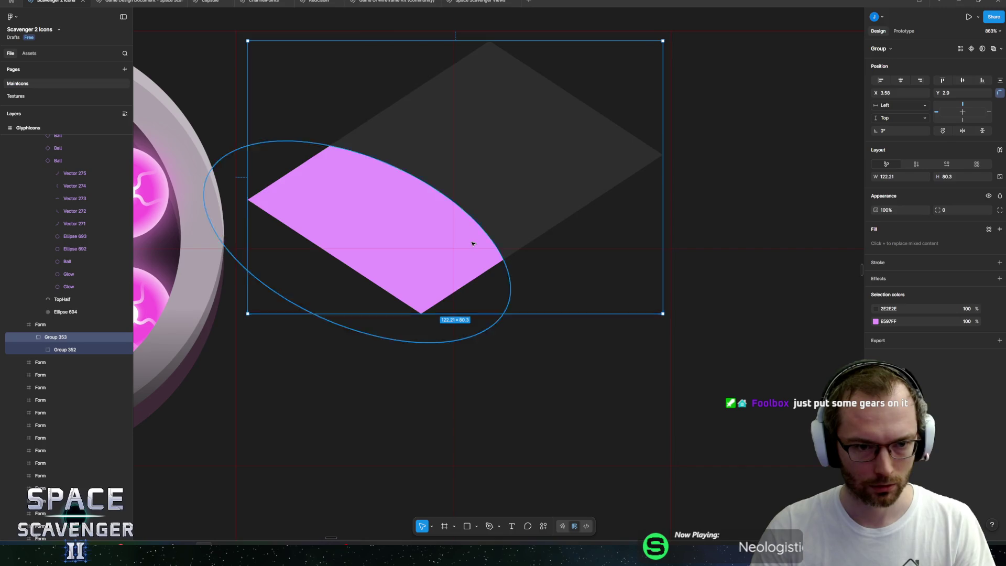
key(ctrl+z)
drag(488, 453, 487, 340)
drag(462, 265, 475, 313)
Step: Duplicate the squashed page group as Group 354 and place the copy beneath the original
key(ctrl+g)
click(32, 350)
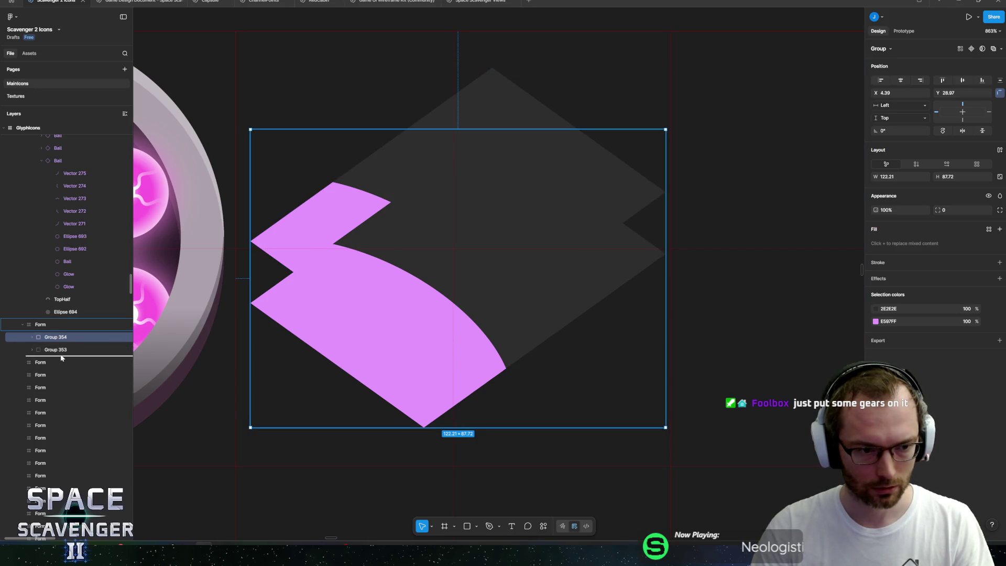
drag(61, 358, 61, 358)
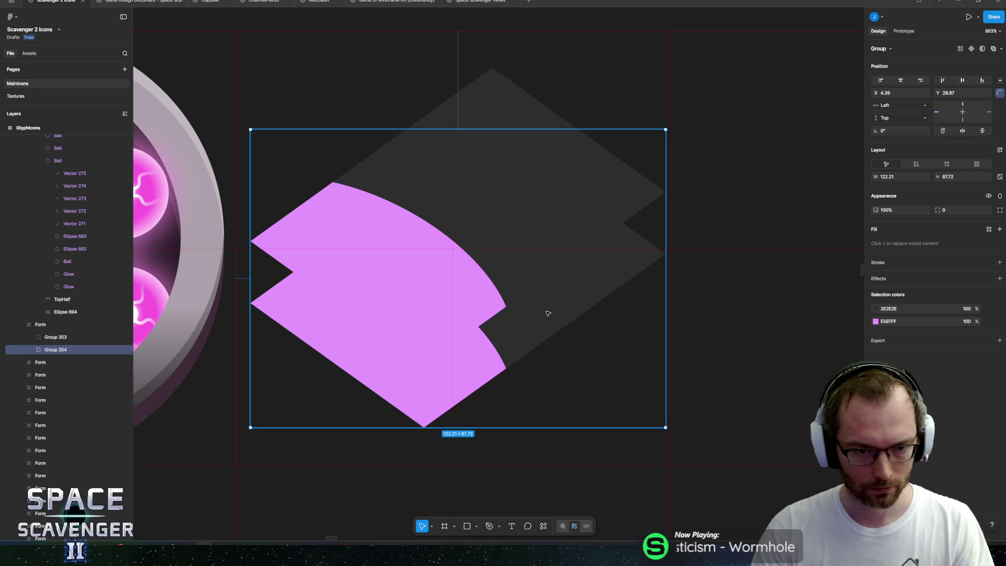
key(r)
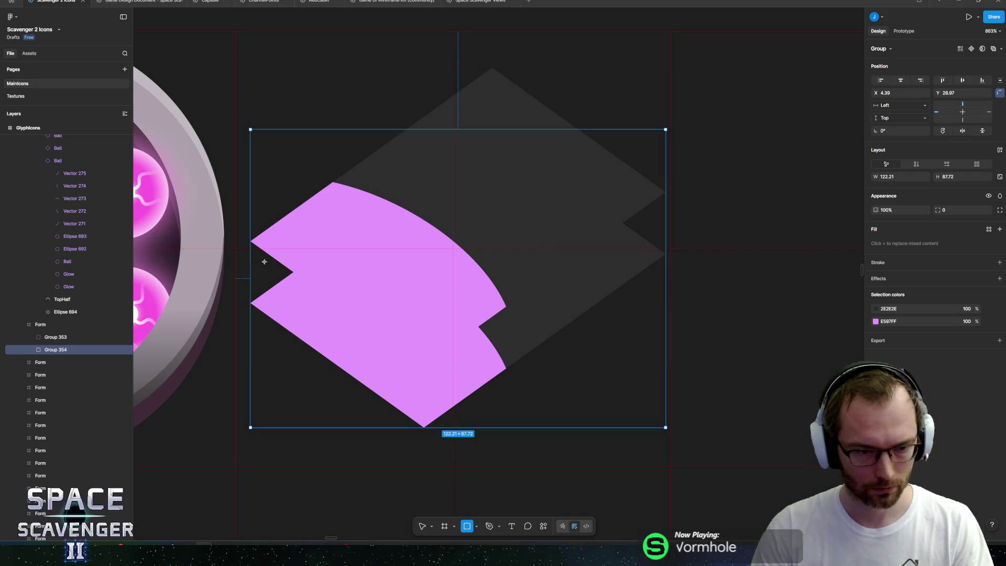
Step: Draw a grey block on the pink shape's left edge and slant its right edge downward
mouse_move(250, 241)
mouse_down()
mouse_move(285, 343)
mouse_move(302, 303)
mouse_move(444, 283)
mouse_move(427, 338)
mouse_up()
key(Return)
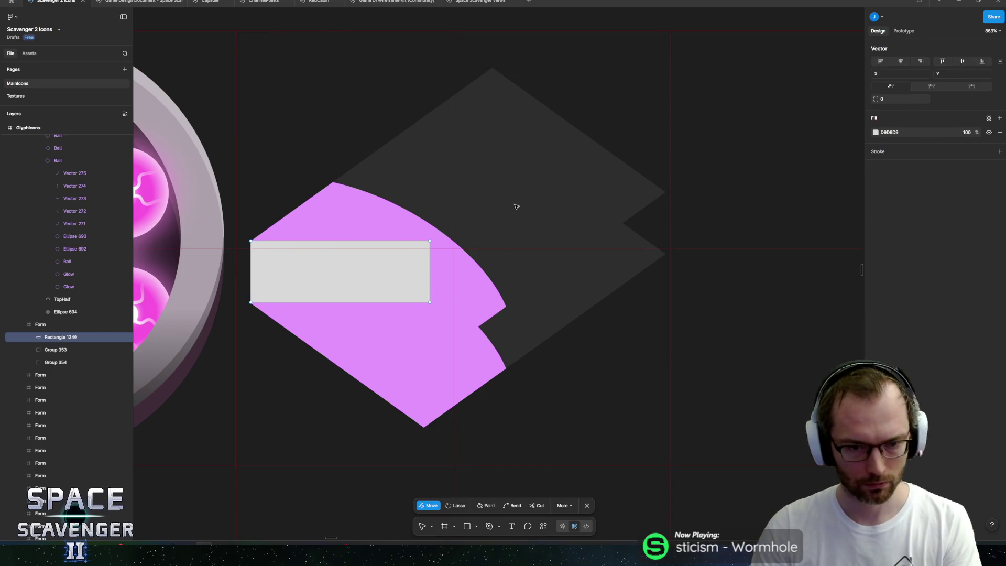
key(Down)
key(Down)
key(Down)
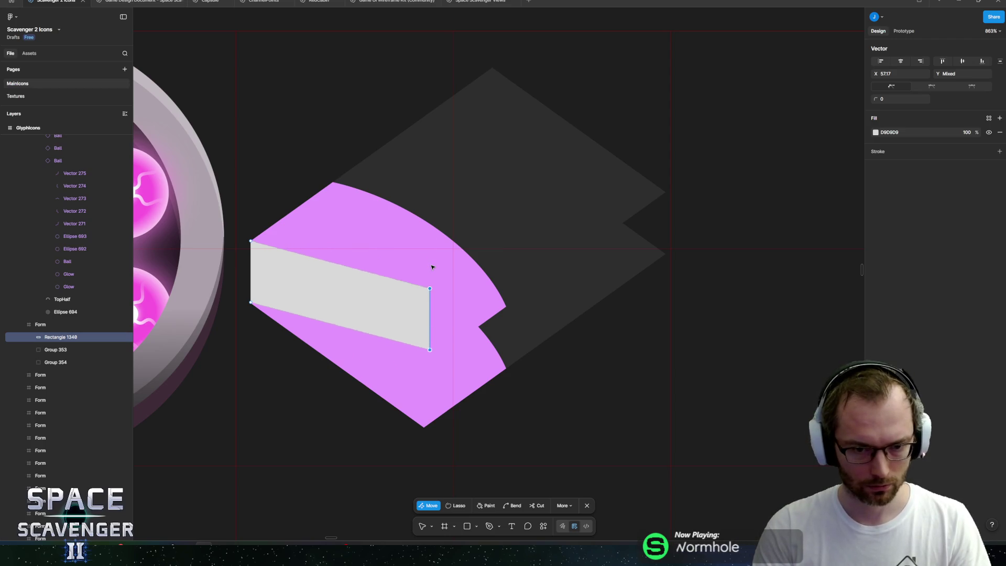
key(Left)
key(Left)
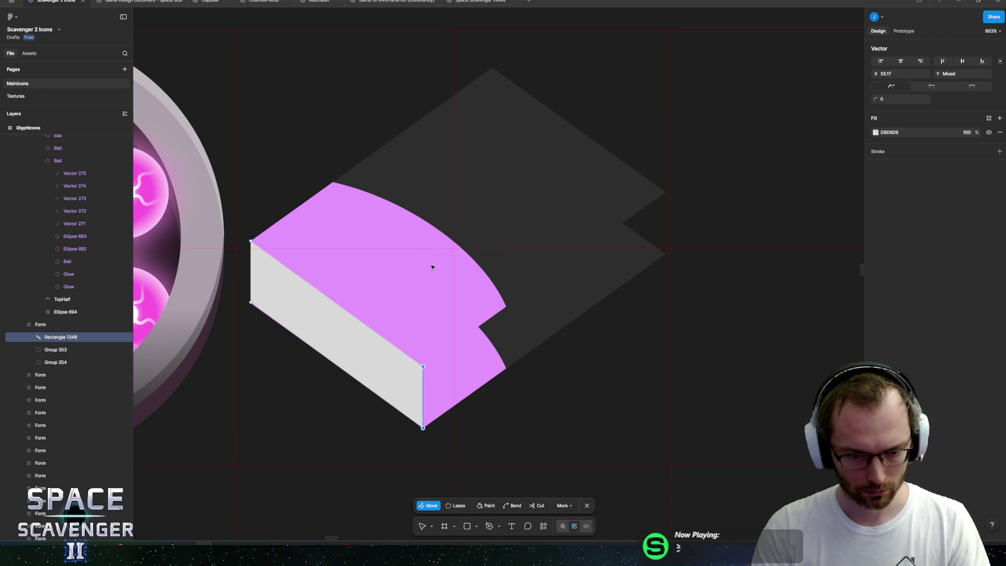
key(Escape)
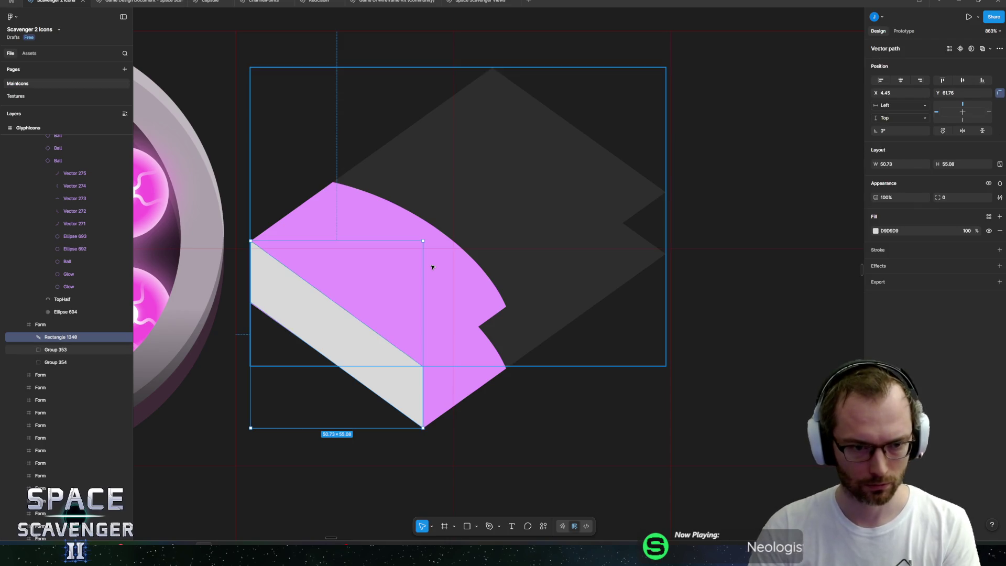
key(Tab)
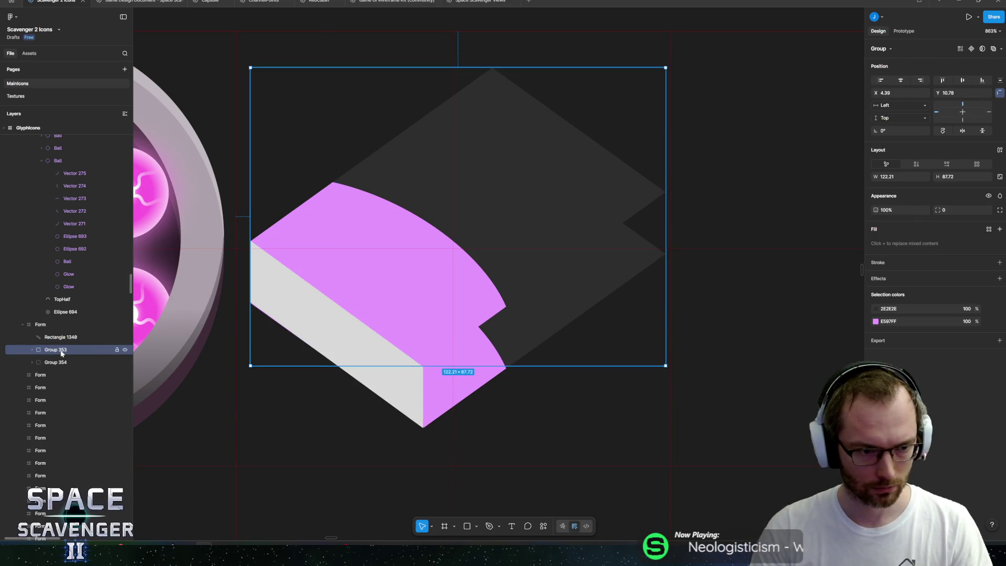
Step: Duplicate the grey side face, flip it horizontally, and position it as the right side
click(51, 338)
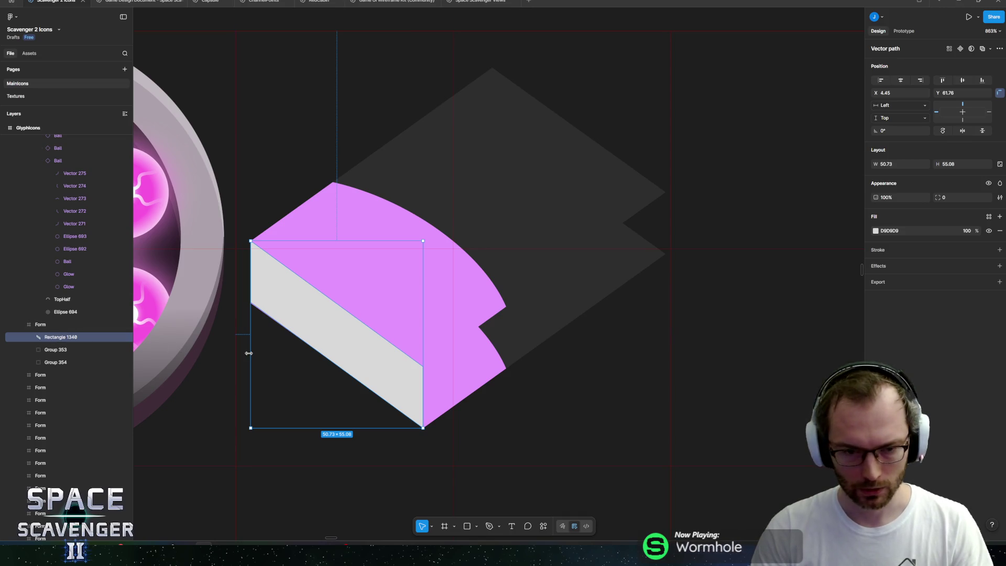
key(ctrl+d)
right_click(331, 268)
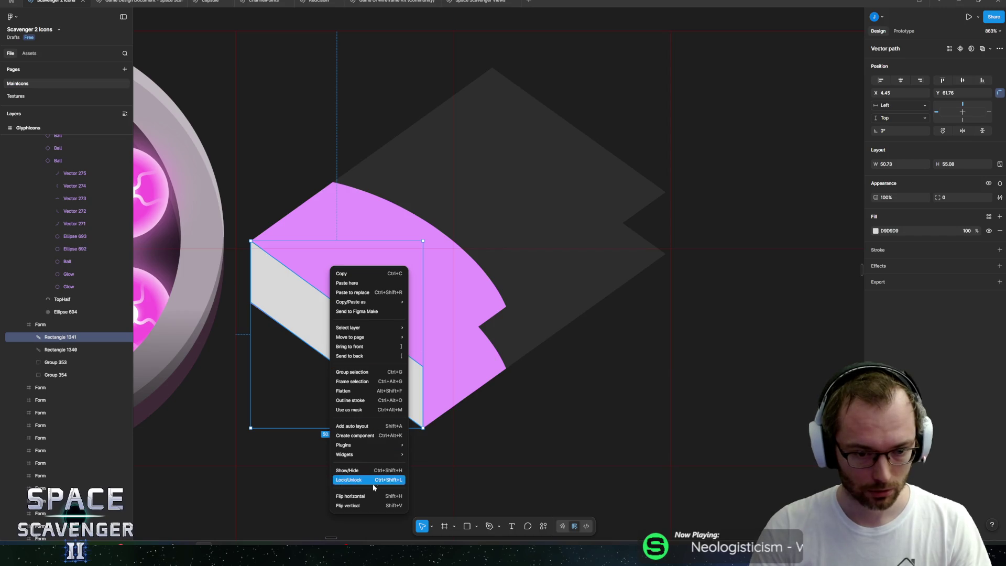
click(372, 498)
mouse_move(303, 363)
mouse_down()
mouse_move(497, 351)
mouse_move(479, 364)
mouse_up()
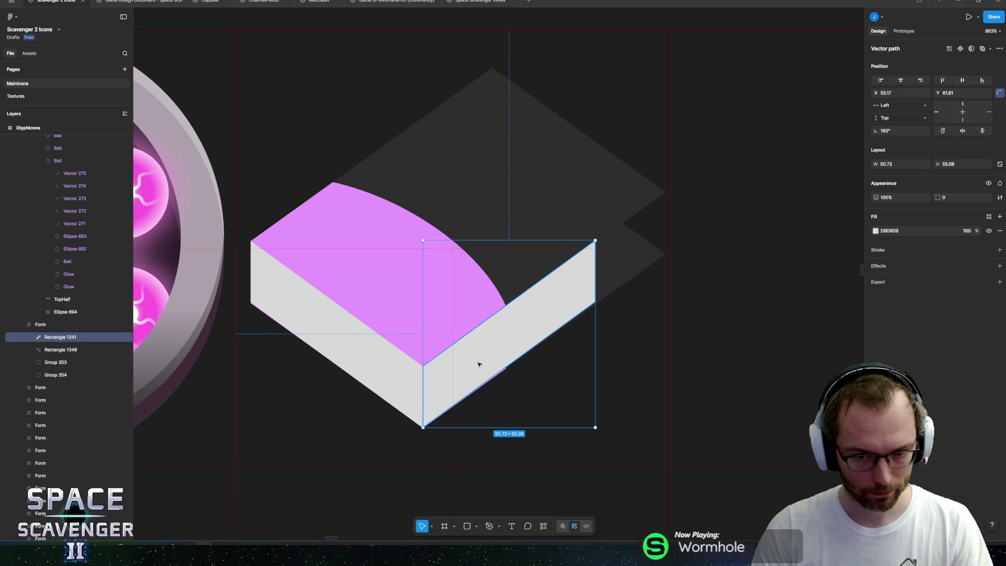
Step: Stretch the right face's outer vertical edge up and right to the cover's edge
double_click(590, 280)
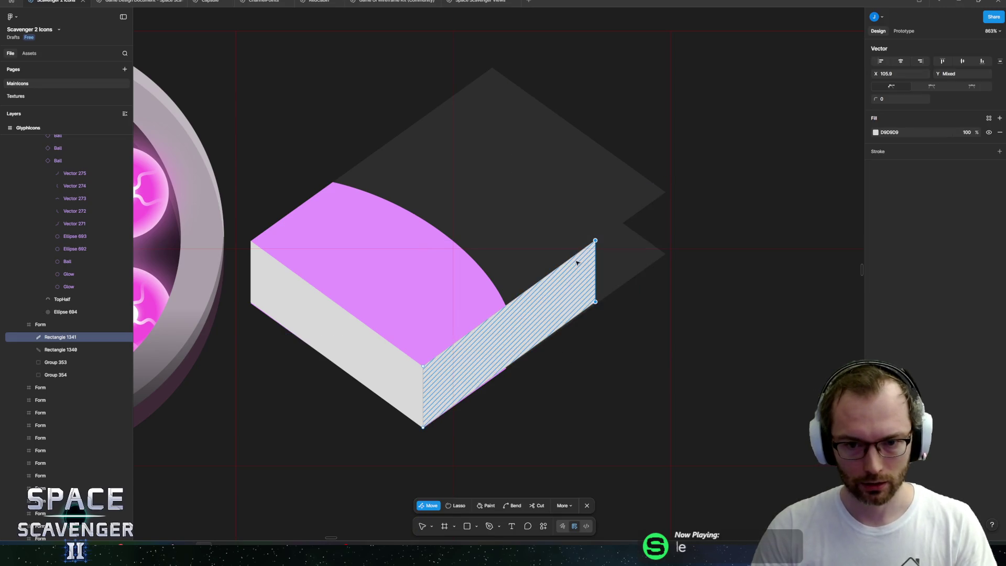
click(595, 246)
scroll(627, 243, up, 4)
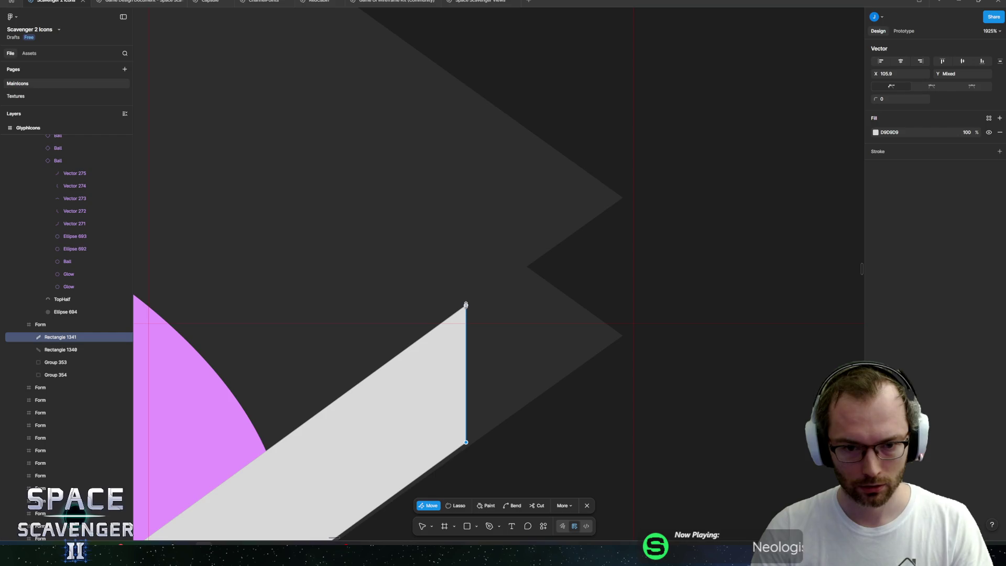
mouse_move(470, 334)
mouse_down()
mouse_move(588, 260)
mouse_move(608, 236)
mouse_up()
key(Escape)
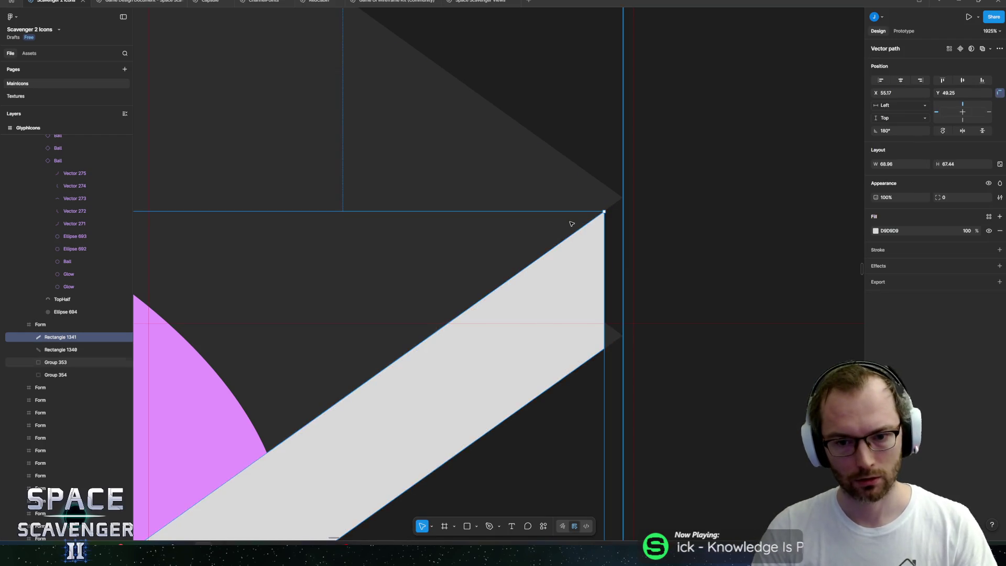
scroll(440, 281, down, 5)
scroll(440, 281, up, 5)
click(420, 285)
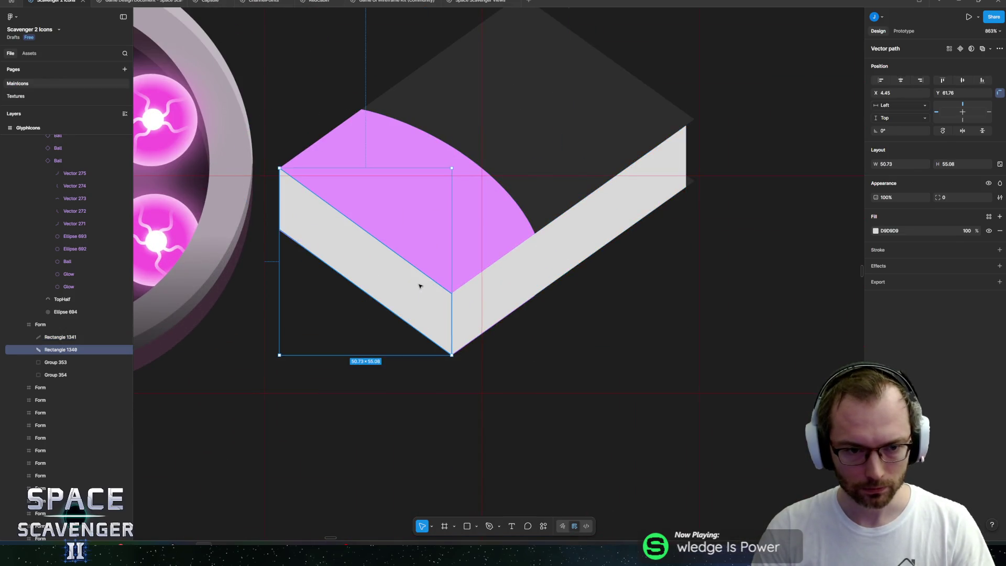
Step: Reorder the cover group Group 353 within the Form frame and verify its layering
scroll(373, 246, up, 5)
drag(55, 362, 47, 334)
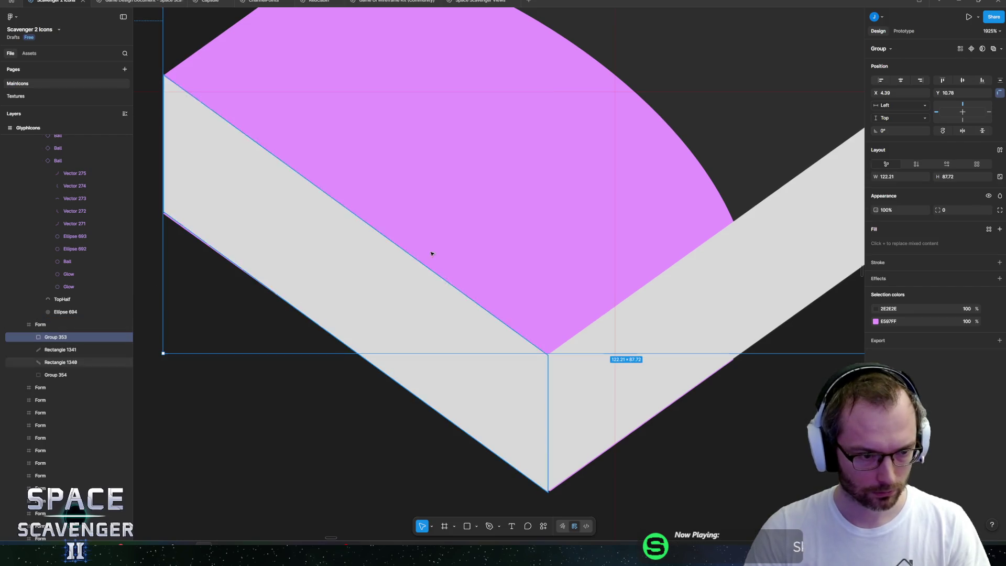
click(125, 337)
click(125, 337)
click(125, 337)
click(124, 337)
Step: Shift both grey page faces slightly and nudge the left face's outer edge right
click(73, 350)
shift+click(63, 362)
scroll(442, 317, down, 5)
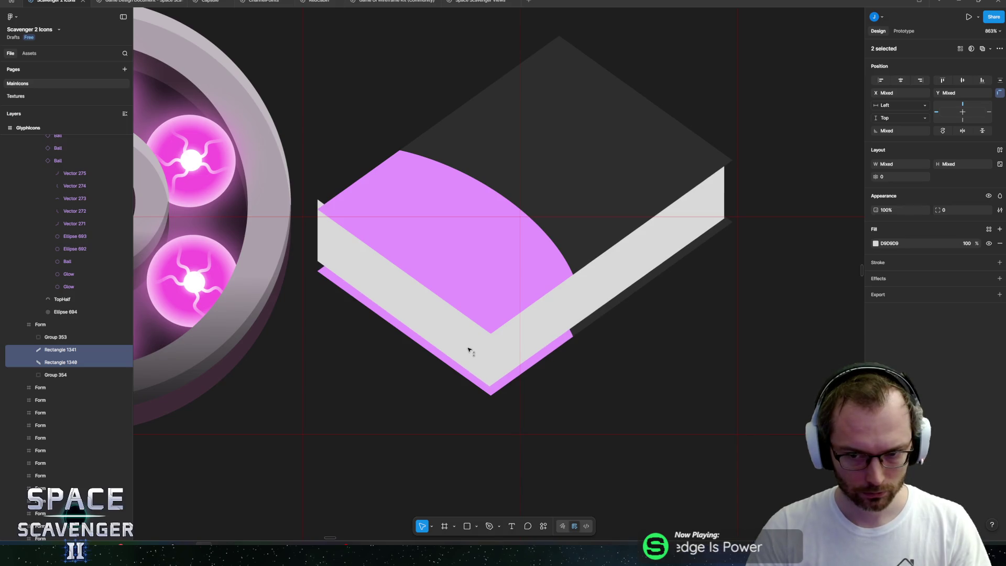
drag(676, 234, 667, 231)
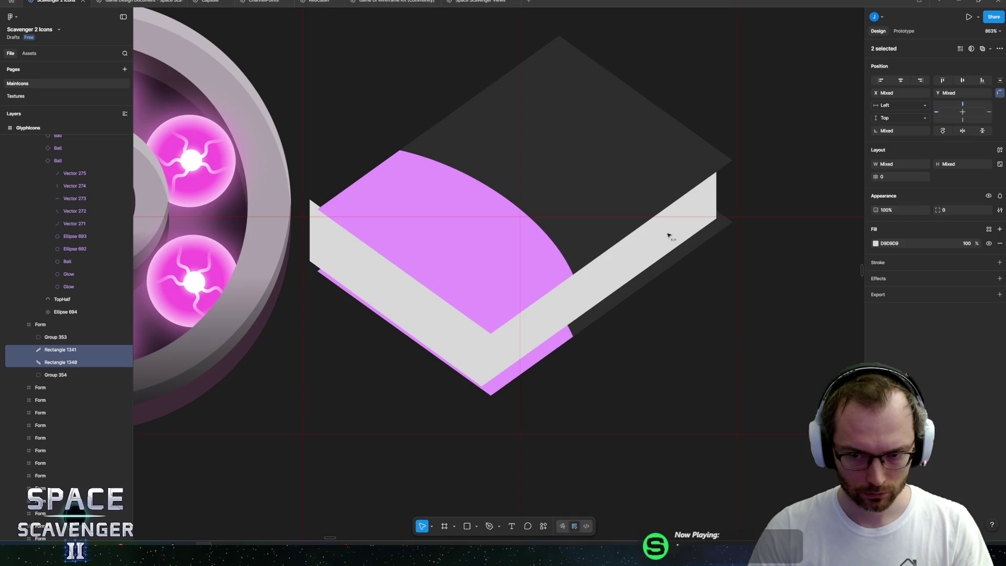
click(353, 258)
double_click(353, 258)
click(316, 237)
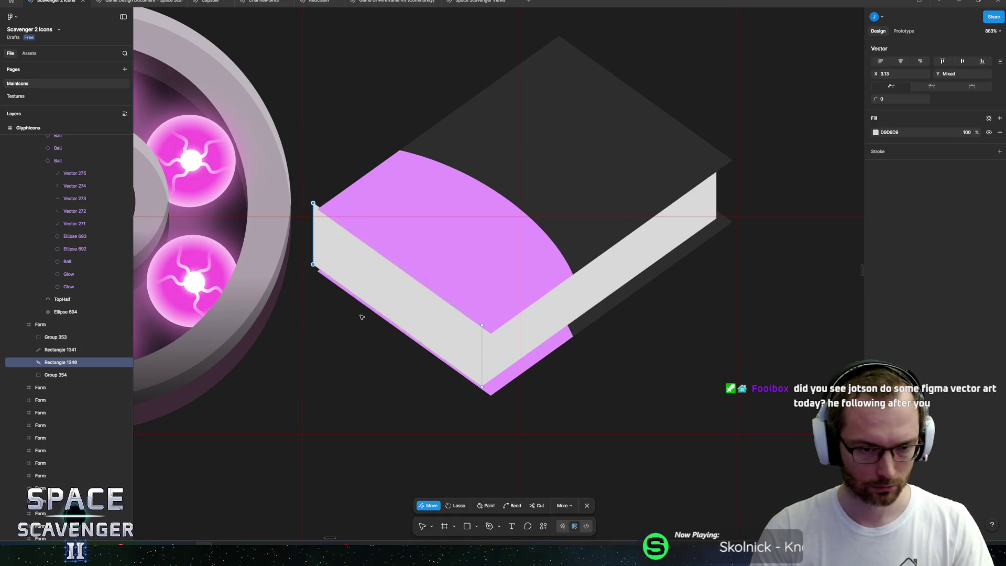
key(Right)
key(Right)
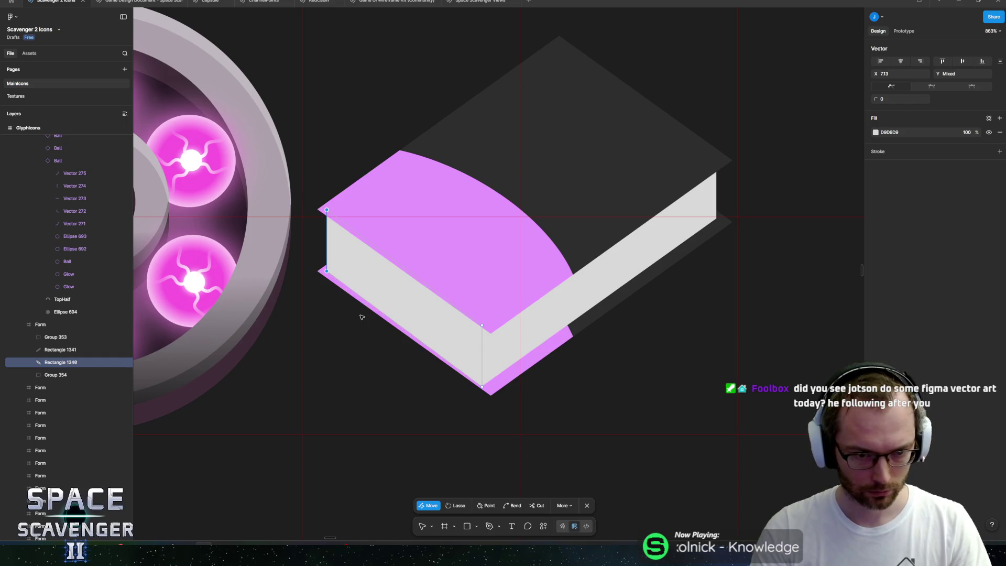
key(Escape)
Step: Add a thin 2.7 × 16.09 strip on the book's left edge, under the cover, eyedropped pink
scroll(293, 276, up, 5)
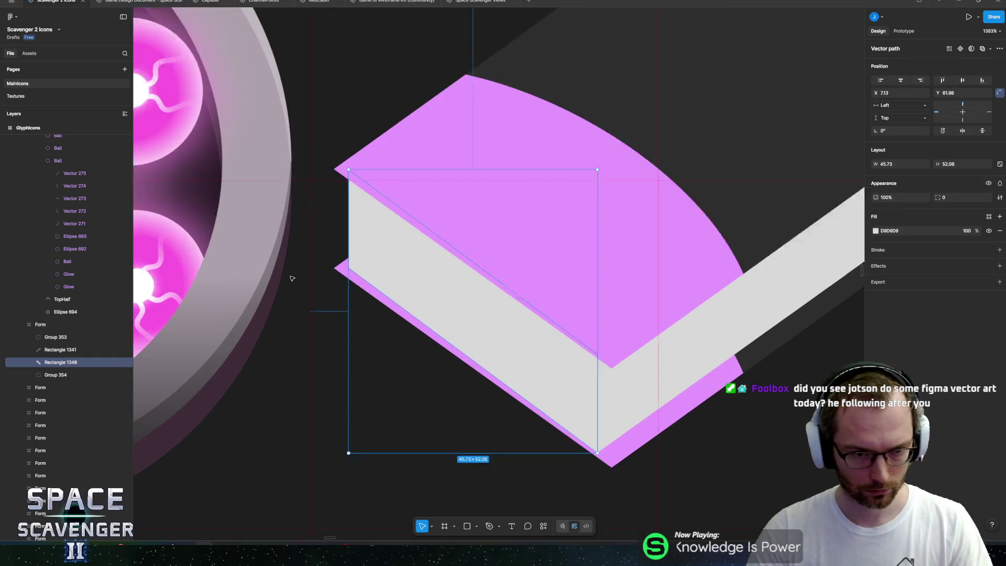
drag(342, 152, 359, 267)
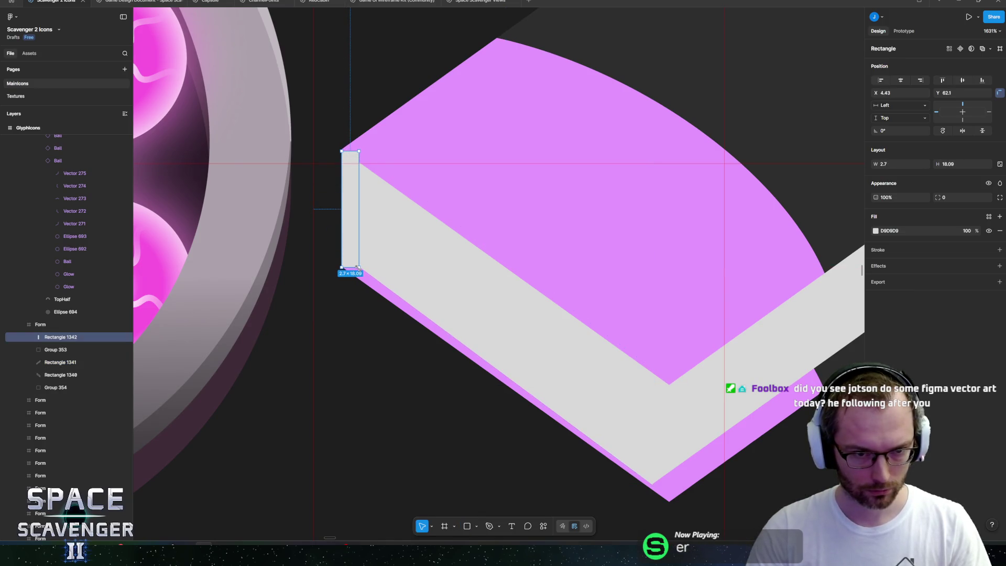
drag(61, 337, 59, 385)
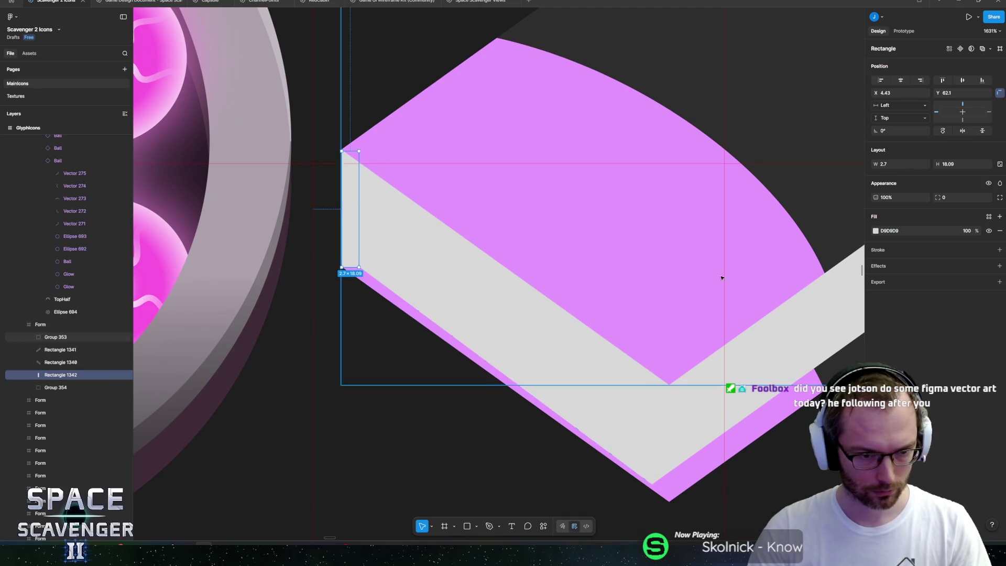
click(876, 231)
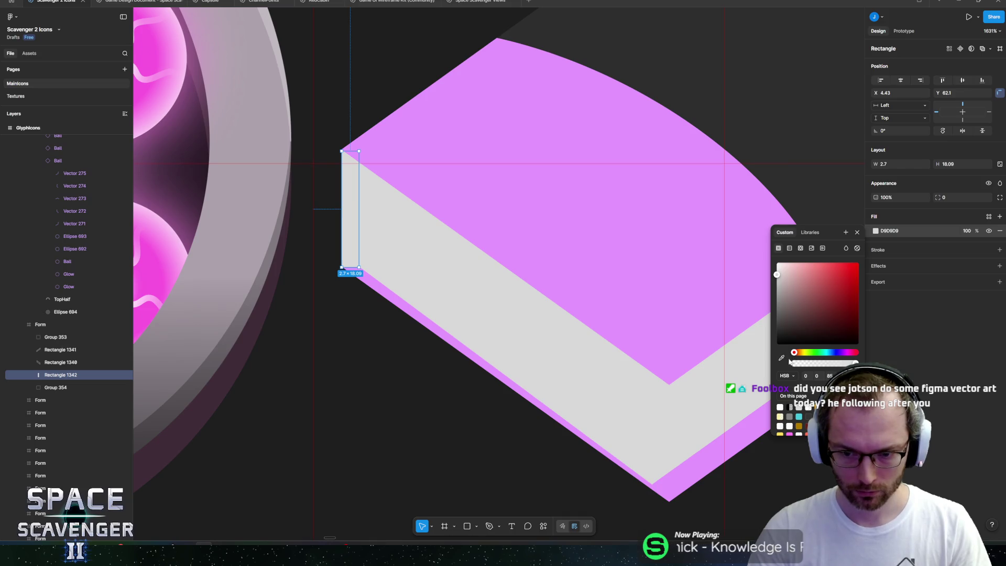
click(781, 358)
click(554, 242)
key(Escape)
key(Escape)
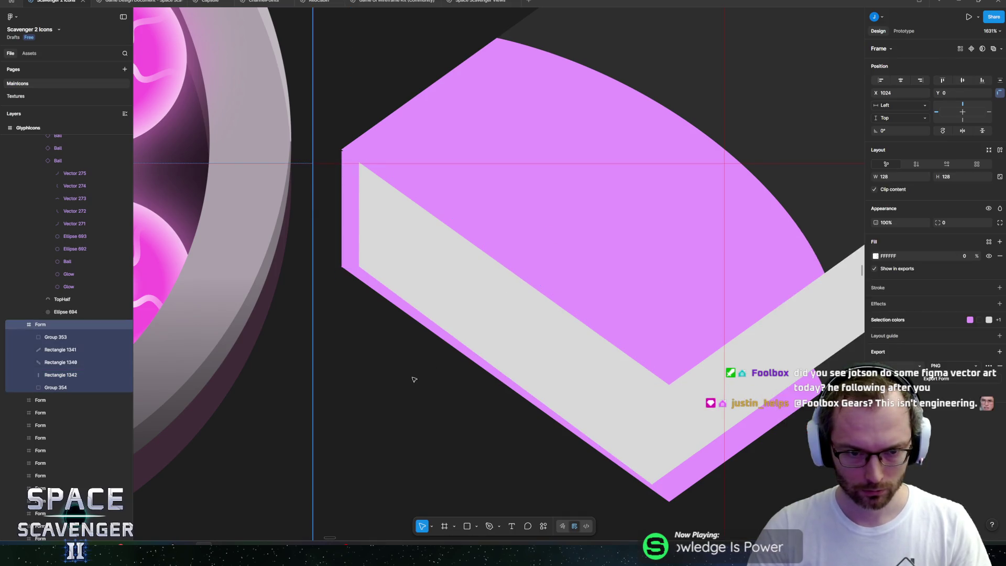
key(shift+2)
scroll(471, 315, down, 3)
click(494, 229)
scroll(557, 225, down, 1)
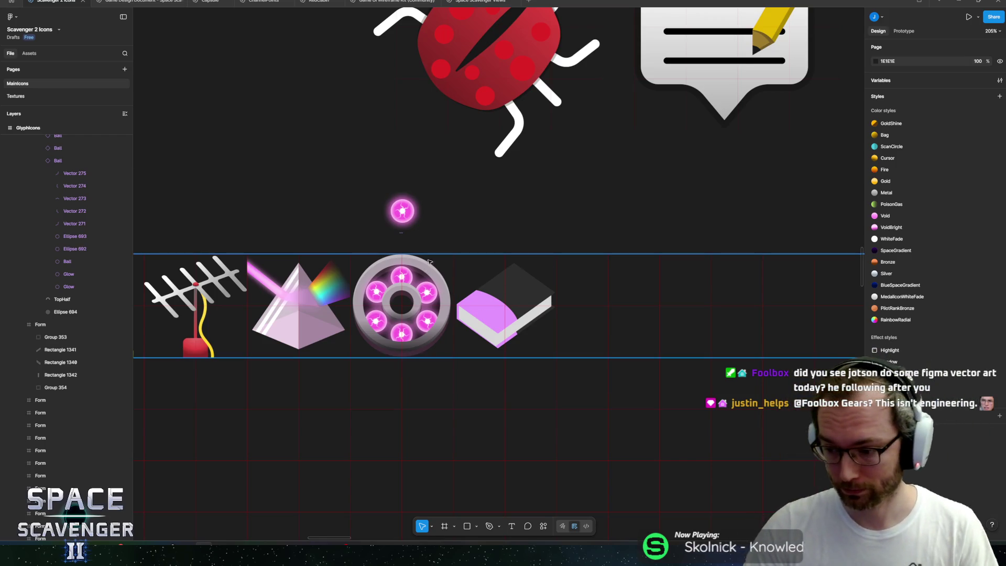
drag(429, 261, 471, 247)
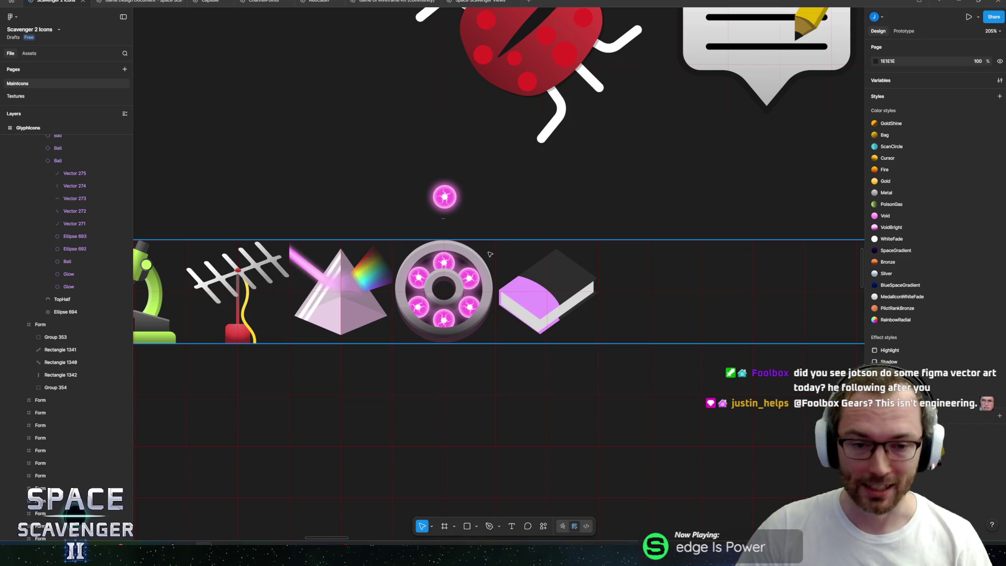
Step: Adjust Rectangle 1342's bottom edge to 2.7 × 18.19 at Y 61.86, meeting the cover
scroll(554, 295, up, 5)
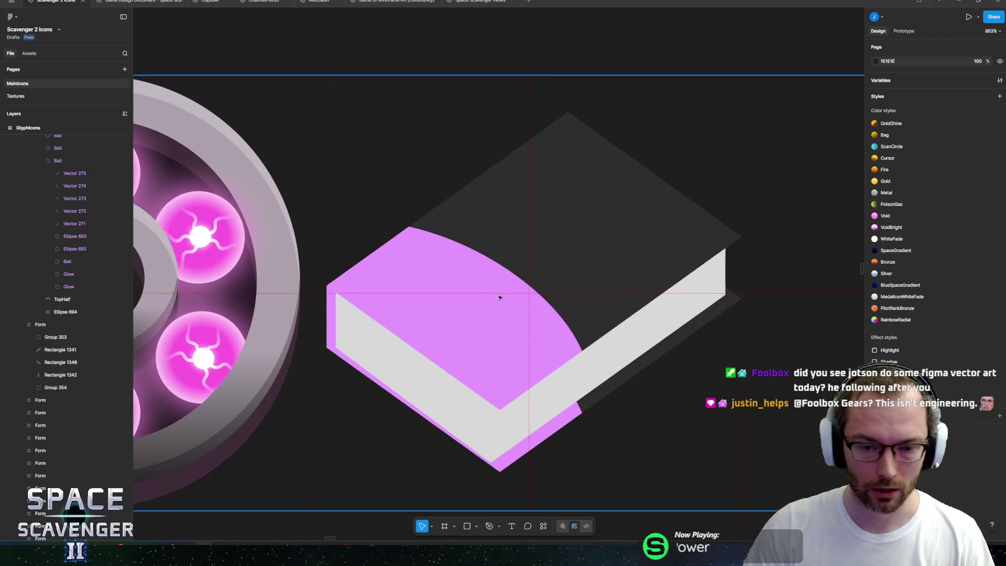
click(332, 307)
scroll(331, 306, up, 5)
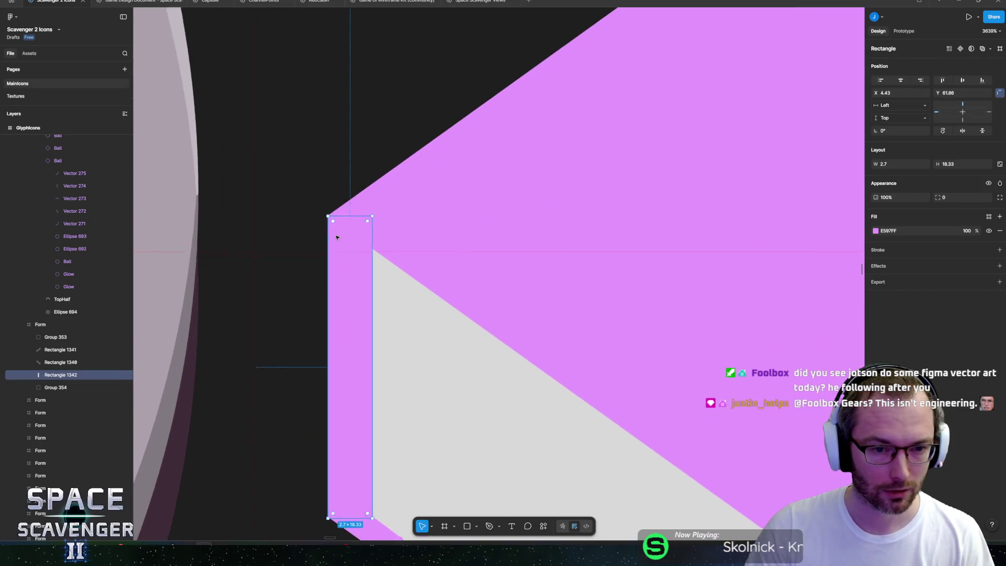
scroll(336, 234, up, 2)
scroll(346, 241, down, 4)
scroll(340, 409, up, 3)
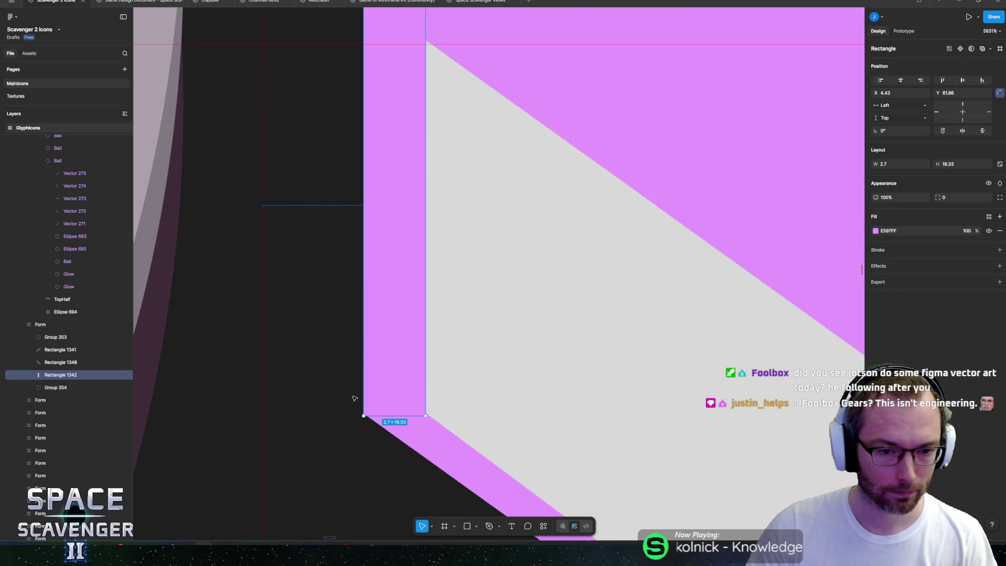
drag(376, 418, 377, 412)
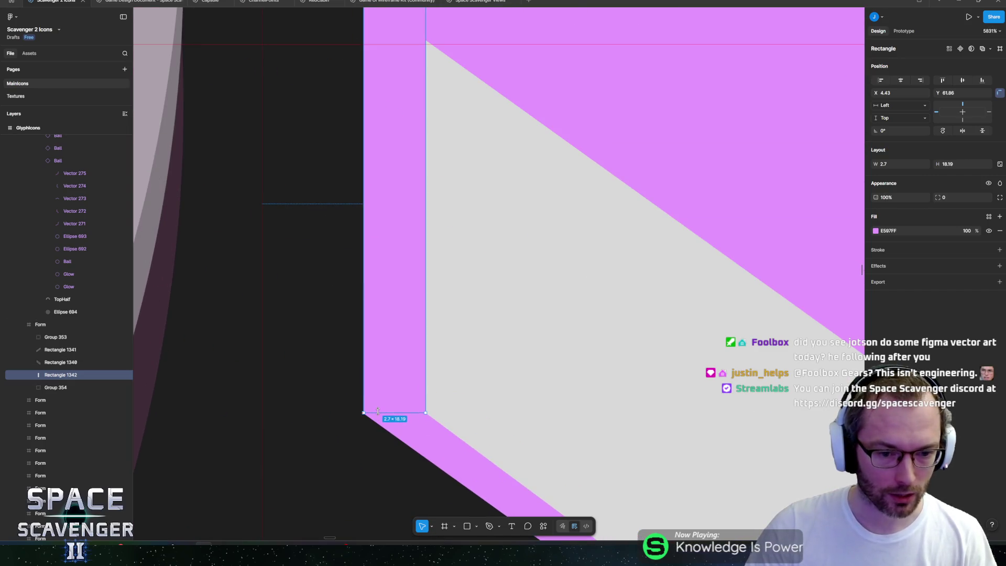
scroll(442, 378, down, 5)
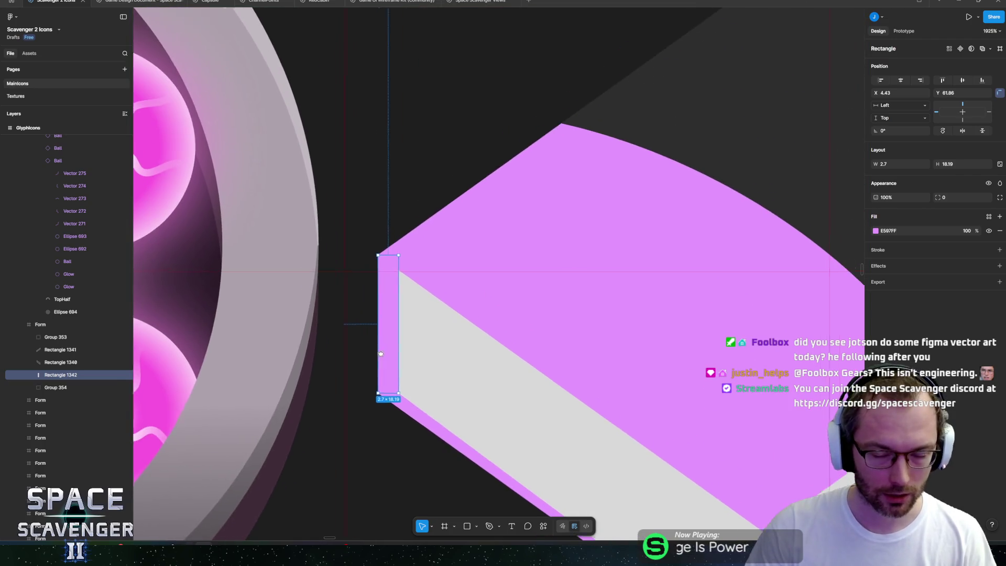
click(465, 294)
scroll(525, 285, down, 4)
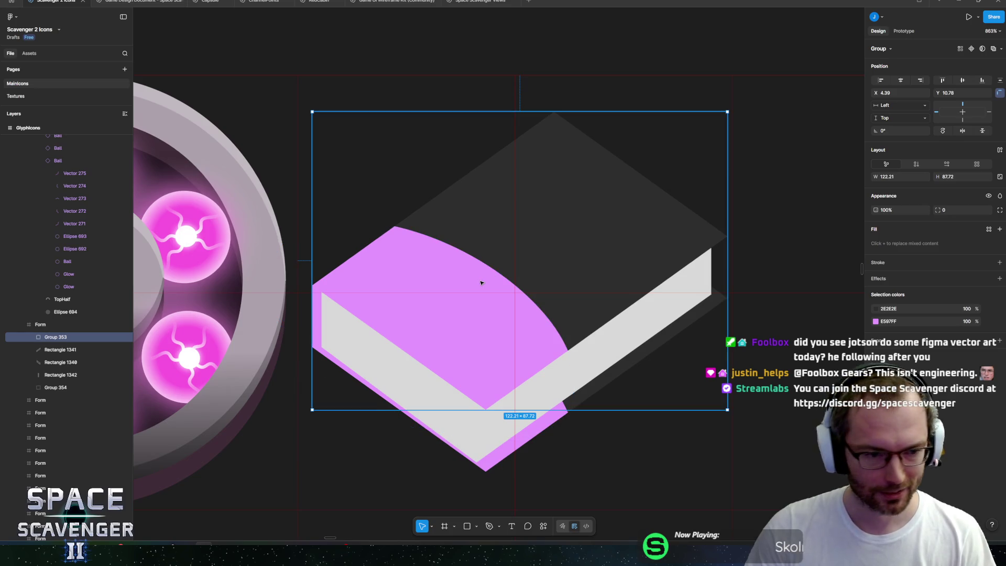
double_click(481, 283)
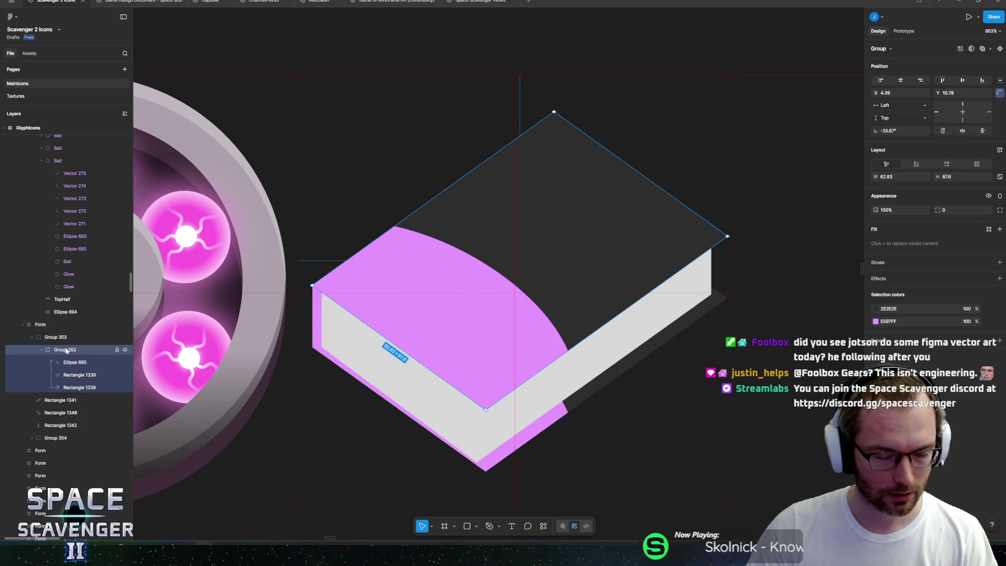
Step: Turn the cover group Group 353 into a component named BookCover
click(62, 338)
right_click(62, 341)
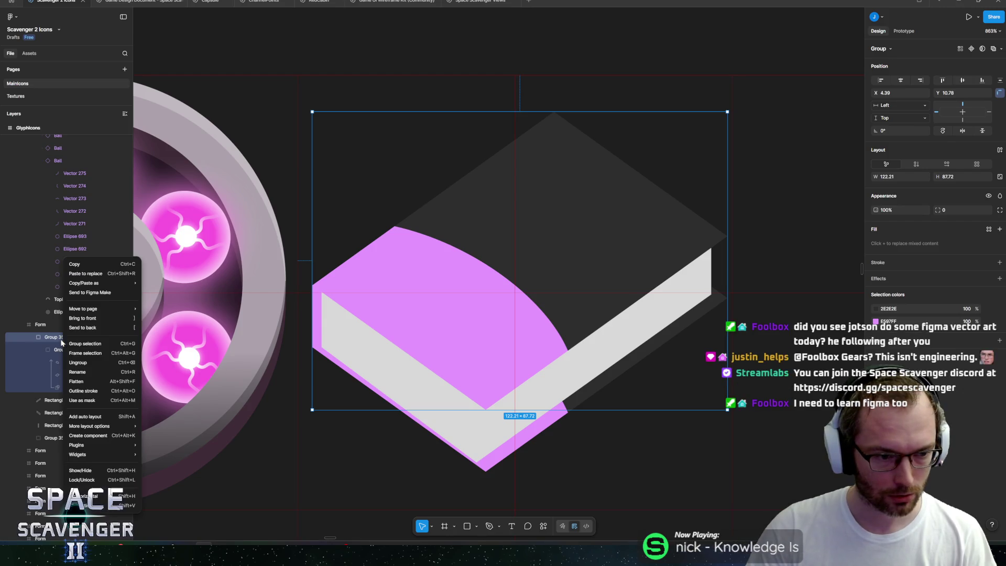
click(76, 414)
double_click(54, 338)
text(BookCo)
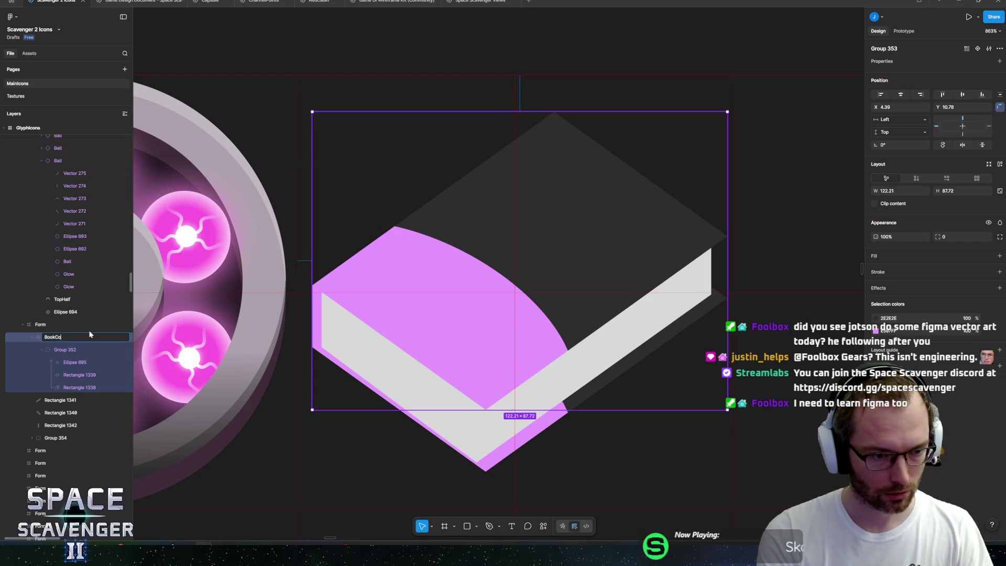
text(ver)
key(Return)
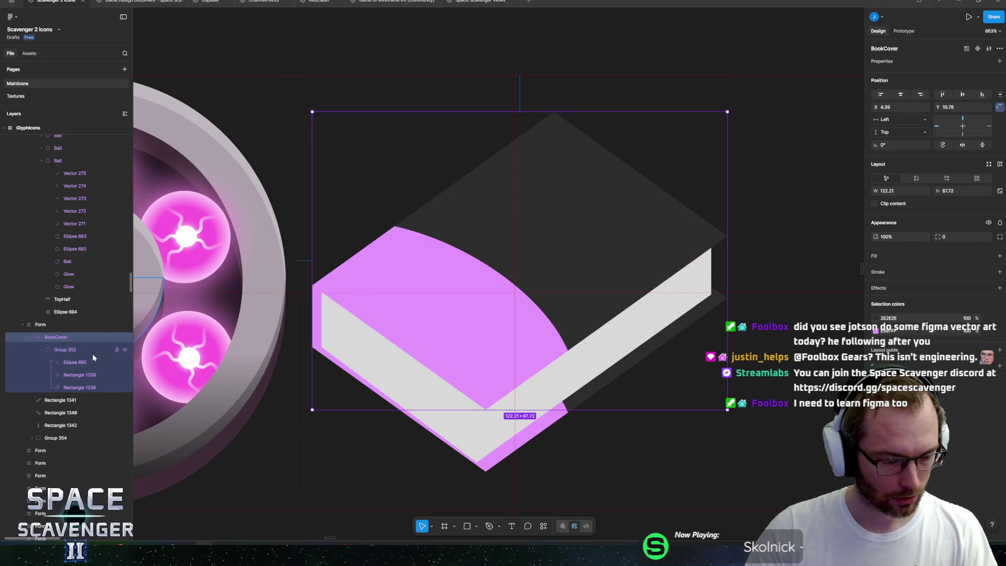
Step: Place a BookCover instance as the lower pink layer and delete Group 354
key(ctrl+d)
drag(48, 341, 52, 443)
mouse_move(391, 368)
mouse_down()
mouse_move(472, 292)
mouse_move(471, 328)
mouse_move(477, 323)
mouse_up()
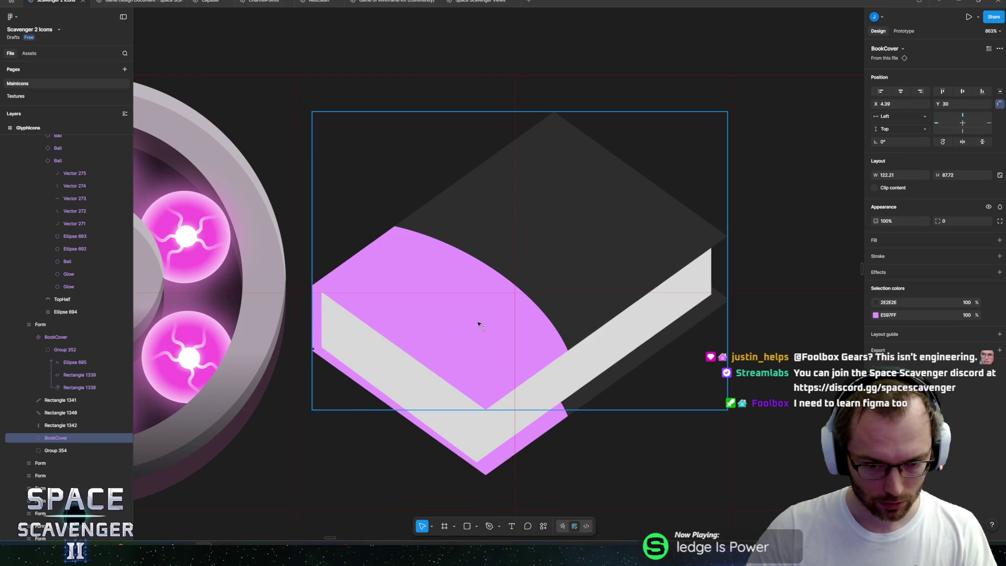
click(60, 449)
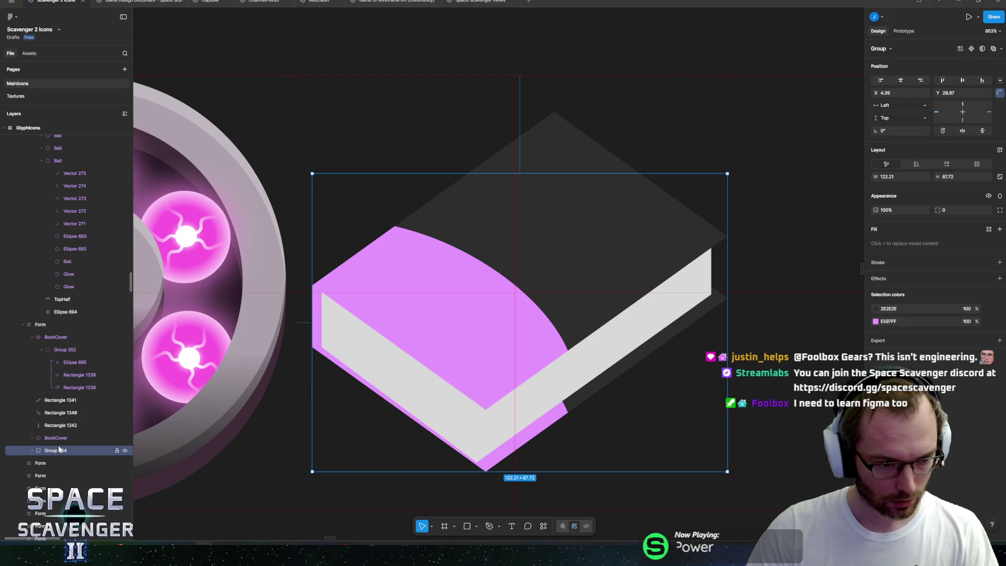
key(Delete)
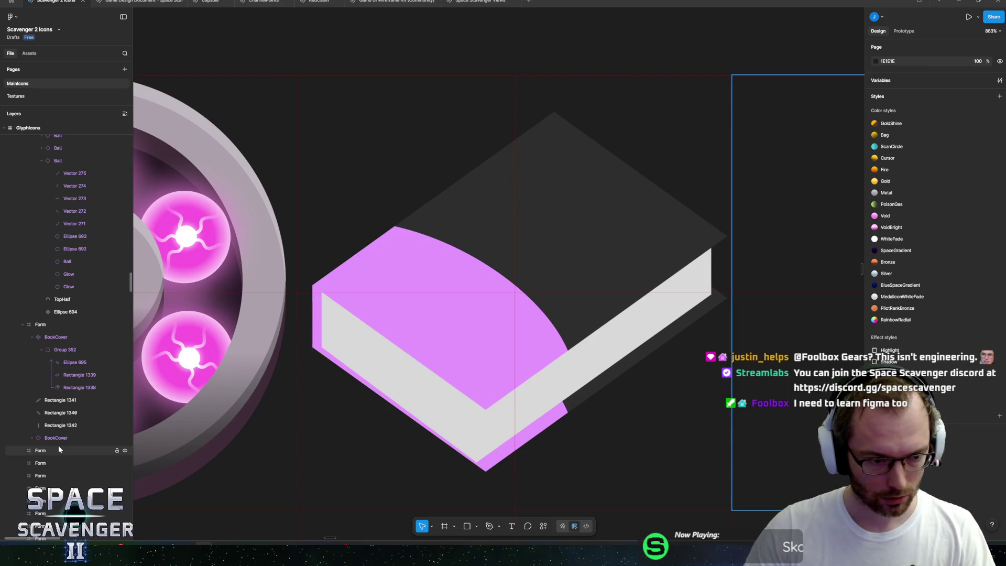
click(58, 438)
Step: Nudge the BookCover slightly down and briefly enter path editing on the left page face
drag(545, 419, 543, 421)
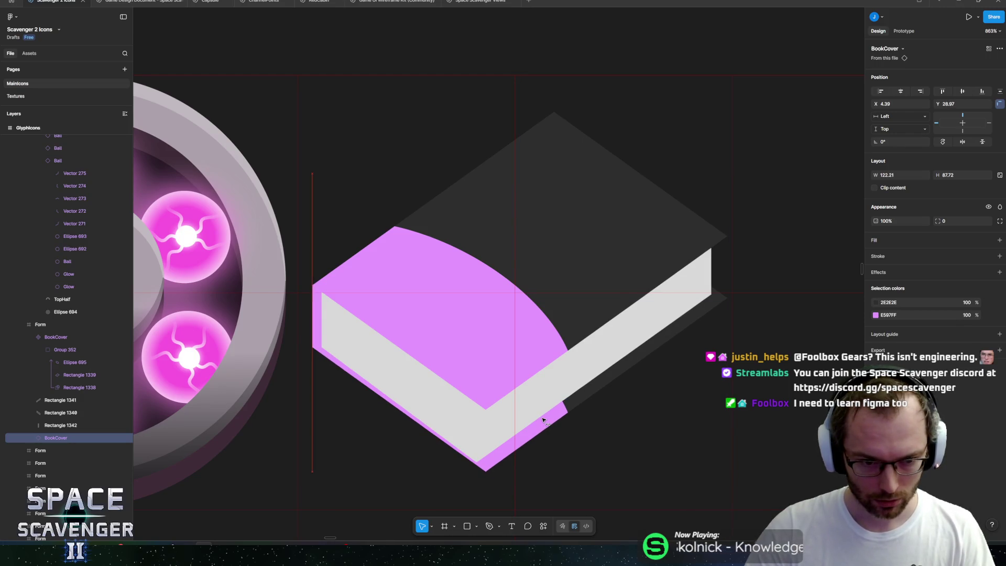
click(476, 414)
double_click(477, 415)
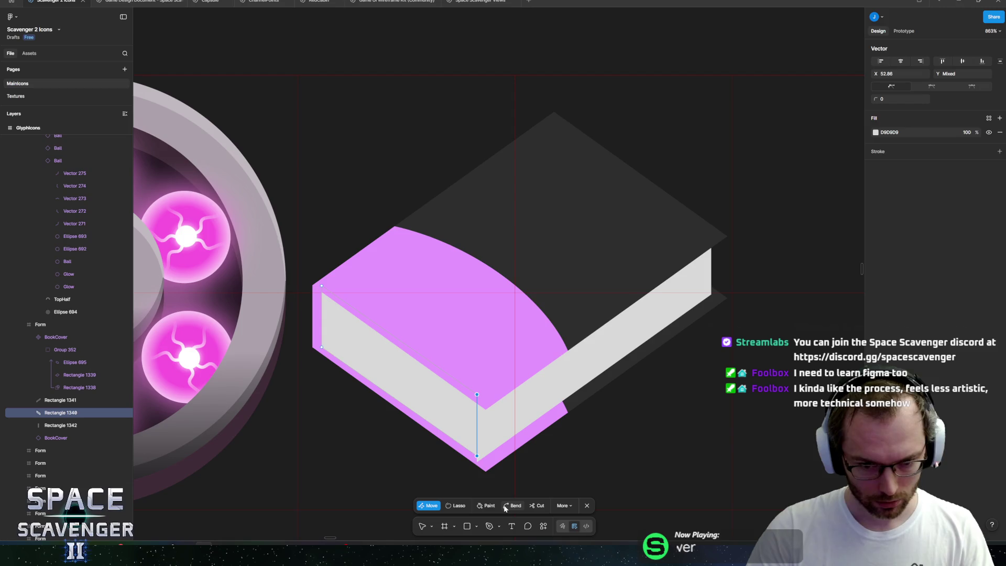
key(Escape)
Step: Pull the right page face's outer edge slightly inward, tucked under the dark cover edge
click(507, 417)
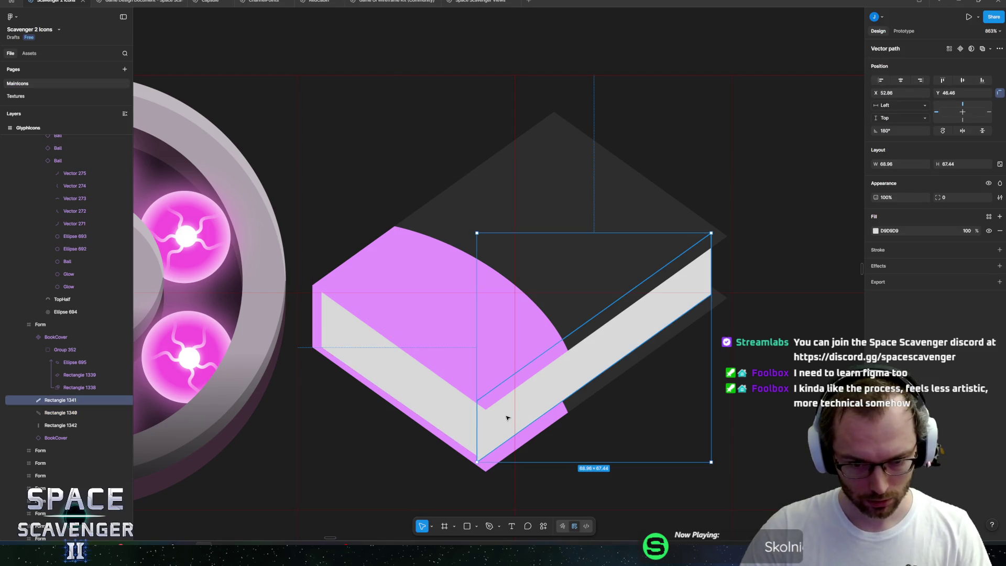
double_click(538, 420)
click(477, 424)
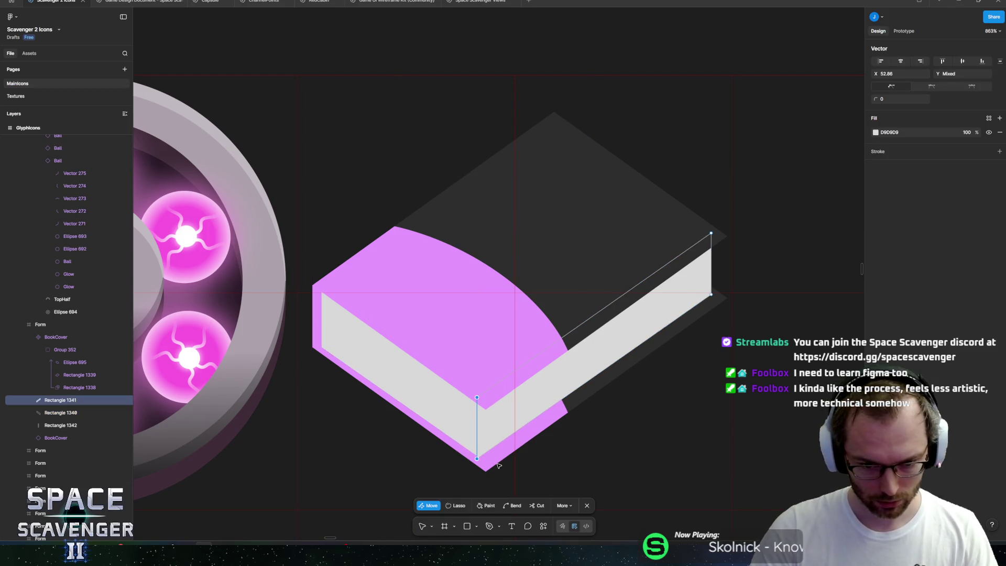
key(Escape)
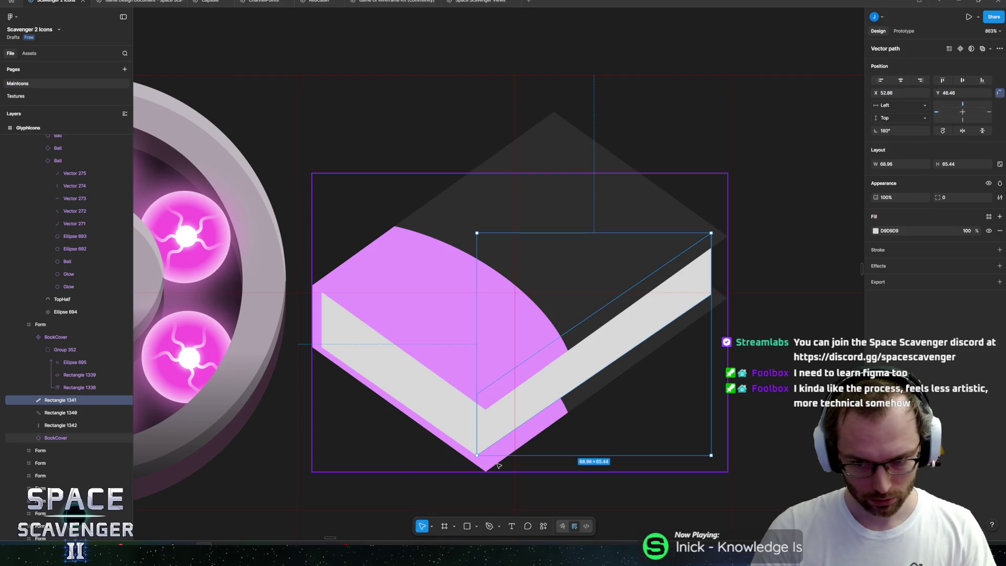
key(Return)
click(705, 237)
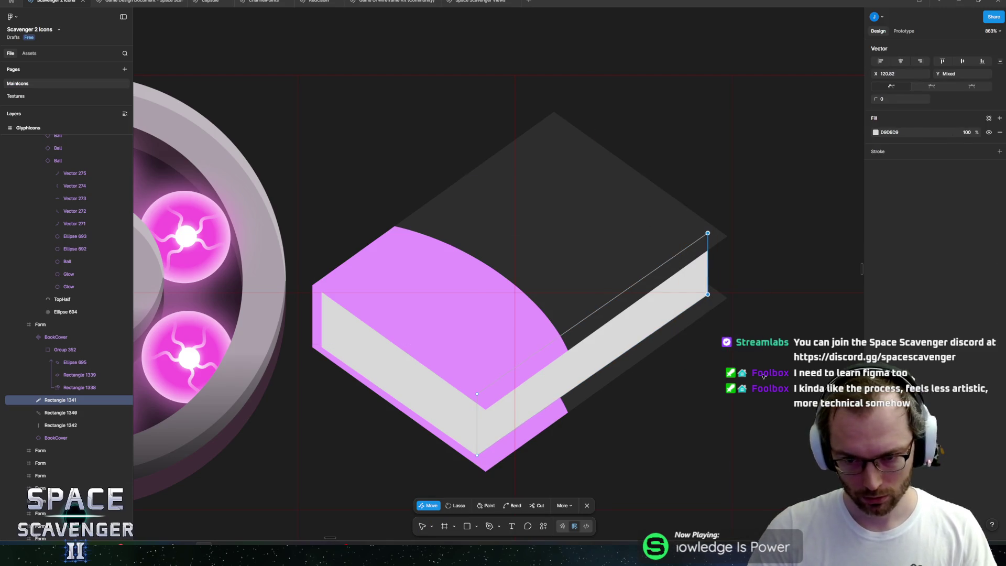
key(Escape)
key(Escape)
key(Escape)
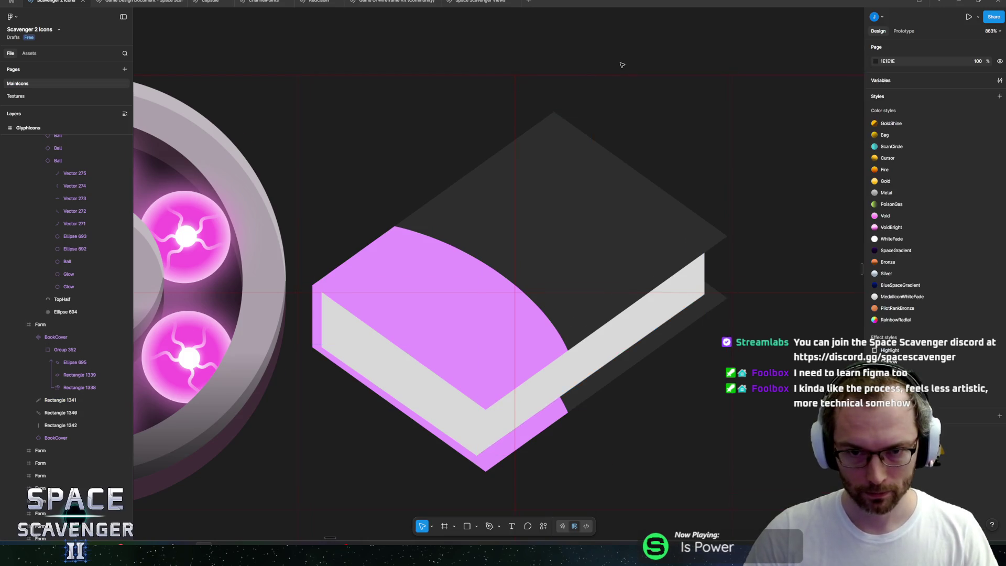
Step: Try merging the two page slabs with Union, then undo it
scroll(622, 66, down, 5)
scroll(606, 120, up, 3)
scroll(602, 268, up, 4)
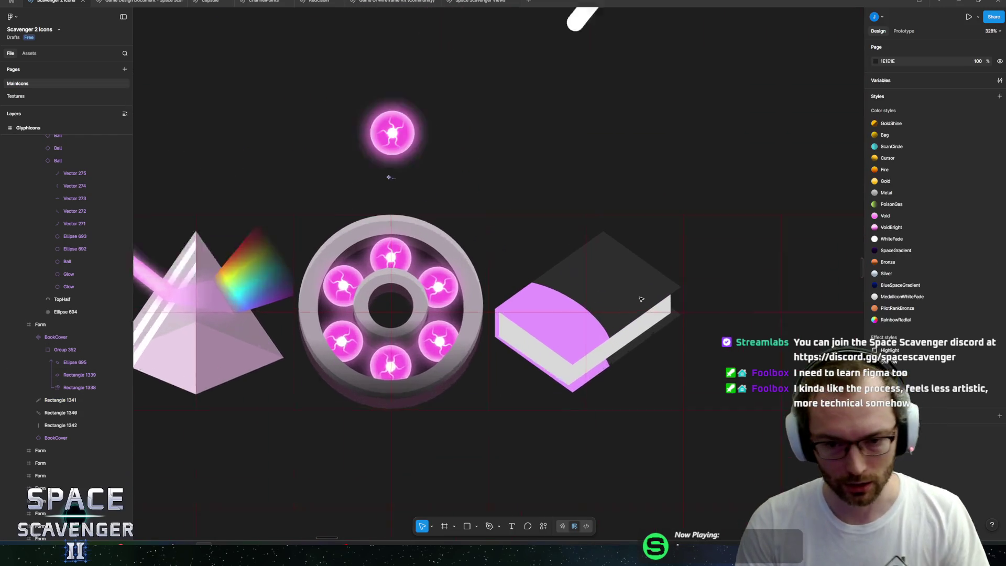
click(586, 290)
shift+click(585, 289)
scroll(586, 290, up, 3)
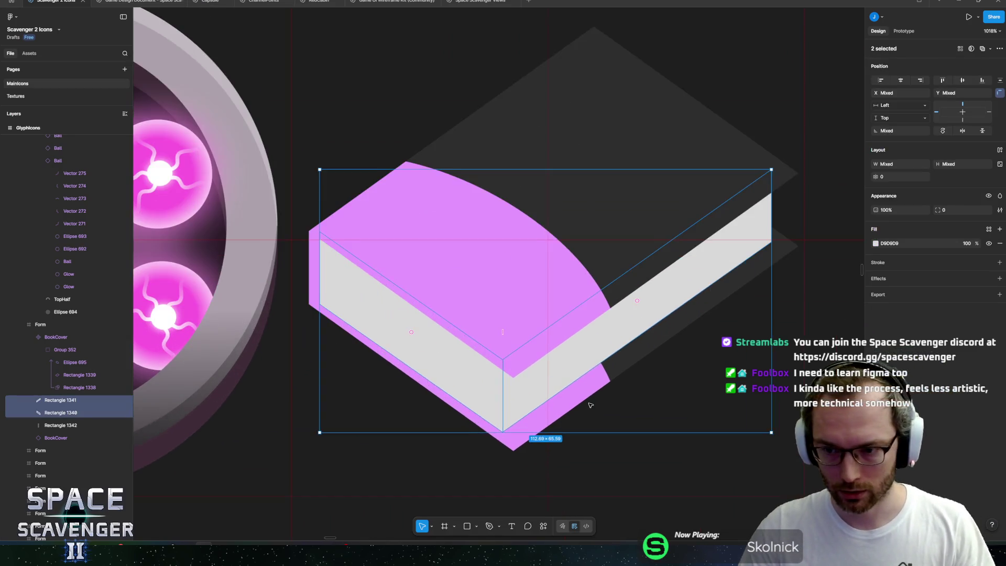
scroll(669, 297, down, 2)
click(542, 527)
text(union)
key(Return)
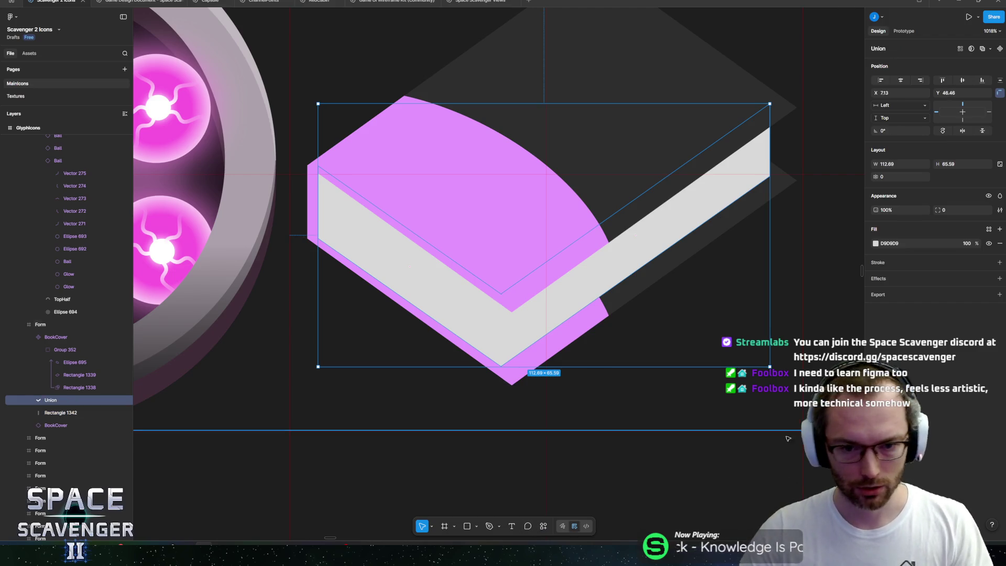
key(ctrl+z)
Step: Set the left page slab's fill to tan 98886B
ctrl+click(570, 271)
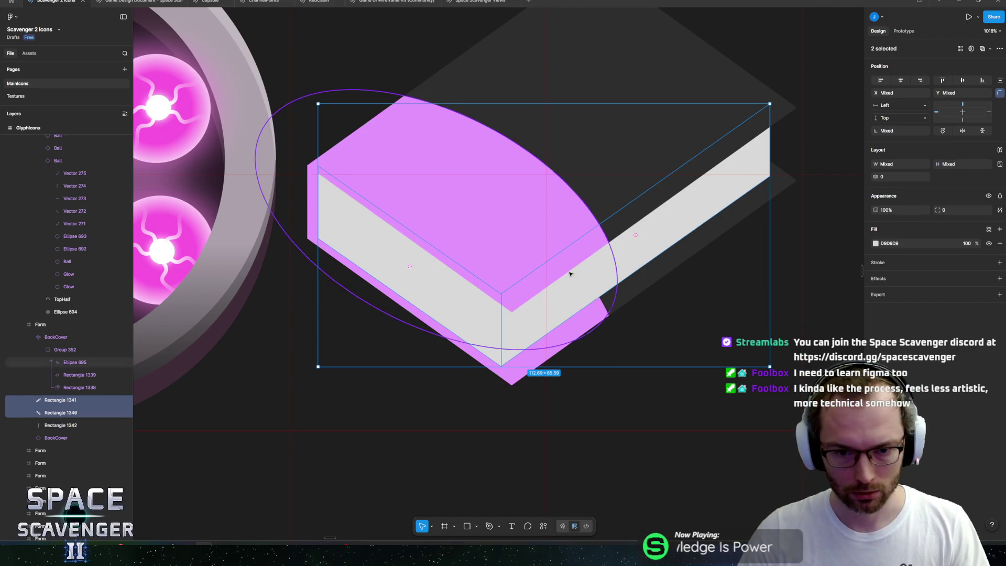
click(875, 231)
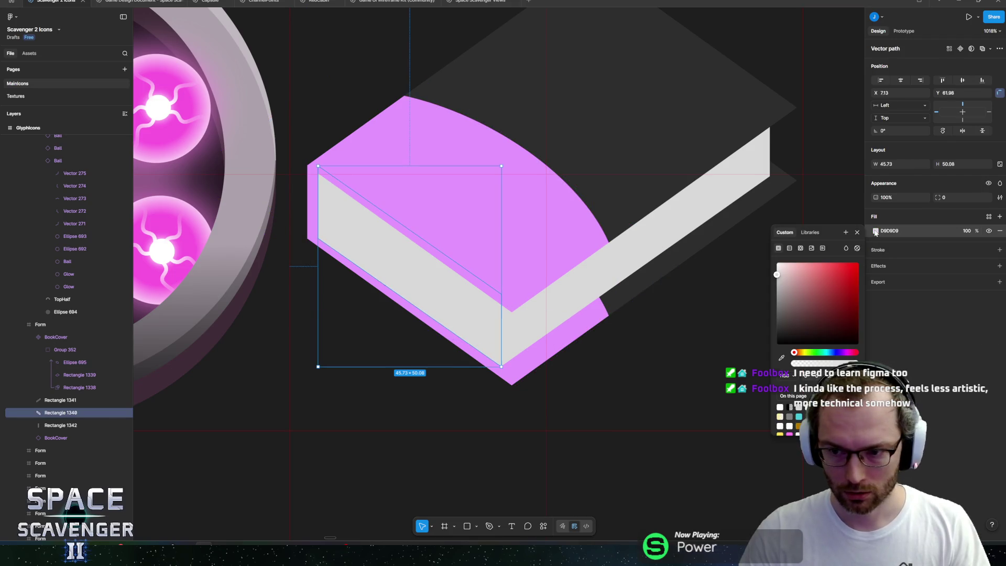
click(800, 352)
drag(818, 314, 818, 295)
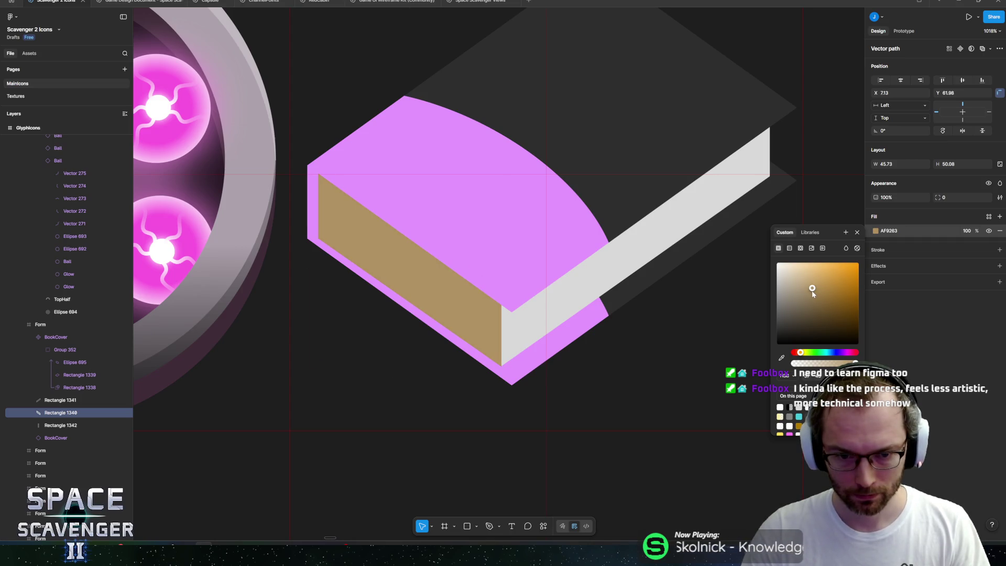
drag(807, 296, 803, 300)
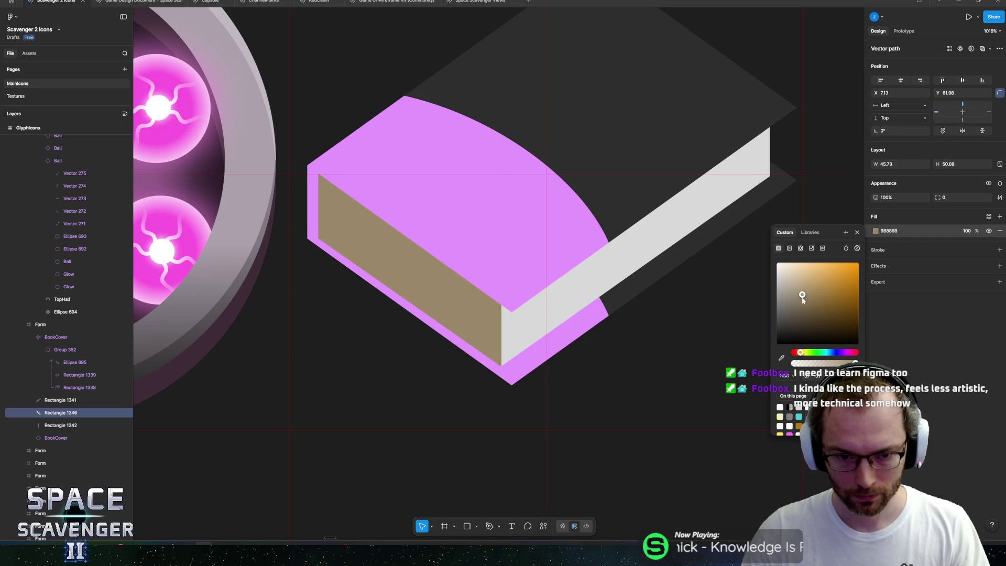
click(912, 313)
Step: Give the right page slab the darker brown fill 70624C and recentre the book in view
key(shift+Tab)
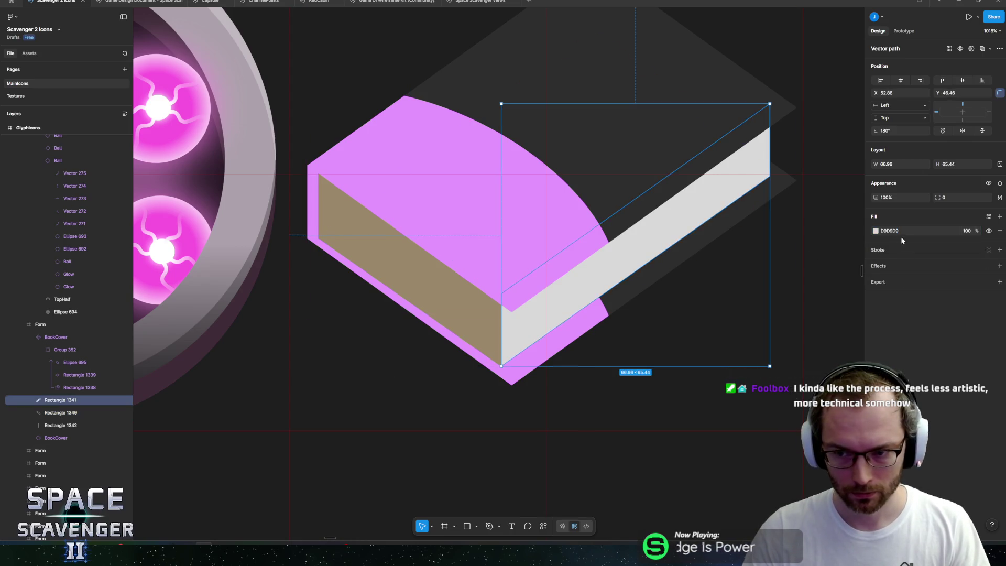
key(Return)
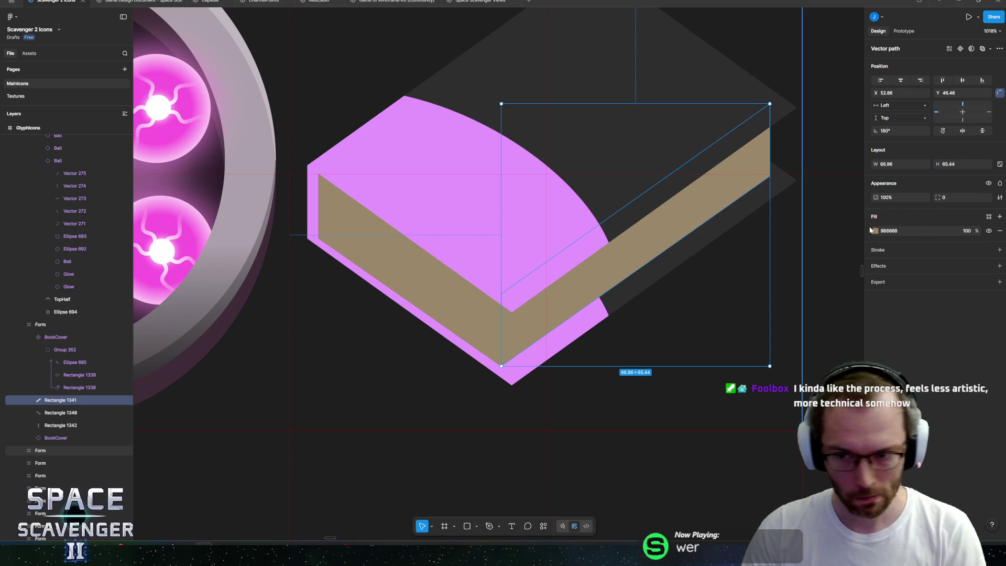
click(876, 231)
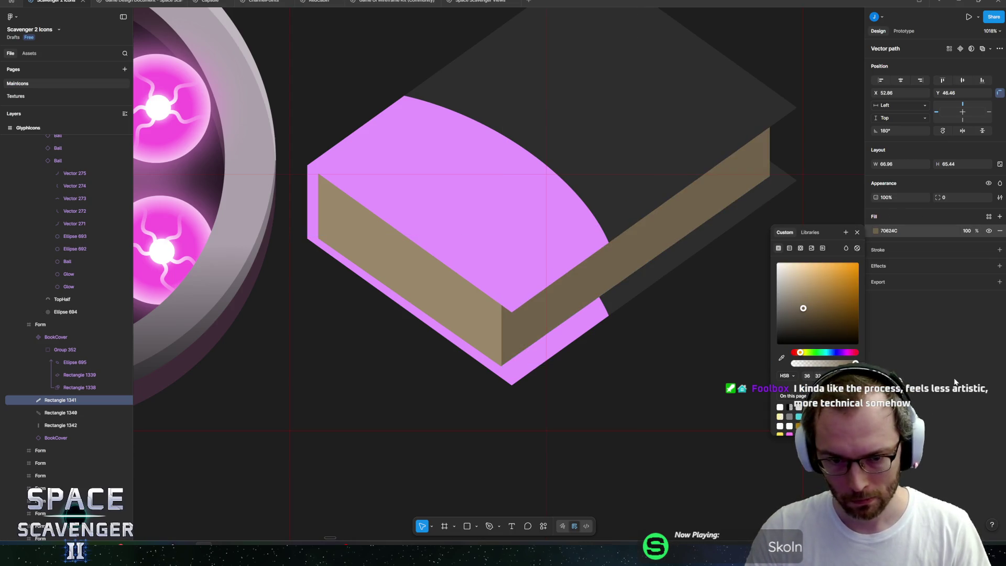
key(Escape)
scroll(691, 314, down, 5)
click(737, 167)
drag(737, 167, 659, 195)
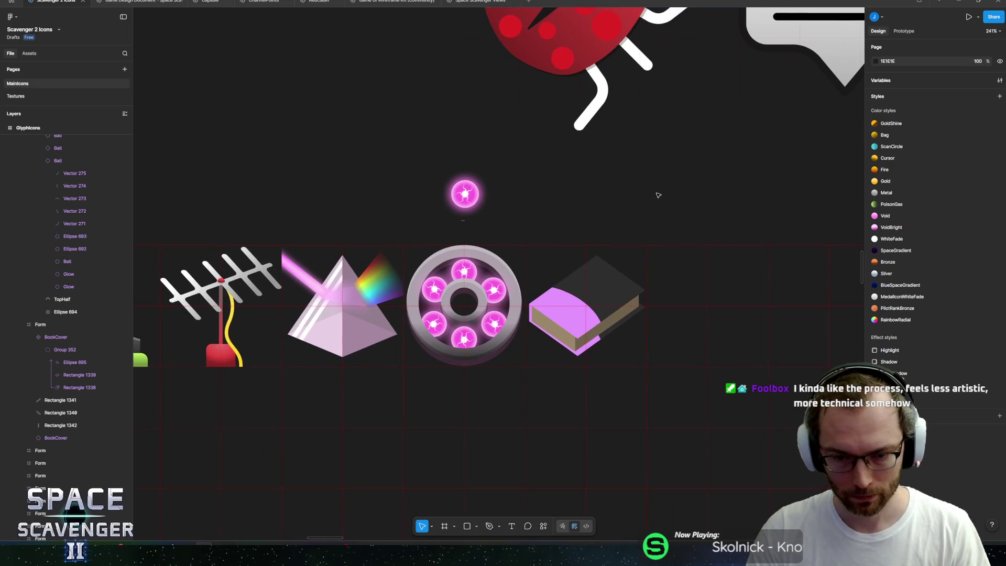
drag(645, 234, 611, 213)
scroll(576, 252, up, 10)
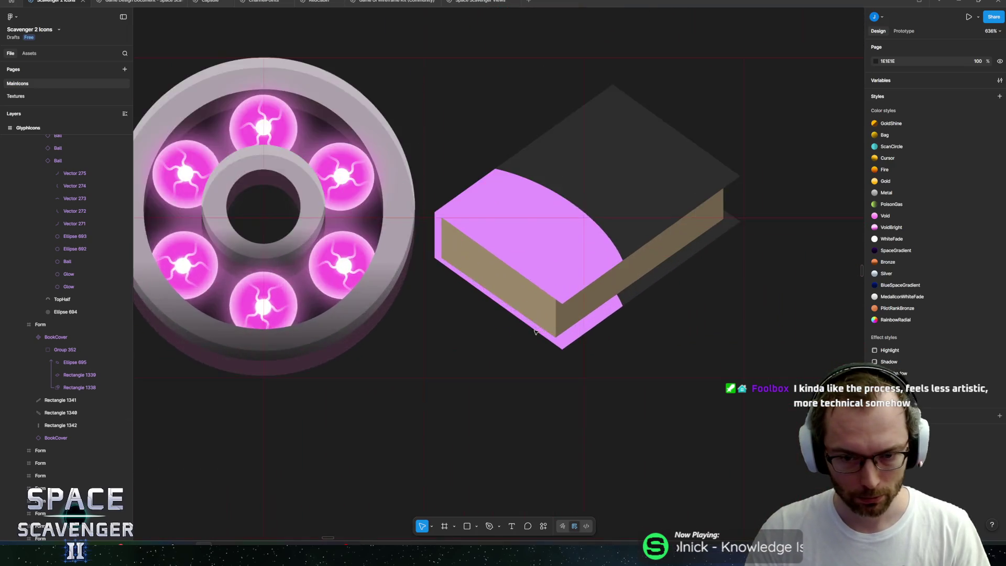
scroll(557, 270, down, 5)
scroll(545, 277, up, 3)
ctrl+click(541, 283)
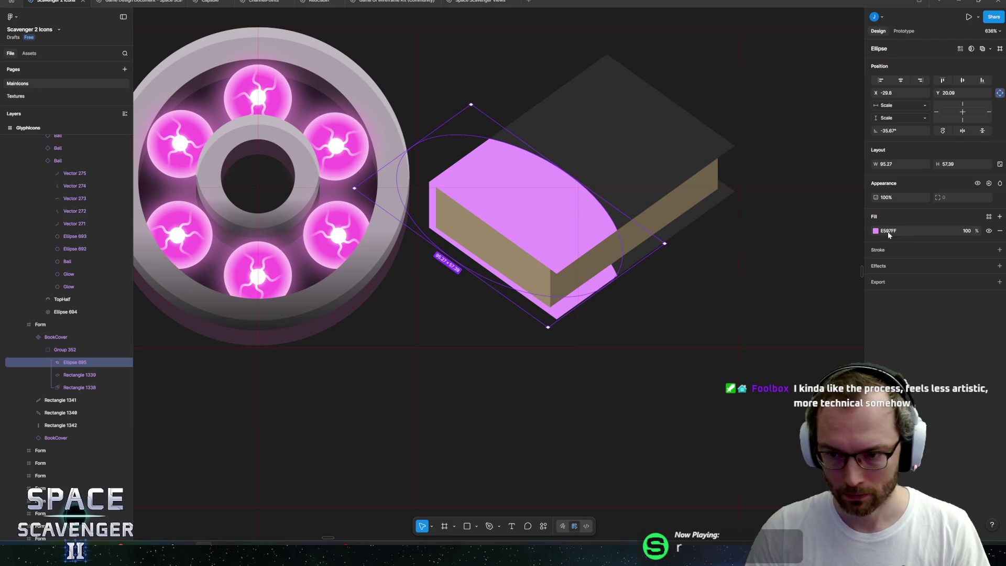
scroll(651, 209, right, 3)
scroll(652, 209, up, 2)
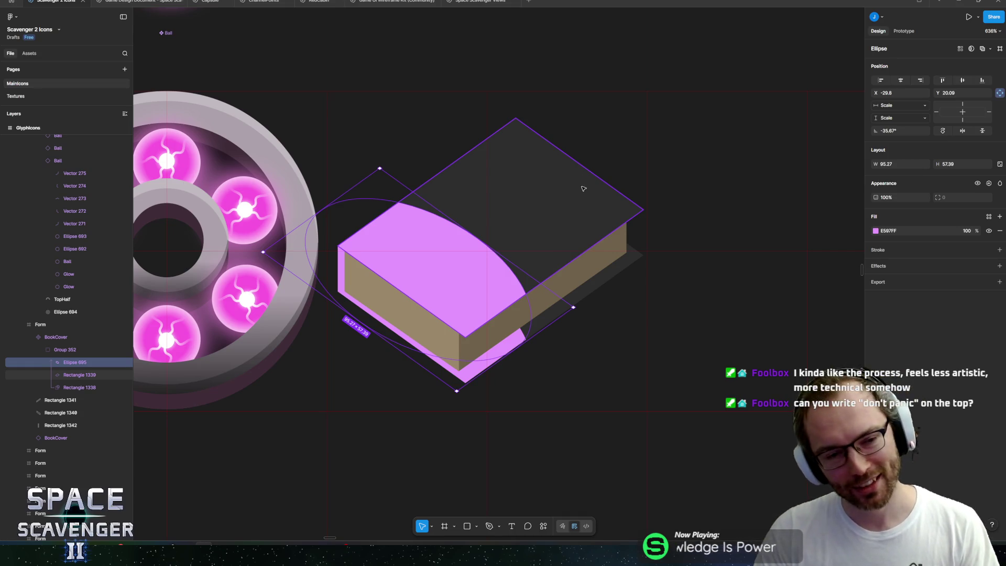
scroll(583, 188, down, 5)
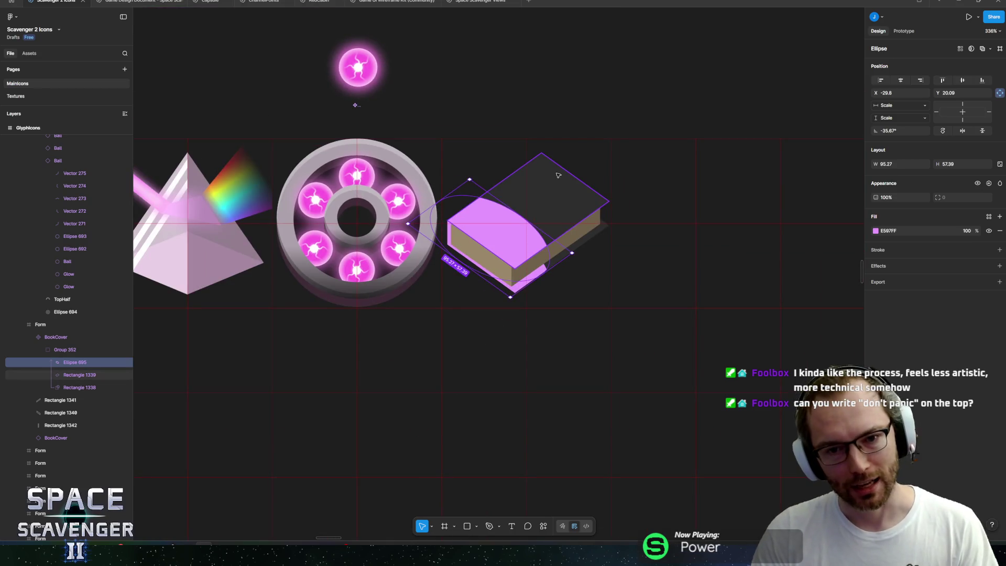
scroll(558, 175, down, 15)
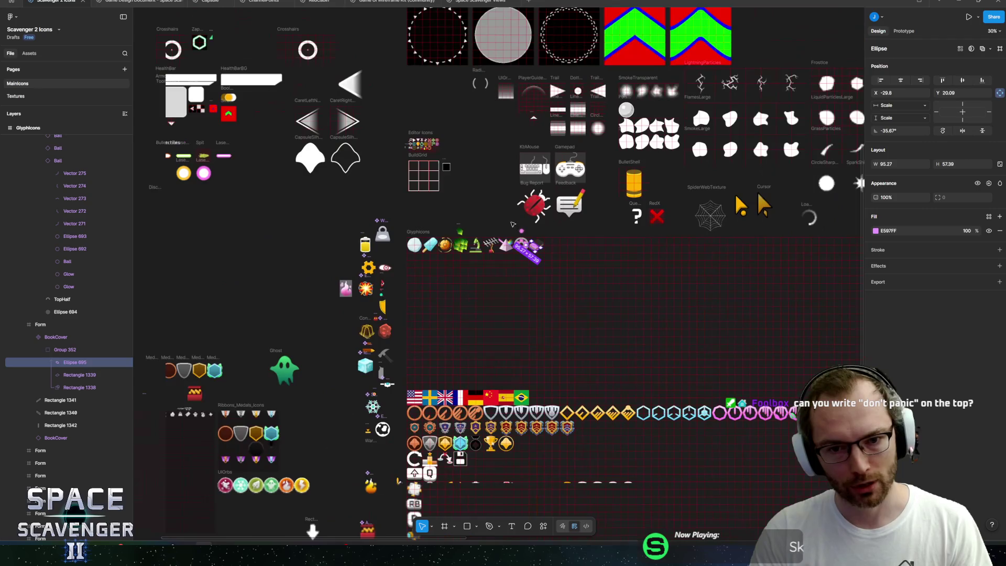
click(513, 224)
scroll(514, 239, down, 2)
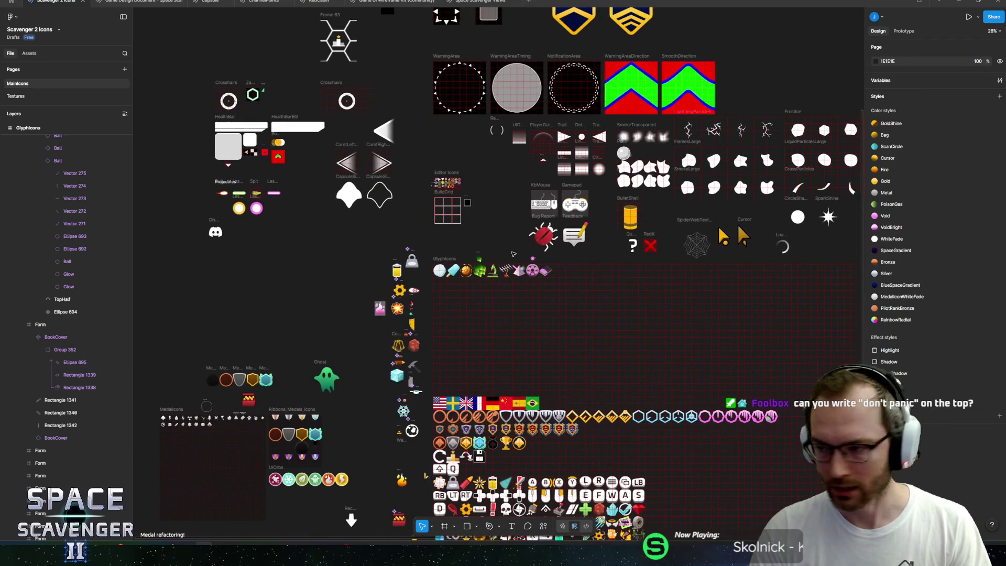
scroll(513, 253, up, 15)
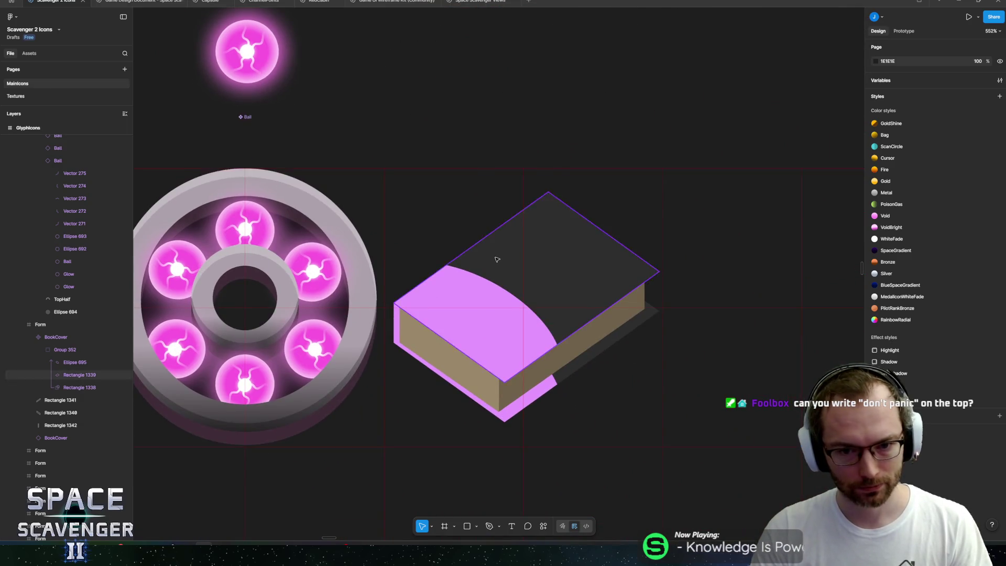
scroll(497, 260, up, 3)
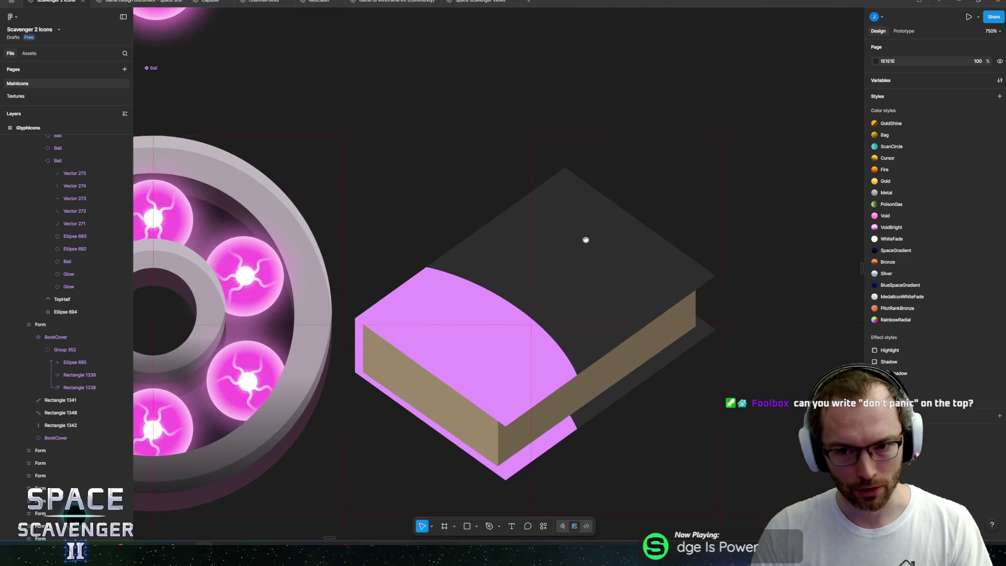
click(586, 238)
scroll(562, 274, right, 2)
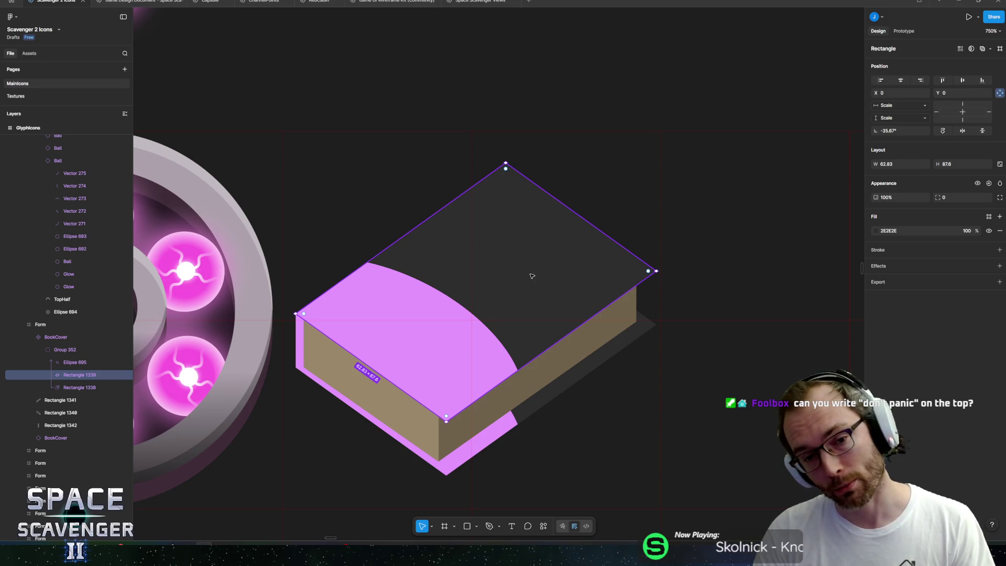
scroll(532, 276, down, 5)
scroll(535, 280, up, 6)
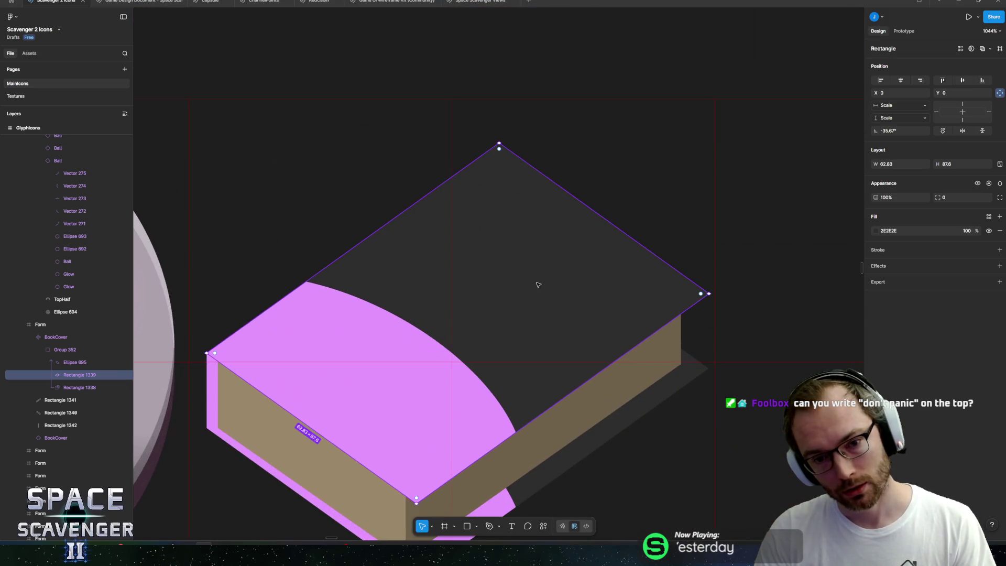
scroll(537, 285, down, 8)
scroll(563, 335, down, 3)
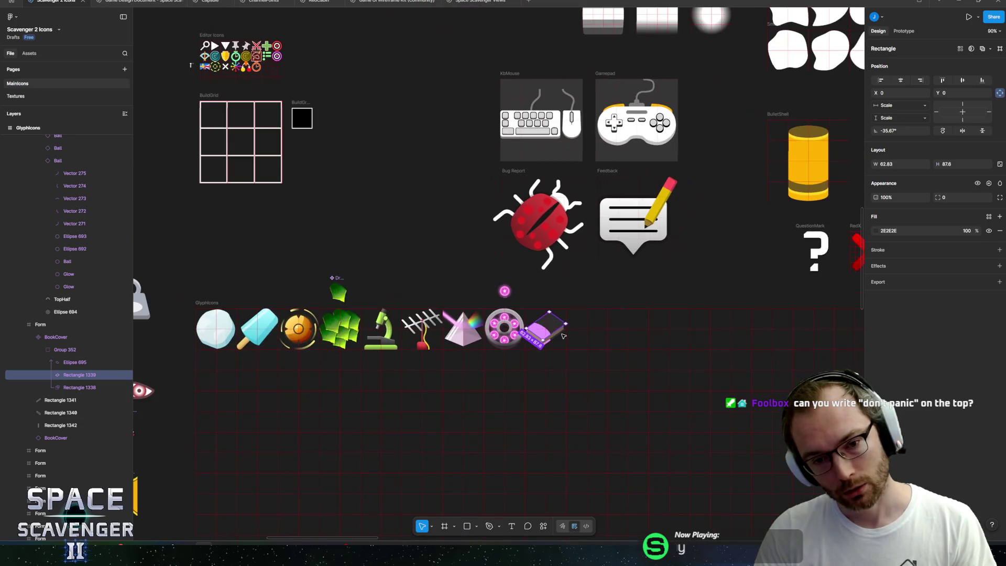
scroll(525, 317, down, 1)
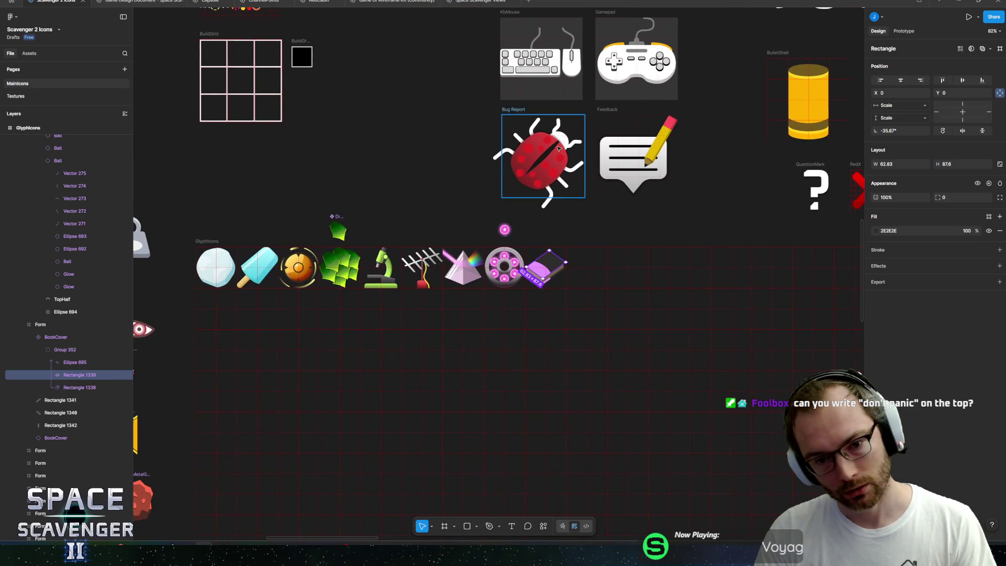
scroll(559, 146, down, 4)
scroll(602, 137, down, 3)
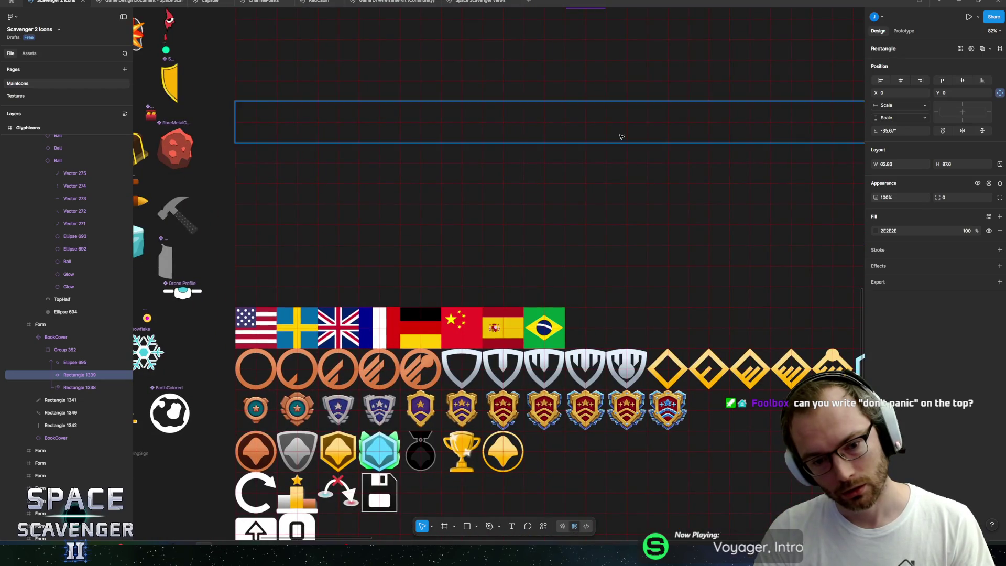
scroll(640, 105, down, 5)
scroll(655, 74, down, 1)
scroll(603, 147, left, 6)
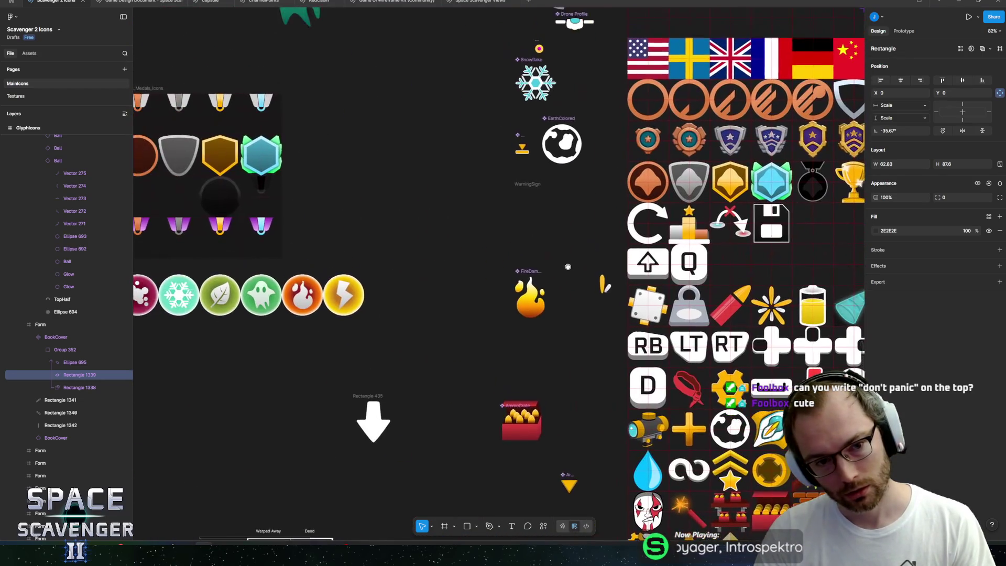
ctrl+scroll(551, 222, down, 5)
scroll(551, 222, down, 1)
scroll(551, 222, up, 5)
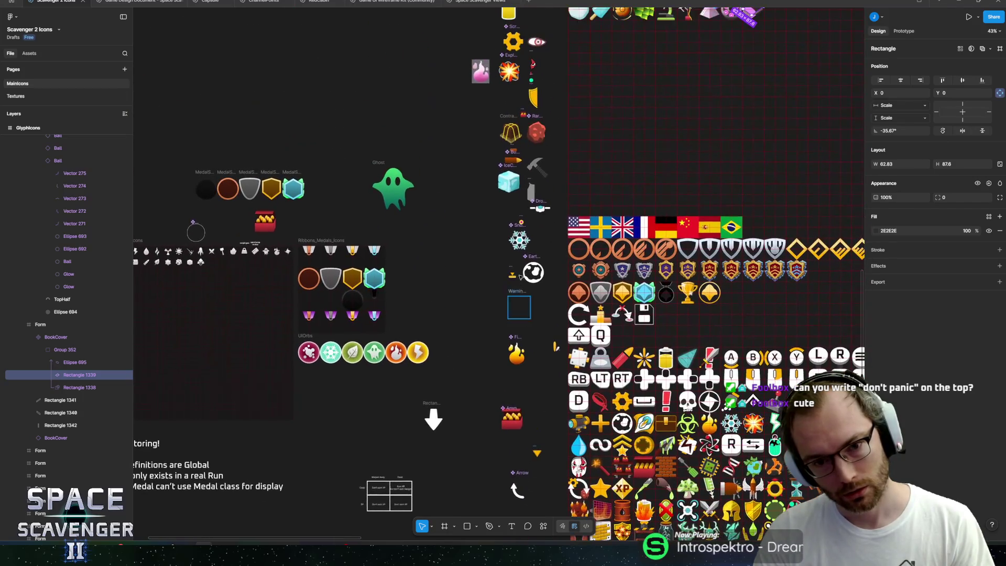
mouse_move(410, 188)
mouse_down()
mouse_move(428, 372)
mouse_move(660, 292)
mouse_move(375, 162)
mouse_up()
ctrl+scroll(518, 331, down, 3)
ctrl+scroll(517, 332, up, 4)
ctrl+scroll(517, 331, up, 3)
scroll(518, 331, down, 3)
scroll(520, 266, down, 1)
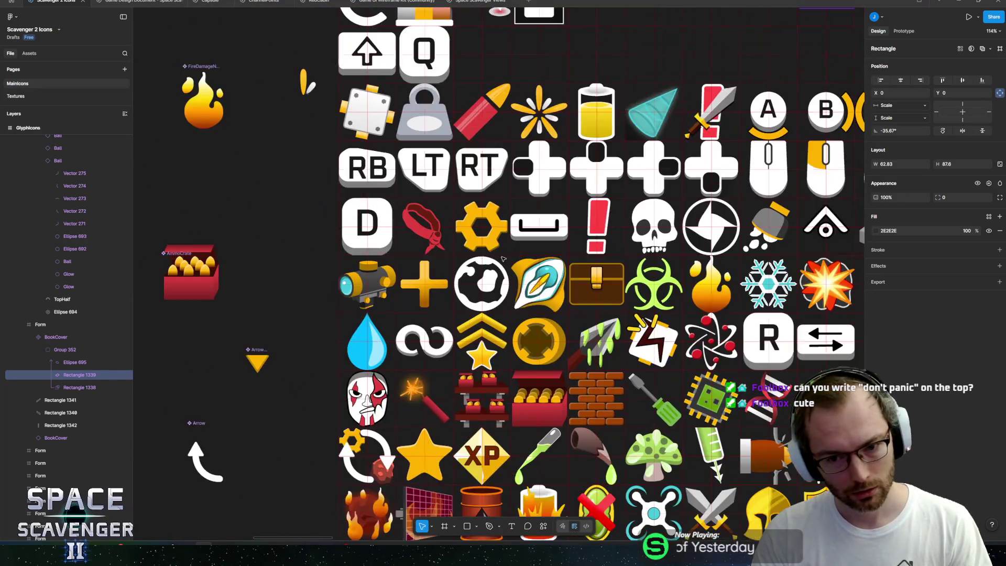
ctrl+scroll(521, 266, up, 5)
ctrl+click(520, 266)
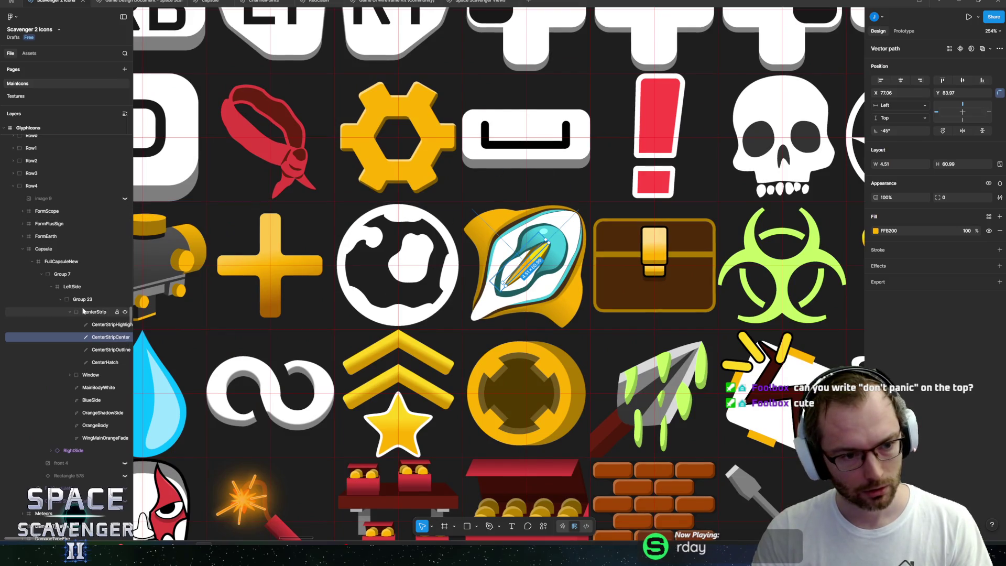
Step: Paste a copy of the capsule-ship emblem group beside the book icon
click(68, 277)
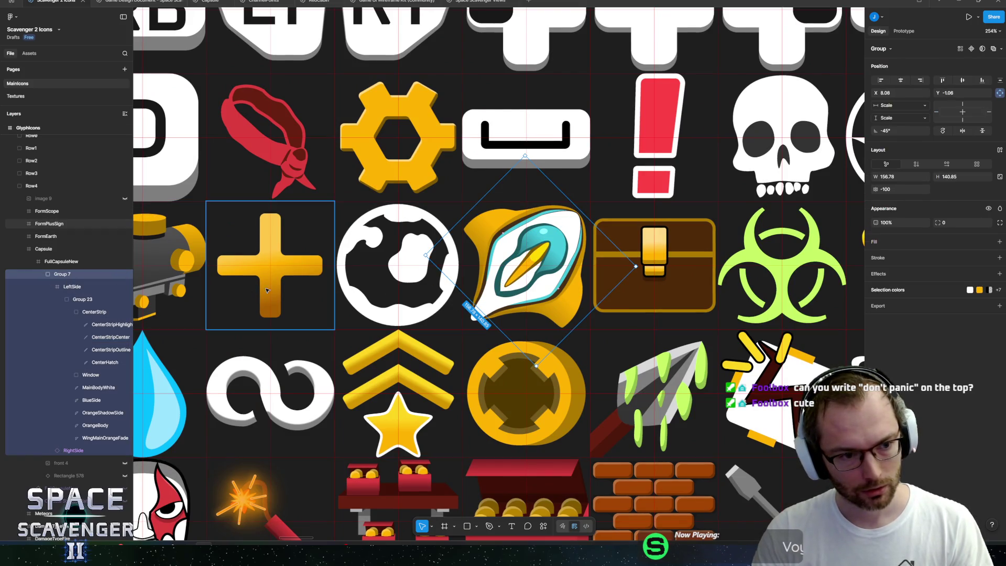
scroll(502, 321, down, 10)
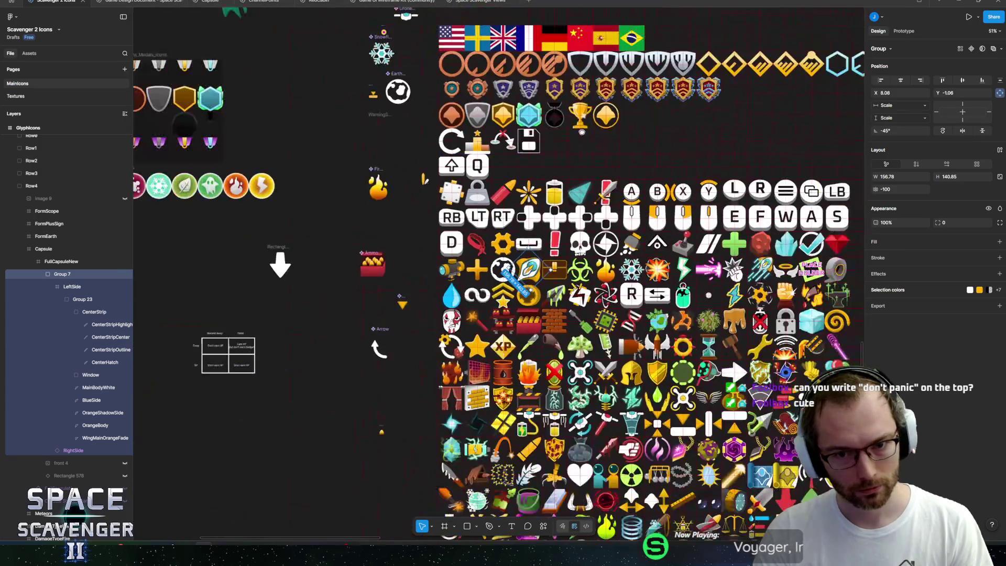
scroll(471, 262, up, 2)
scroll(466, 257, up, 5)
right_click(468, 256)
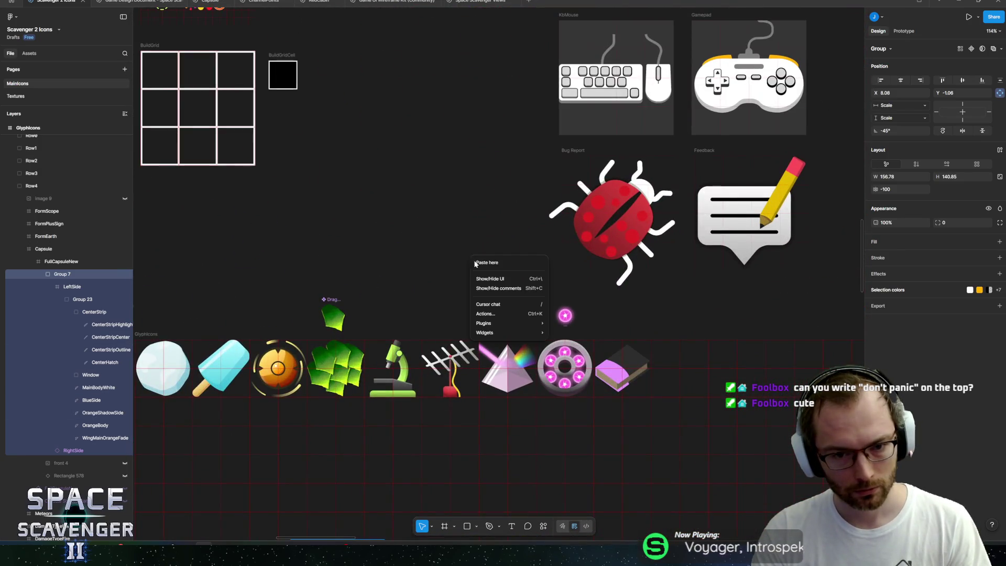
click(505, 277)
Step: Scale the emblem copy down proportionally to 47.64 × 42.8 and place it on the cover
scroll(506, 277, up, 5)
key(k)
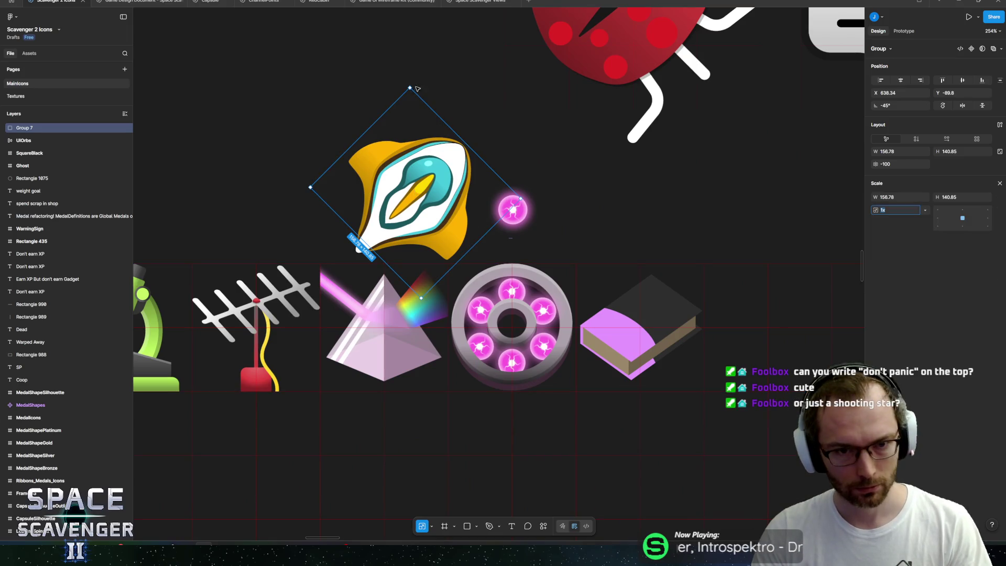
mouse_move(408, 87)
mouse_down()
mouse_move(418, 240)
mouse_move(655, 318)
mouse_up()
scroll(692, 322, up, 7)
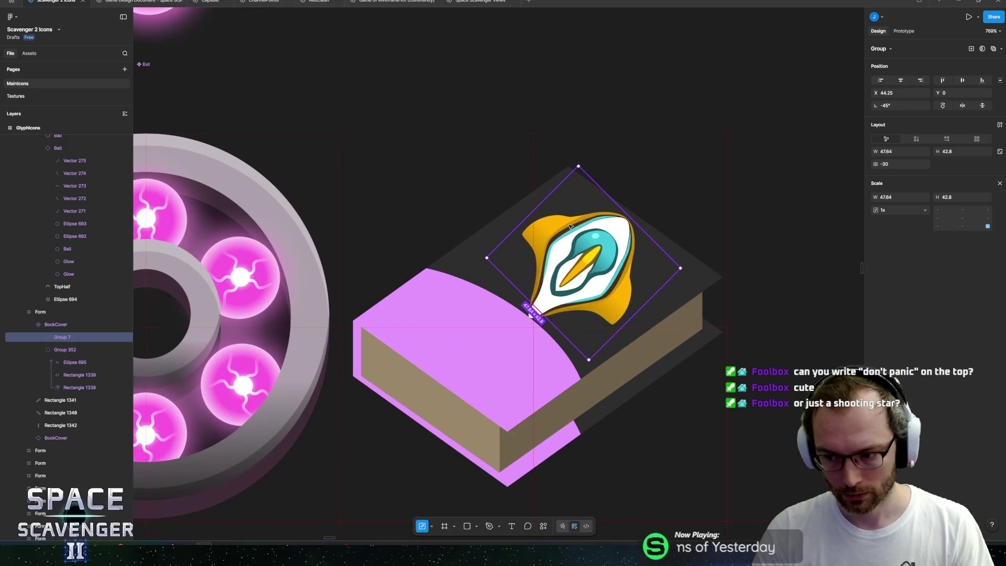
Step: Shrink the emblem further, move it up on the cover, and wrap it in a new group
drag(578, 166, 577, 227)
drag(579, 291, 577, 267)
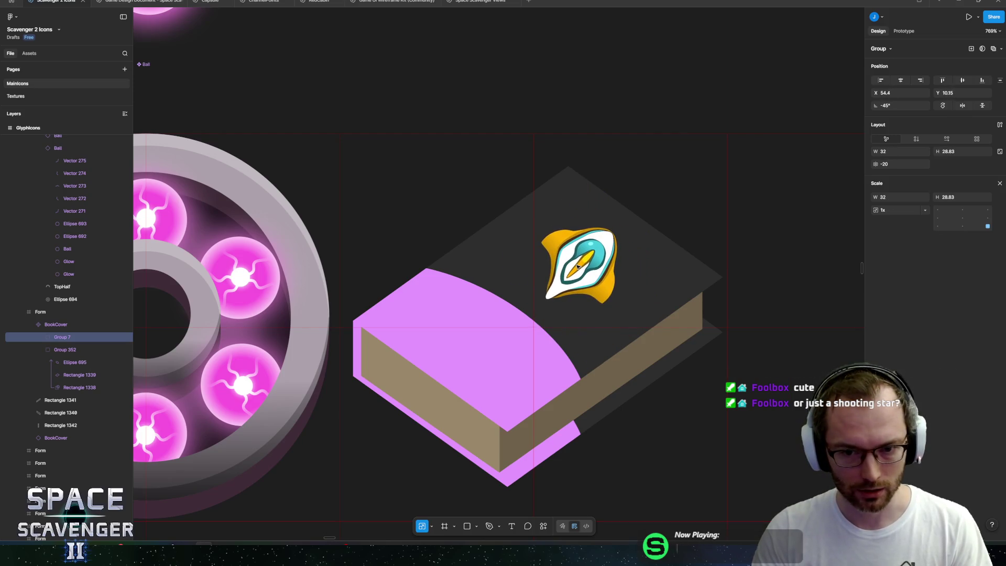
key(ctrl+g)
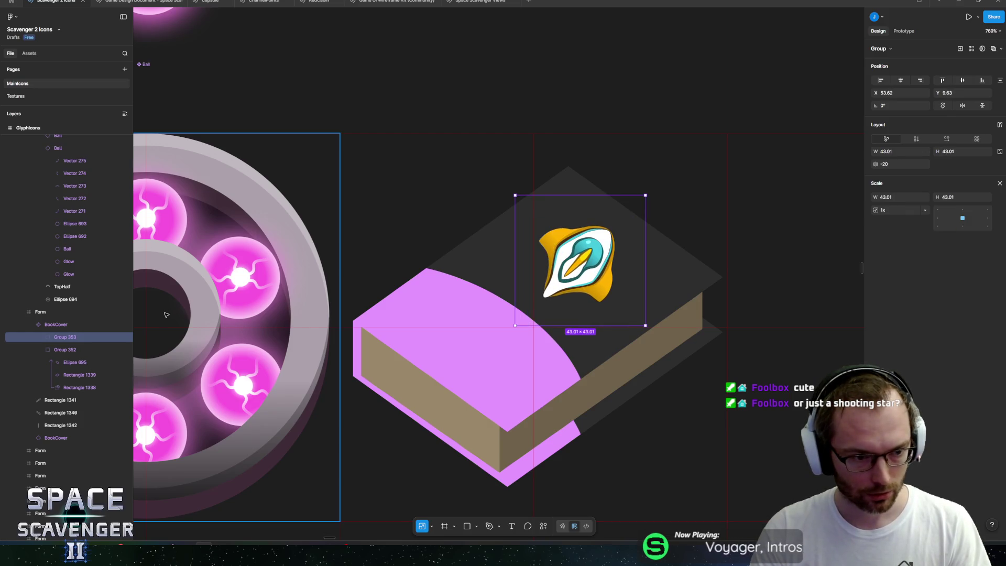
key(ctrl+z)
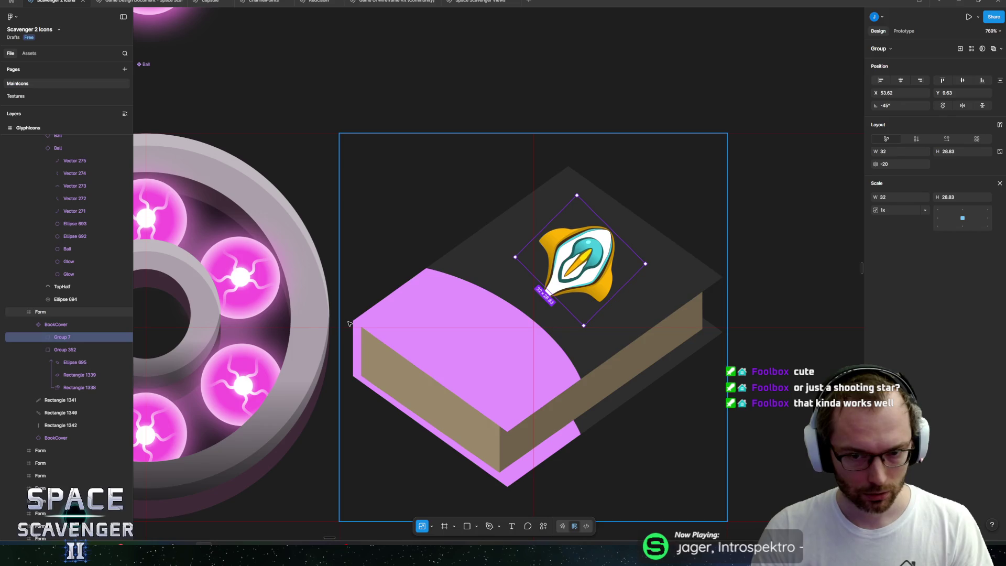
key(ctrl+shift+z)
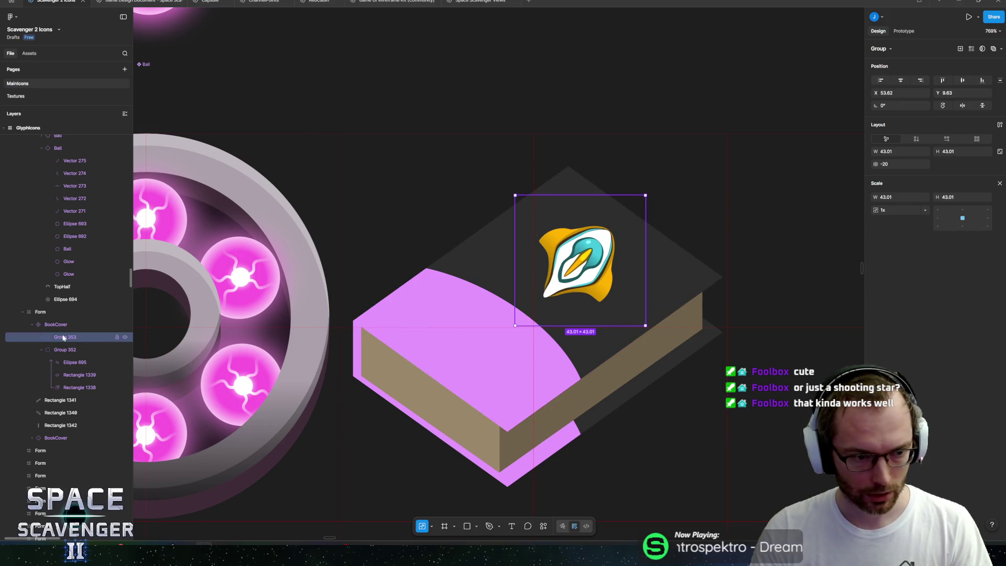
Step: Squash the emblem group vertically to about 43.01 × 30.58 and move it up on the cover
key(v)
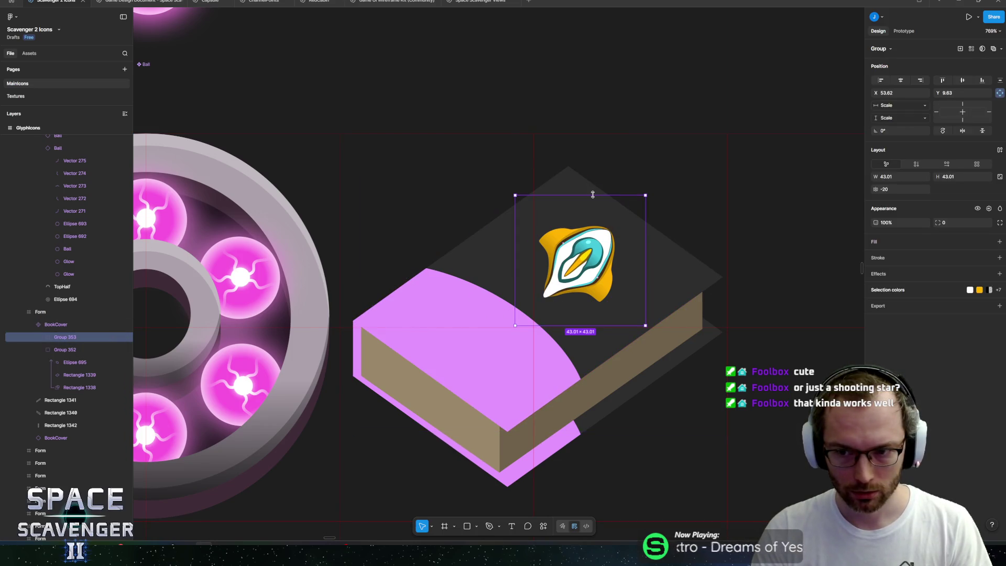
drag(592, 202, 598, 218)
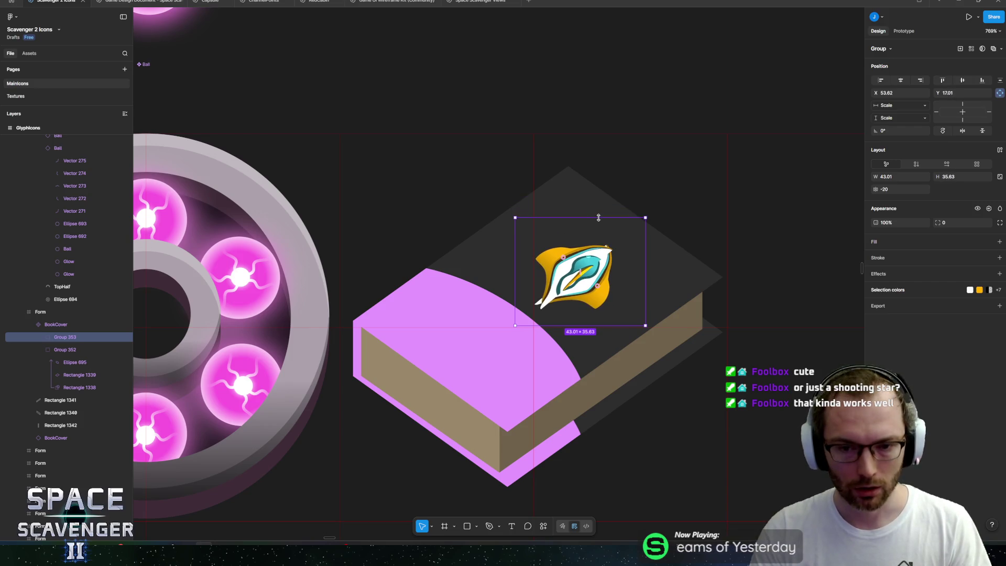
key(ctrl+z)
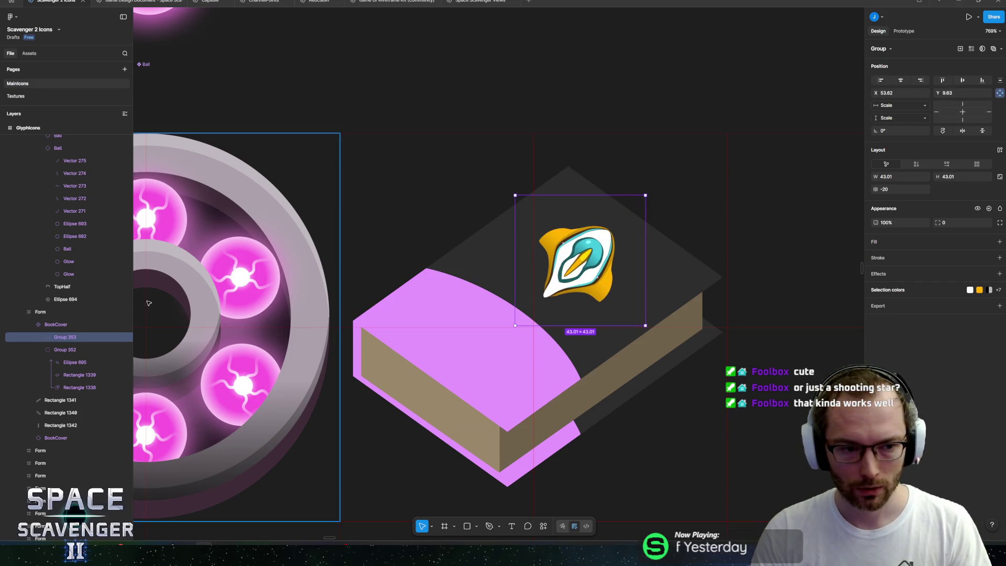
mouse_move(575, 196)
mouse_down()
mouse_move(591, 259)
mouse_move(567, 259)
mouse_up()
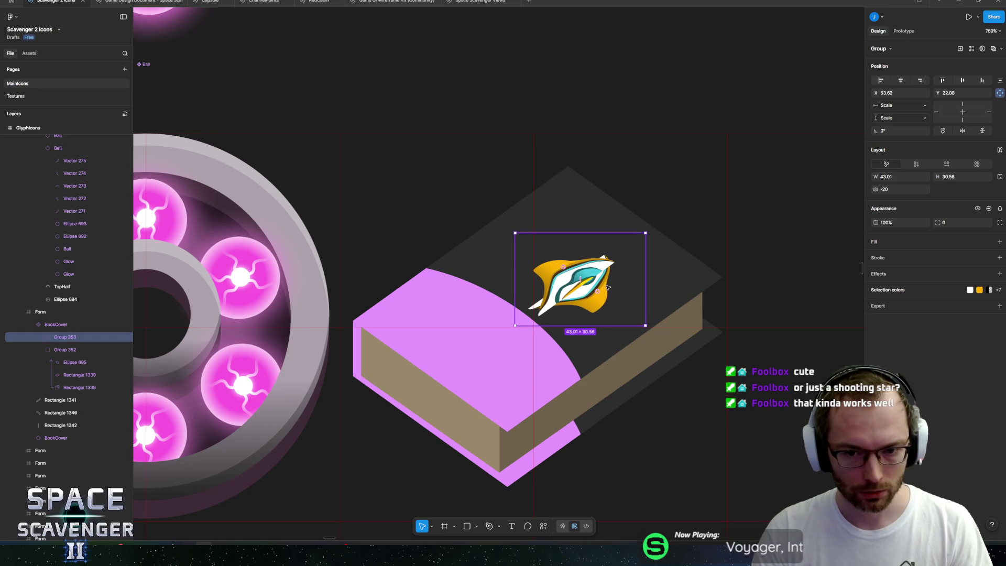
drag(623, 285, 632, 263)
Step: Expand the emblem layers to the LeftSide half, zoom to it, and undo recent ship artwork changes
click(43, 337)
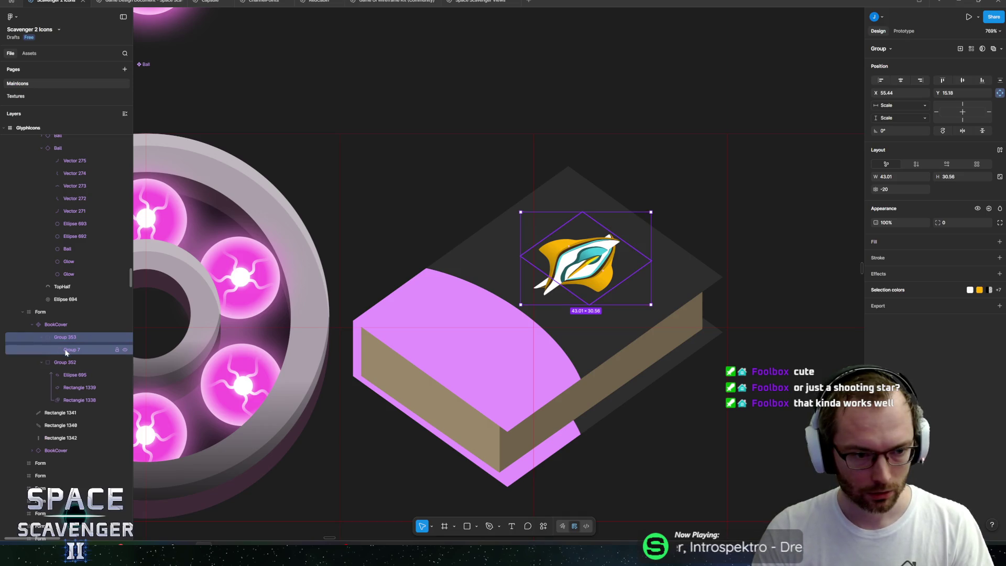
click(51, 350)
click(82, 362)
key(shift+2)
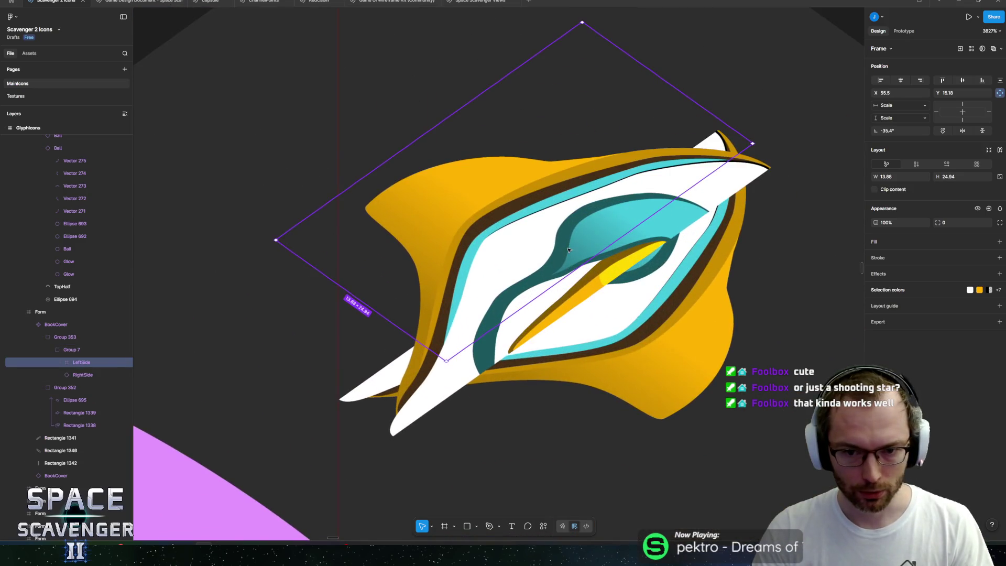
key(ctrl+z)
key(ctrl+z)
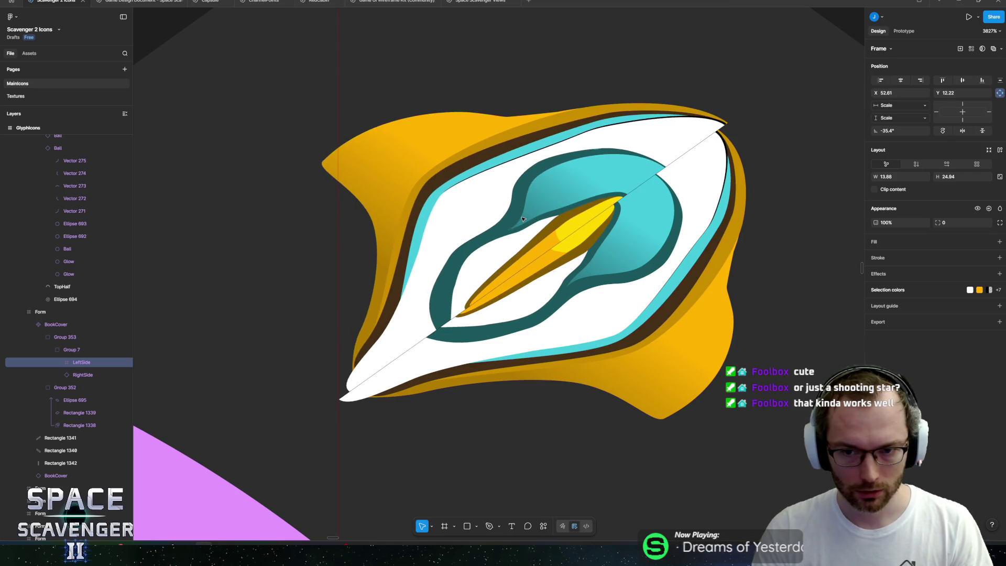
key(ctrl+z)
key(ctrl+z)
key(ctrl+z)
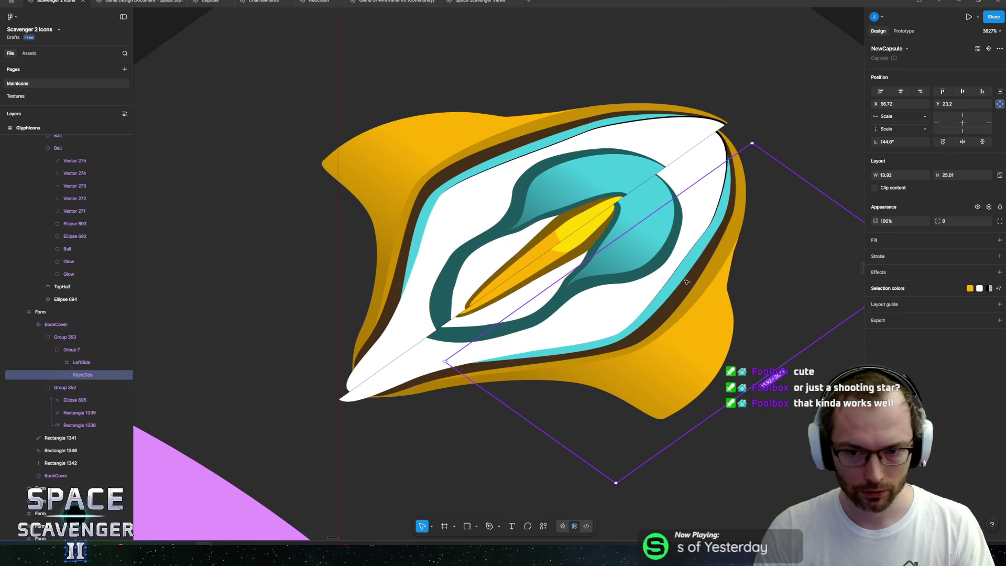
key(ctrl+z)
key(ctrl+z)
key(ctrl+z)
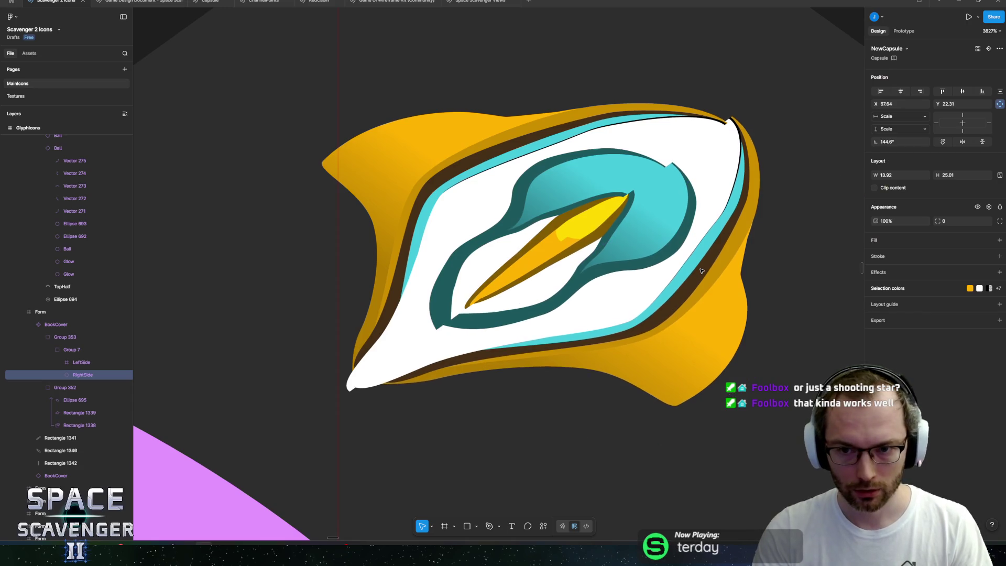
key(ctrl+z)
key(ctrl+z)
scroll(608, 189, down, 10)
click(603, 185)
scroll(605, 193, down, 5)
scroll(602, 191, down, 3)
scroll(557, 198, up, 10)
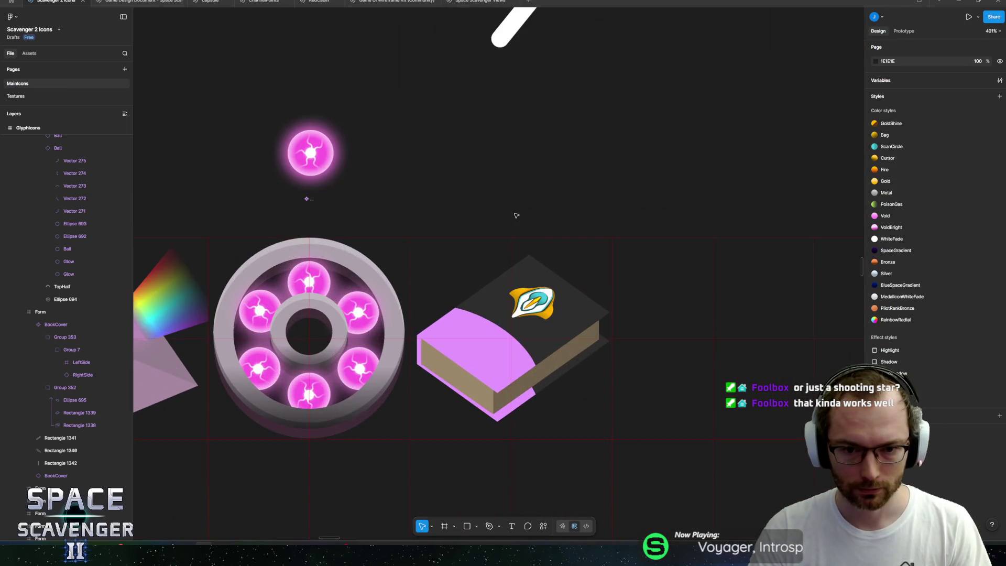
scroll(519, 213, down, 2)
scroll(540, 212, up, 5)
scroll(555, 210, down, 5)
scroll(556, 209, up, 1)
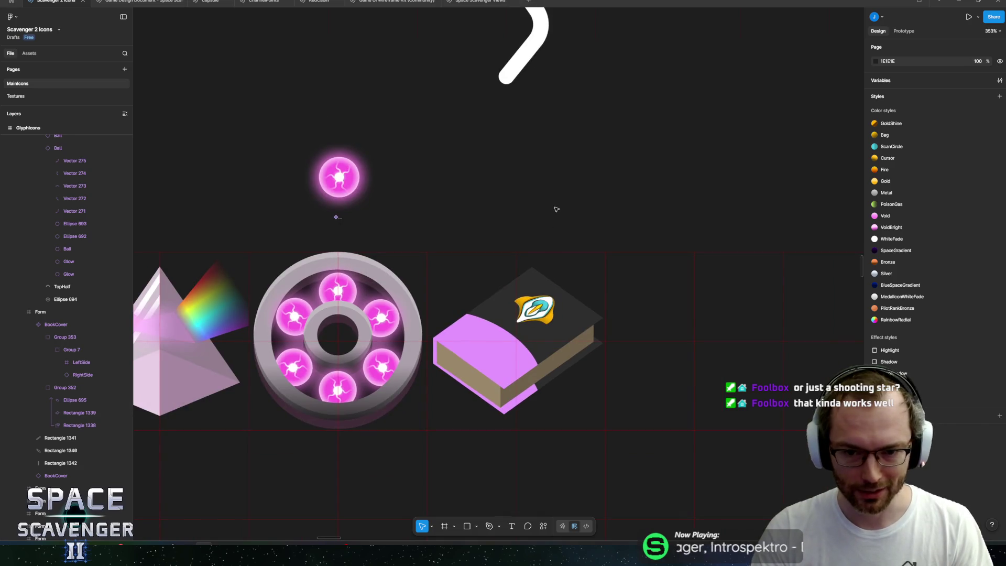
scroll(557, 210, down, 10)
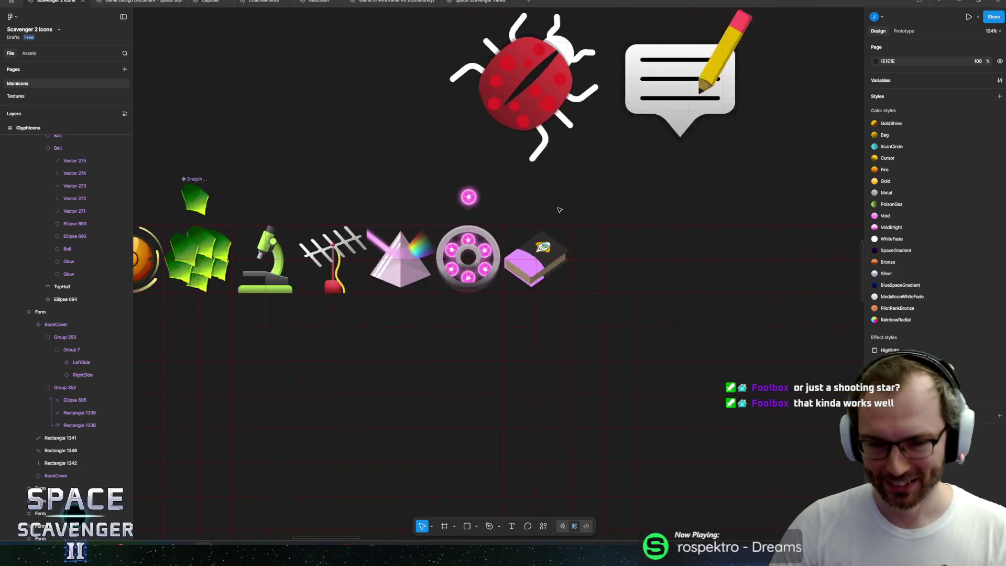
scroll(579, 234, up, 12)
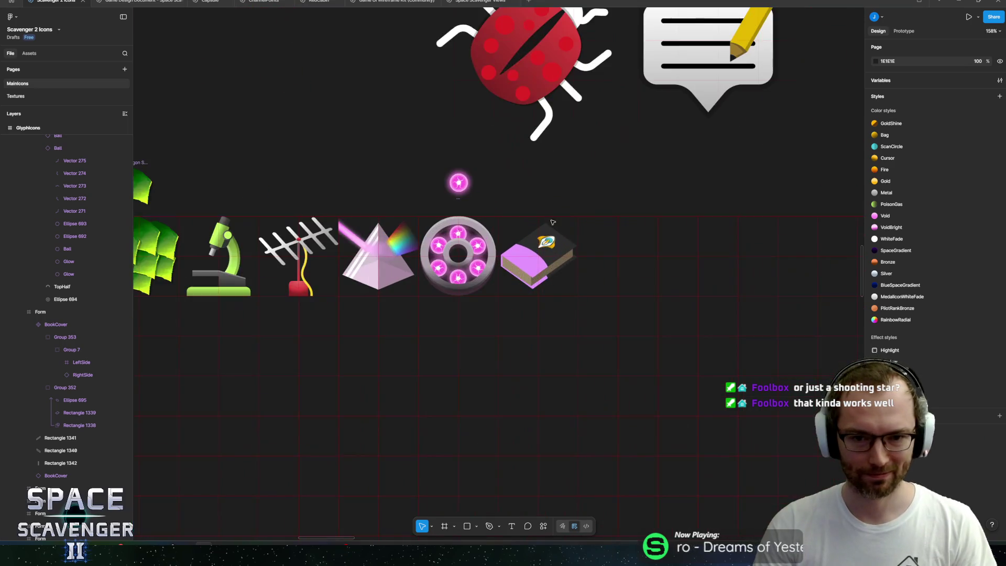
ctrl+click(538, 362)
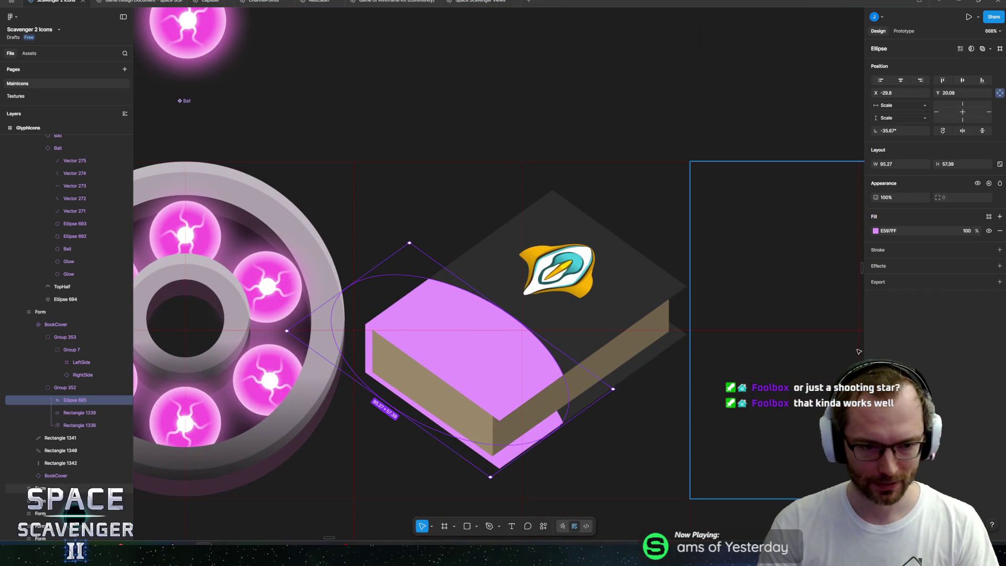
click(66, 327)
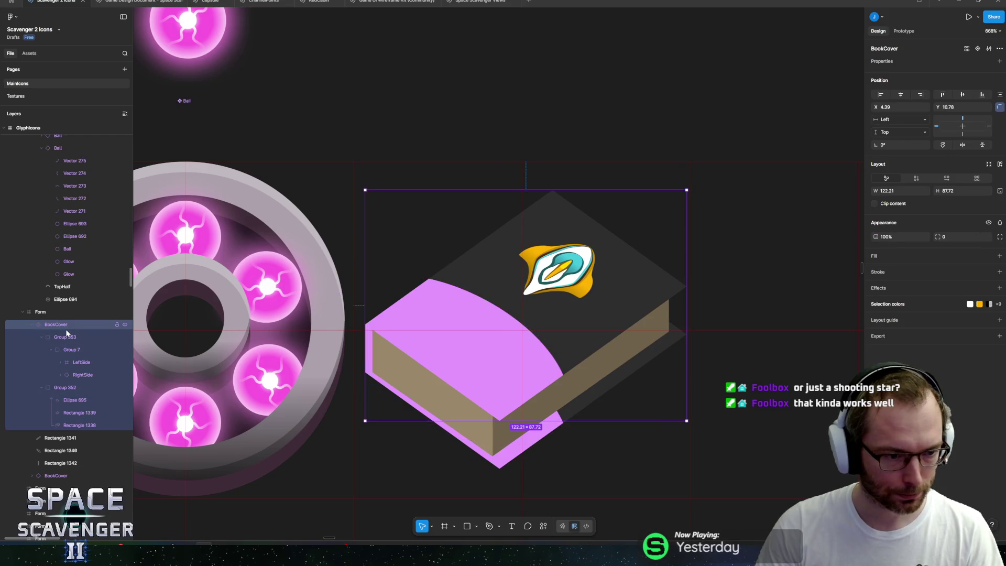
click(73, 361)
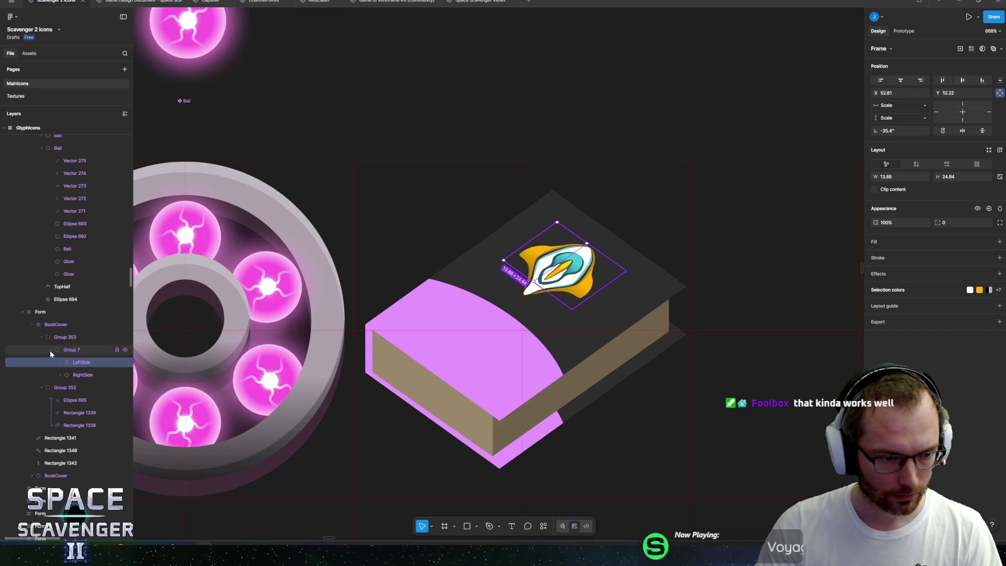
click(43, 338)
click(60, 366)
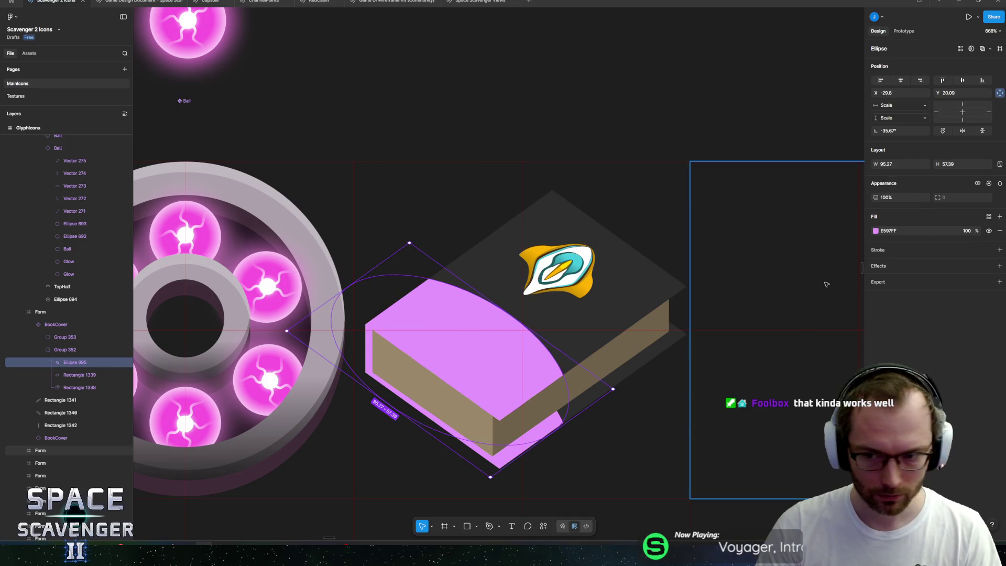
Step: Switch the magenta band's fill to a linear gradient with its end stop around 60%
click(874, 231)
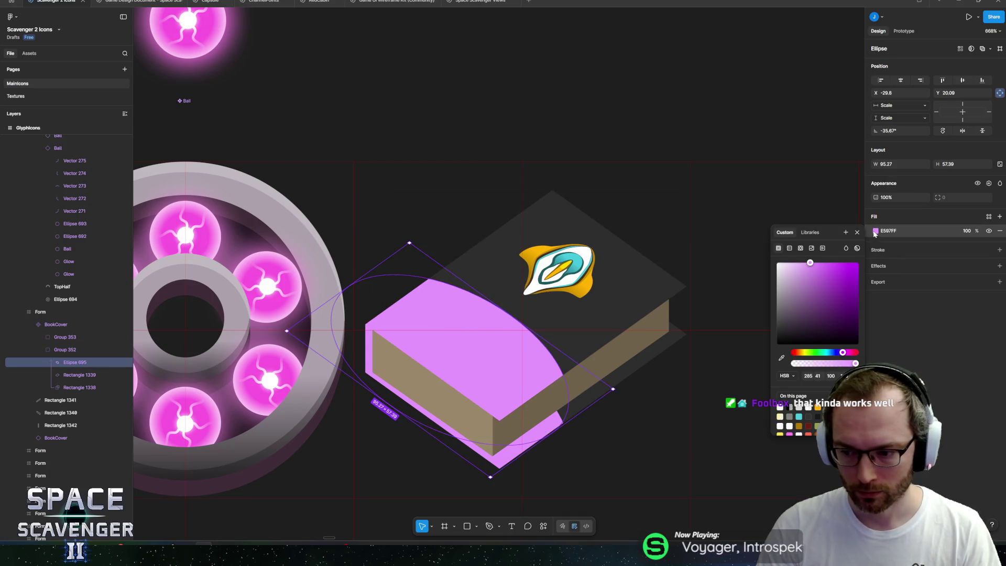
click(790, 248)
drag(570, 316, 547, 311)
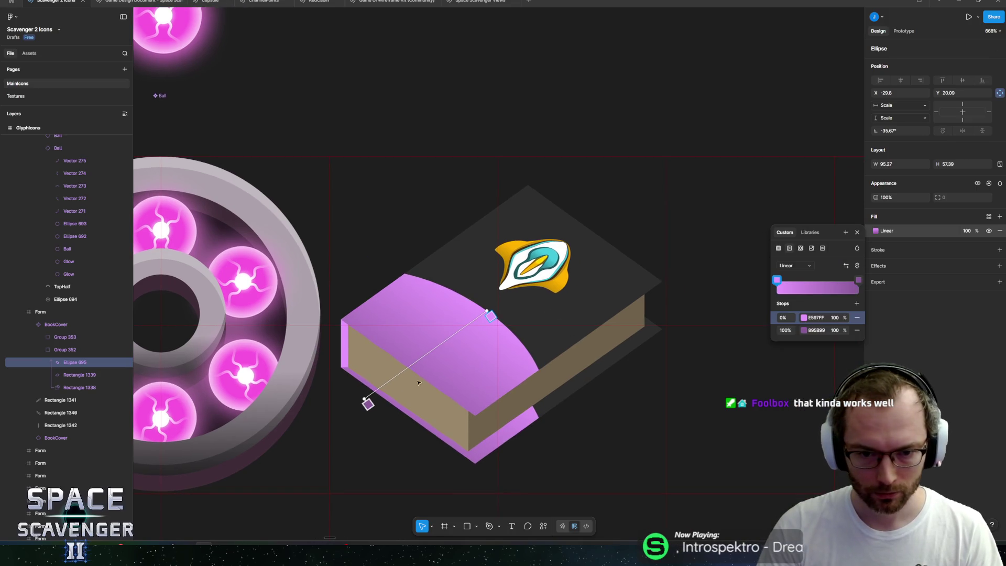
drag(367, 404, 424, 378)
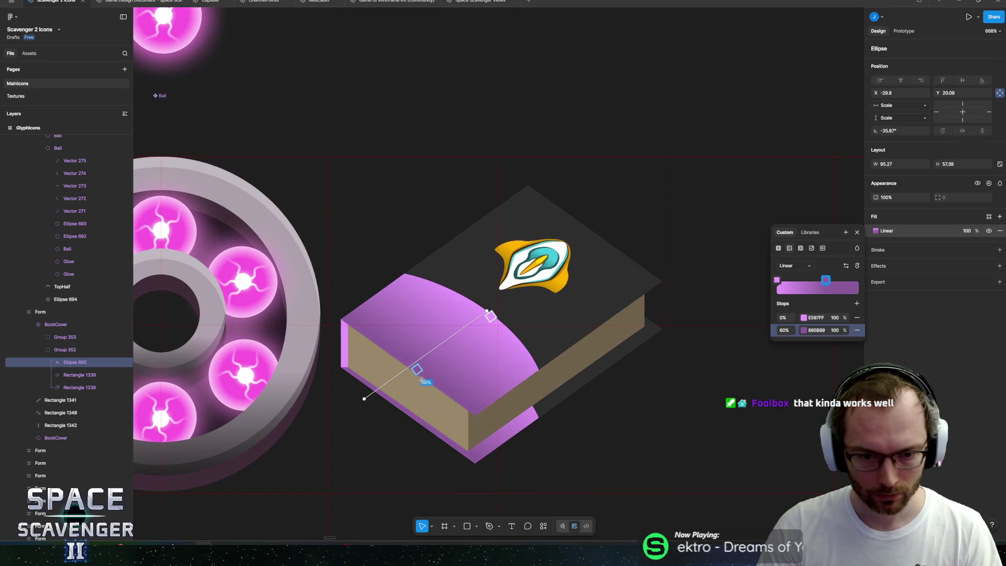
Step: Make the band gradient run from pink FF54F1 to deep purple 702E86 at the 63% stop
click(807, 322)
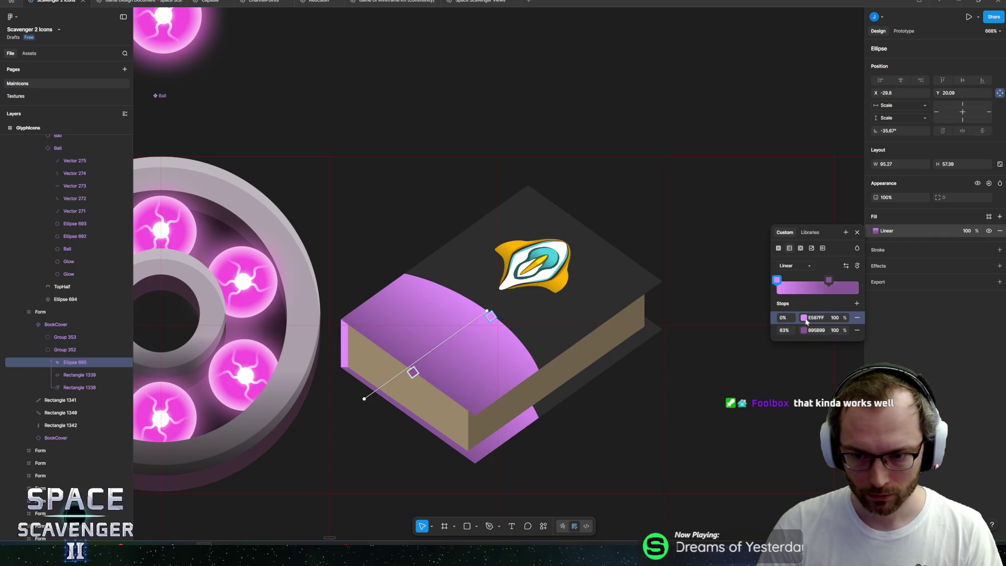
click(804, 318)
drag(724, 336, 748, 333)
drag(751, 424, 753, 425)
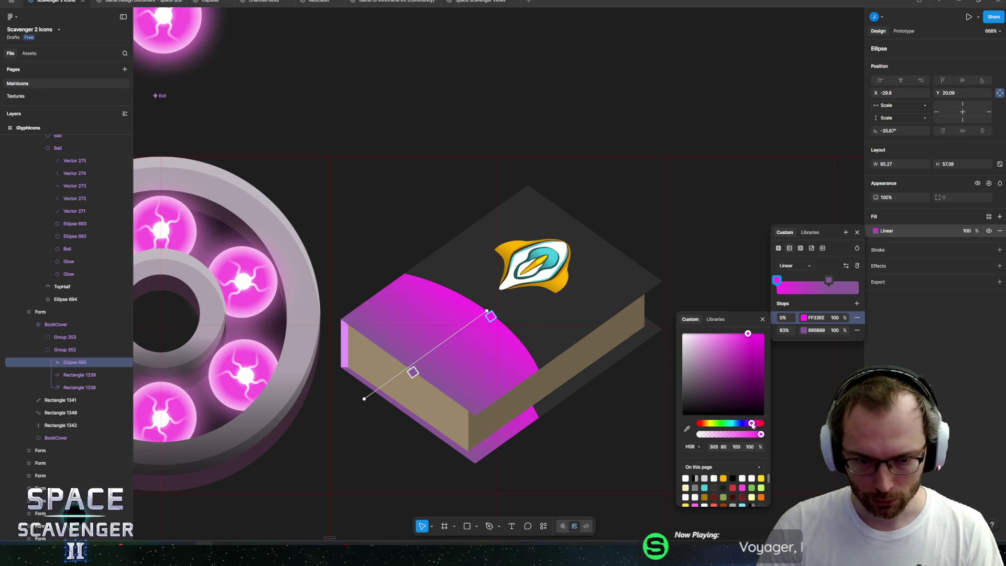
drag(745, 338, 741, 335)
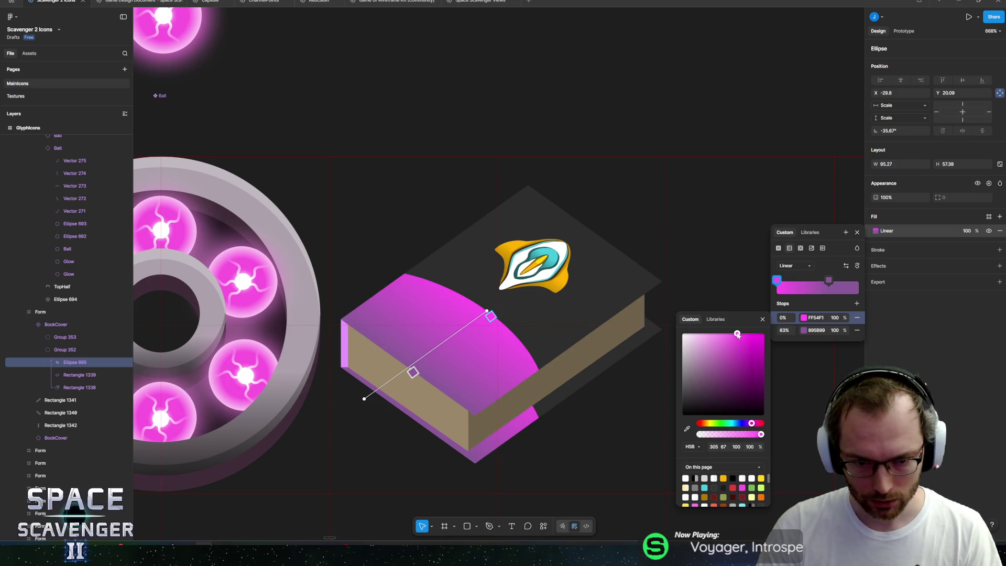
click(828, 280)
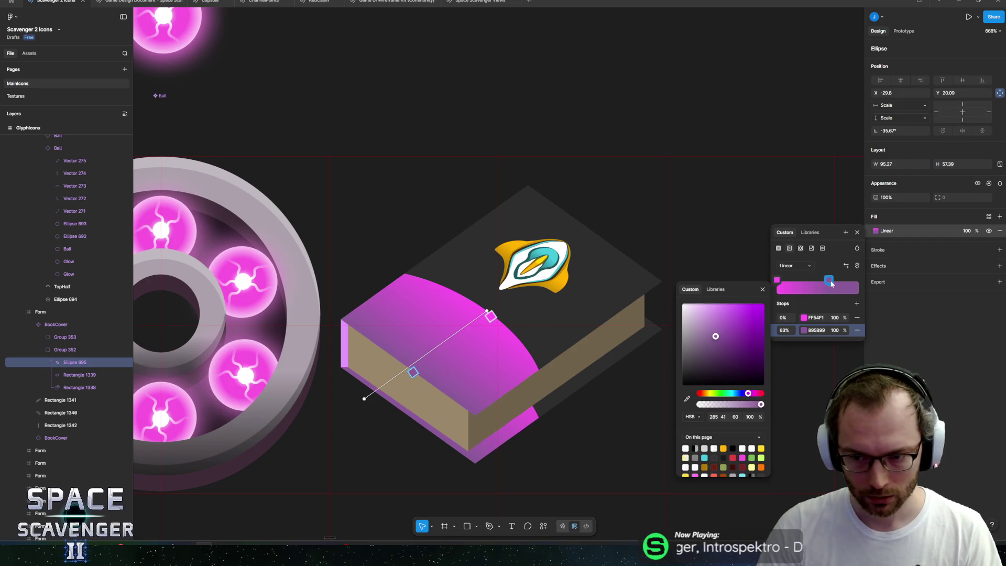
drag(725, 348, 736, 348)
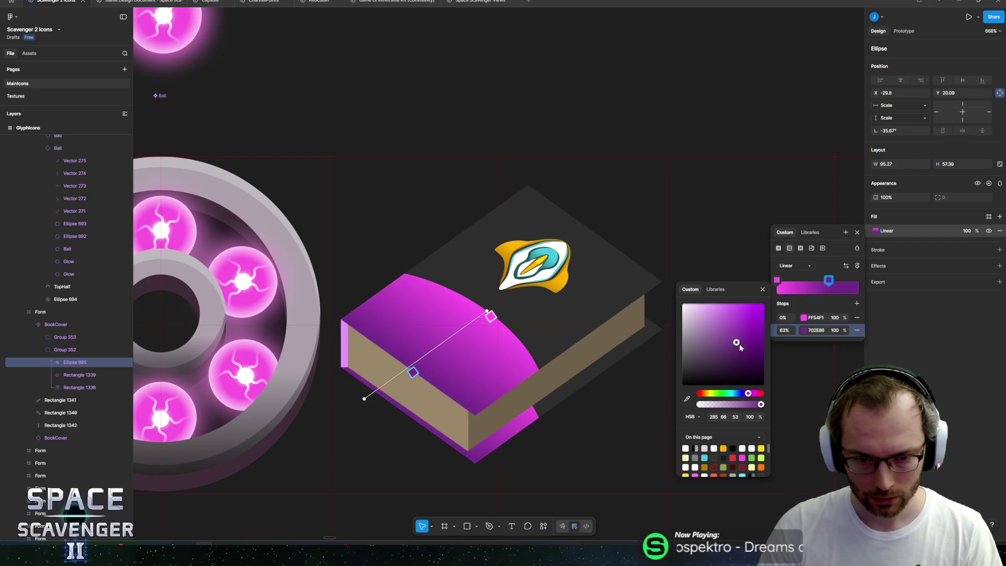
key(Escape)
Step: Give the book's top cover a dark navy fill
click(487, 245)
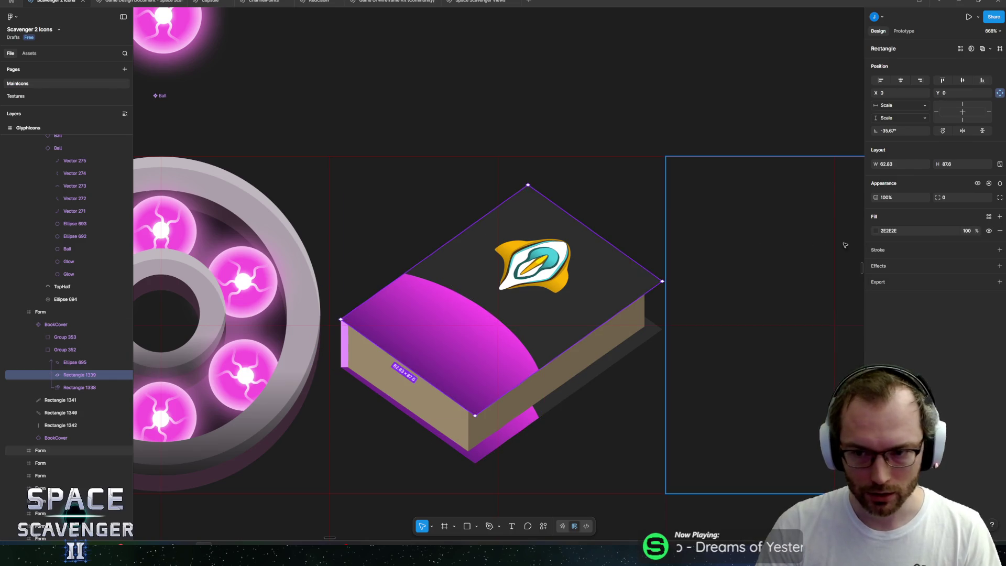
click(876, 230)
drag(831, 354, 828, 326)
click(855, 322)
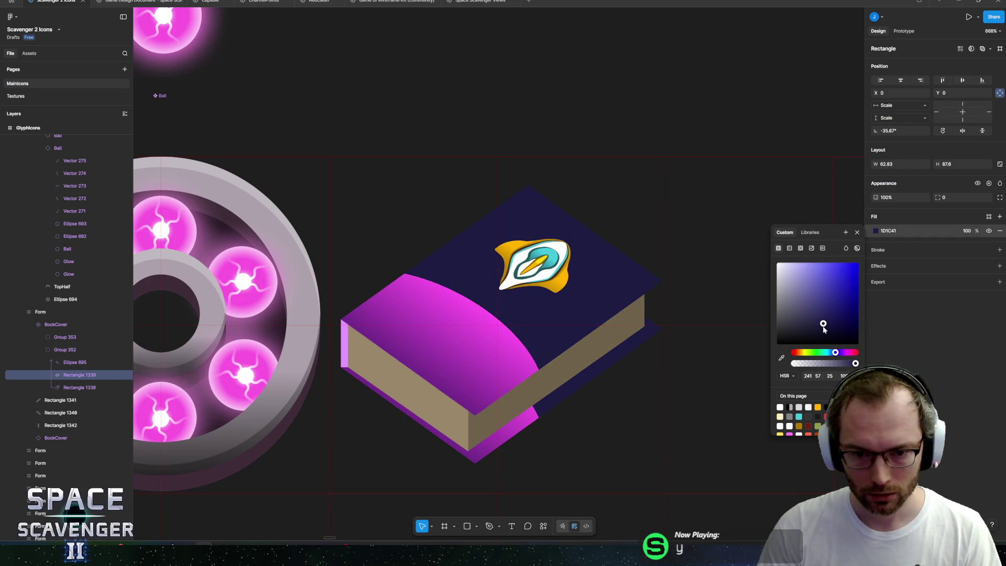
Step: Turn the cover fill into a linear gradient from navy 1C1B46 at 1% to 4443AC at 77%
click(789, 248)
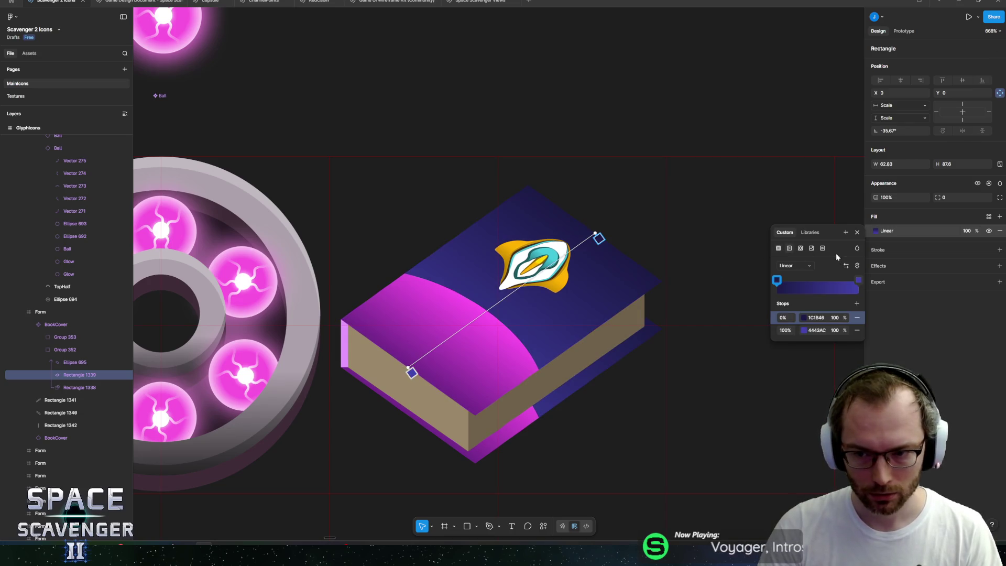
click(845, 267)
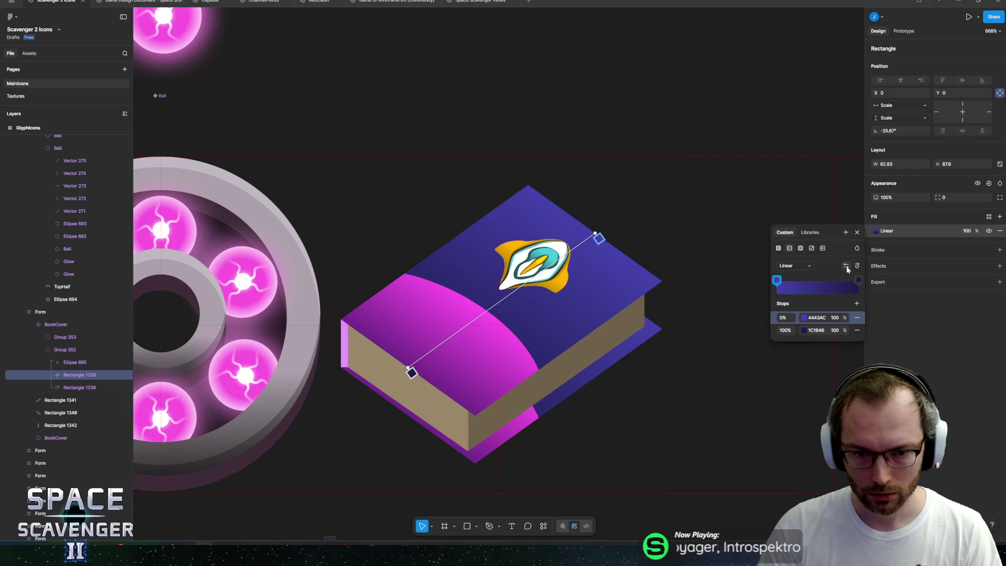
click(846, 266)
drag(409, 371, 481, 327)
mouse_move(598, 240)
mouse_down()
mouse_move(585, 254)
mouse_move(598, 242)
mouse_up()
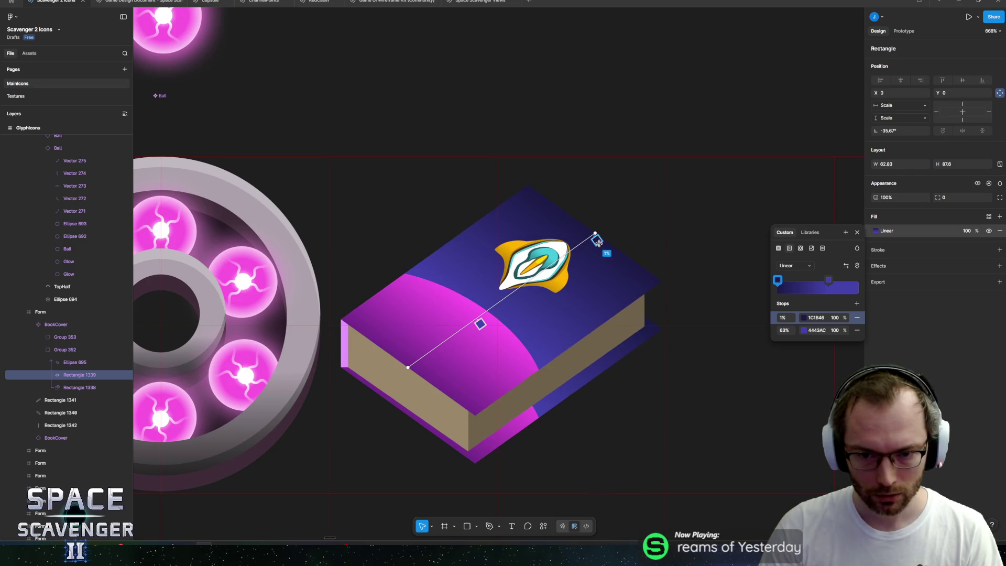
drag(480, 324, 456, 344)
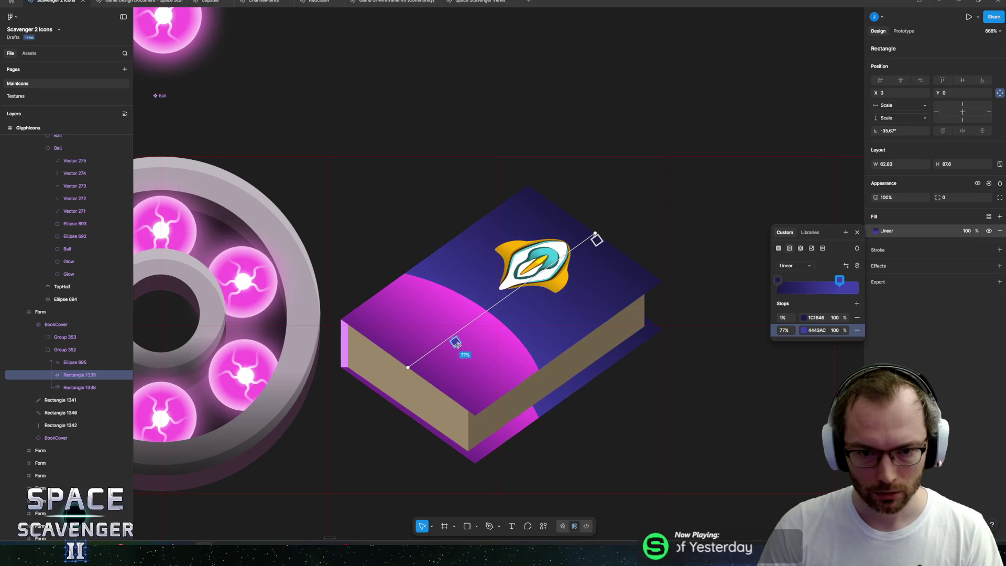
key(Escape)
scroll(643, 278, down, 5)
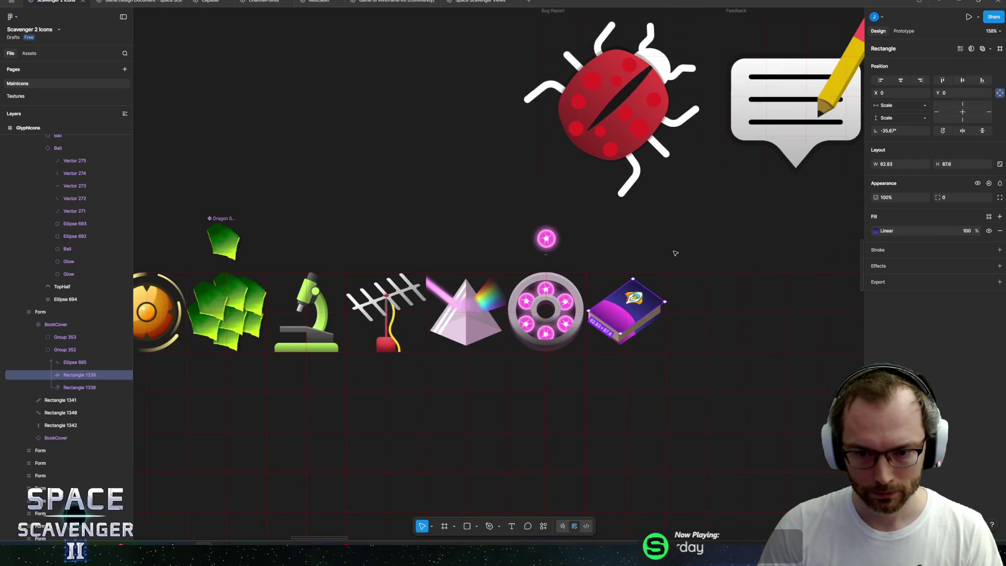
Step: Lighten the band's starting pink and adjust the purple shade of its 63% stop
scroll(644, 278, up, 3)
ctrl+click(579, 381)
scroll(579, 381, up, 4)
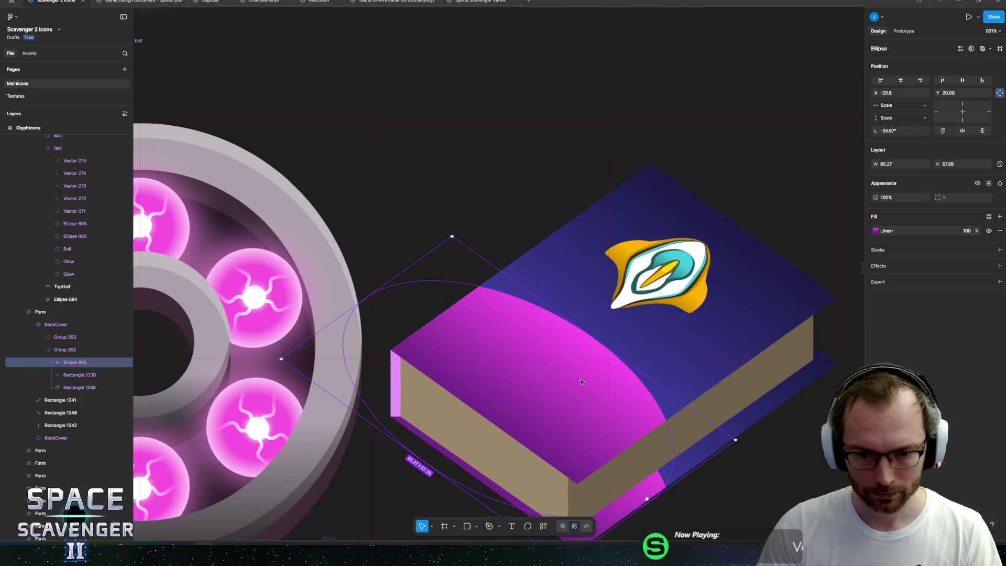
click(875, 231)
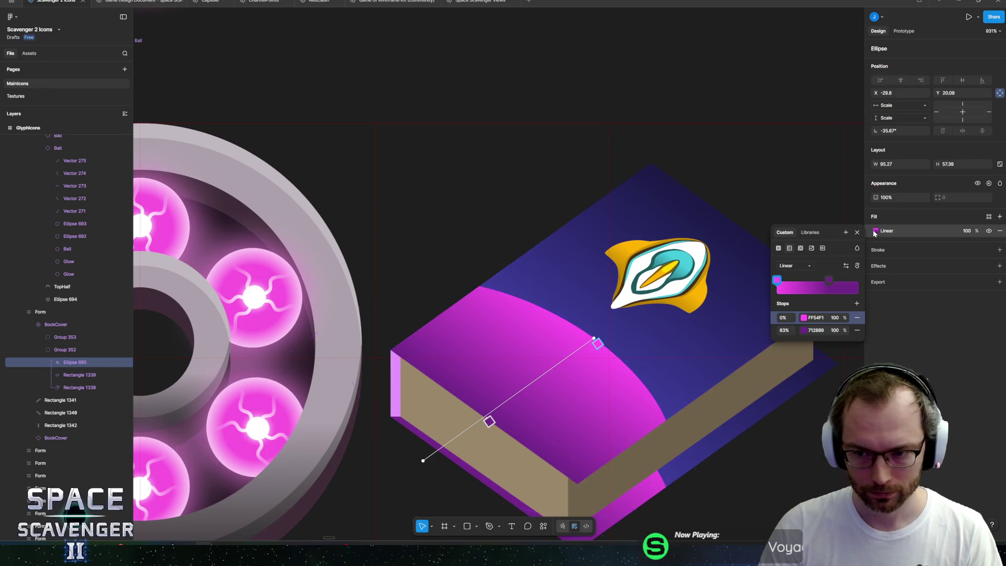
click(803, 318)
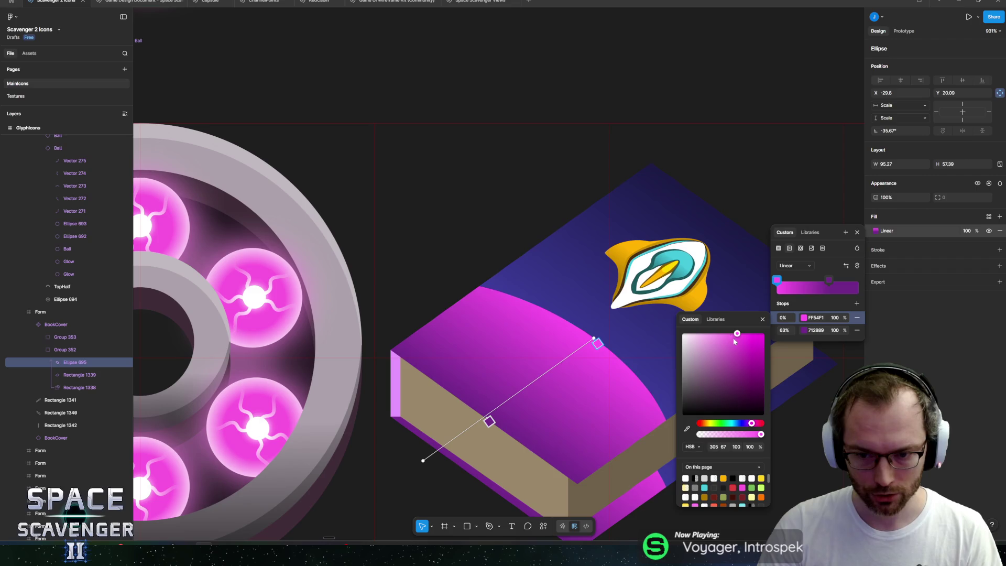
drag(736, 333, 717, 333)
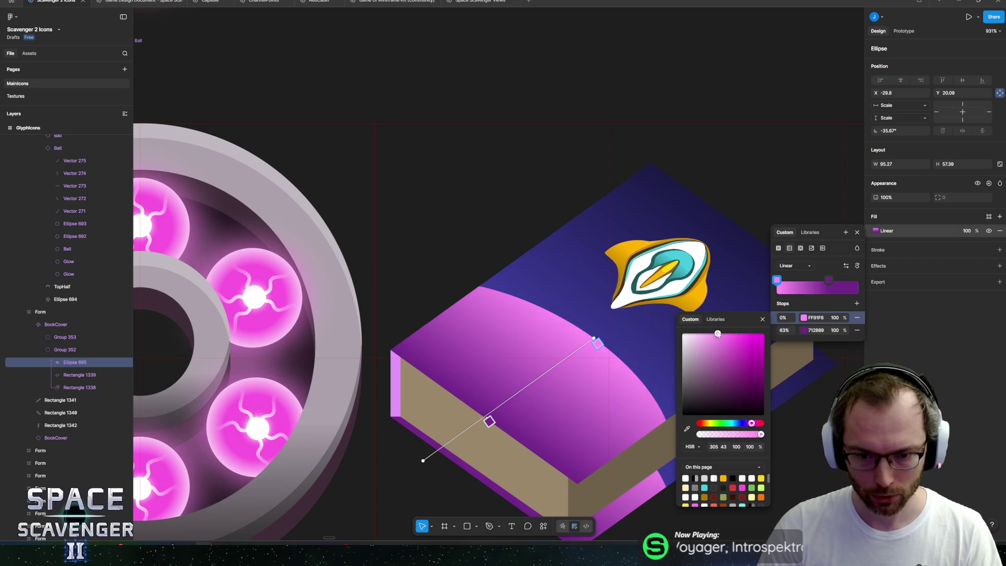
click(802, 332)
drag(729, 368, 710, 374)
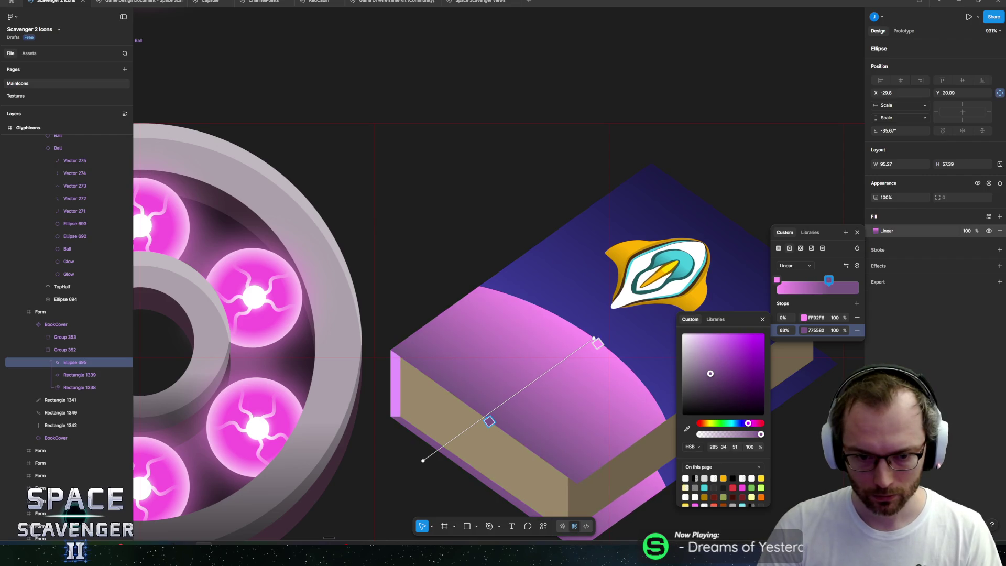
key(Escape)
Step: Eyedrop the glowing orb's pinks into the band gradient's 0% and 63% stops
scroll(502, 327, down, 5)
scroll(502, 327, up, 4)
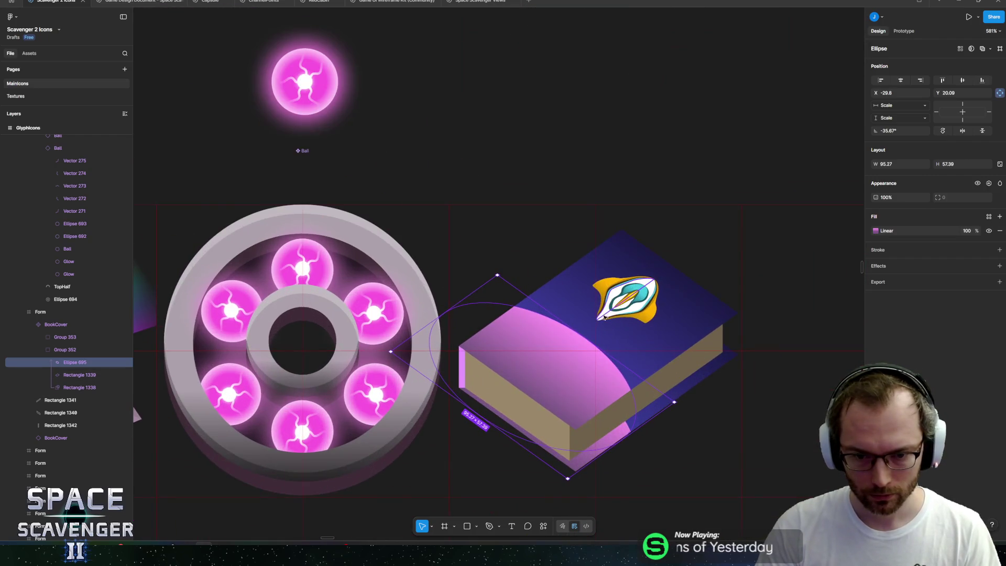
click(875, 231)
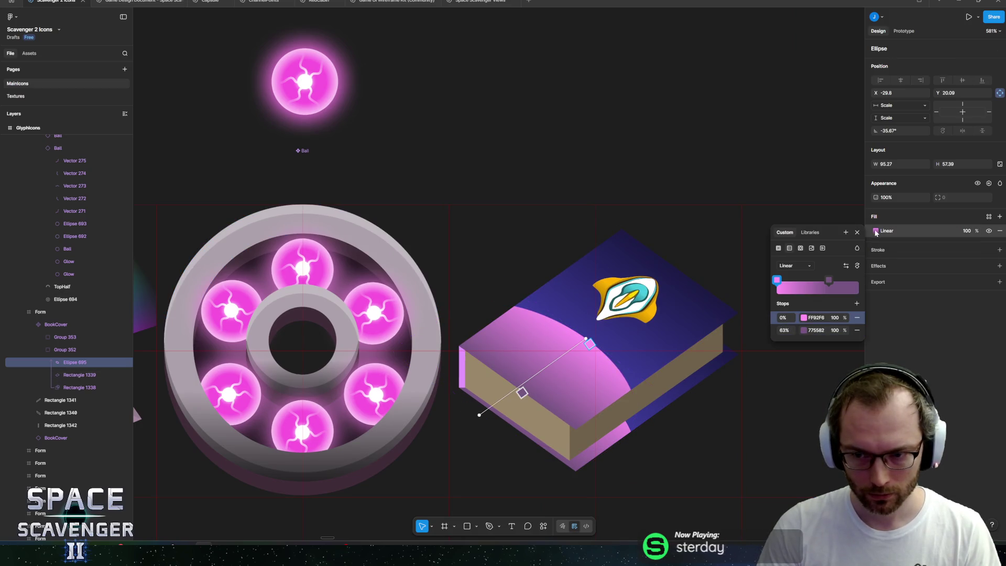
click(805, 320)
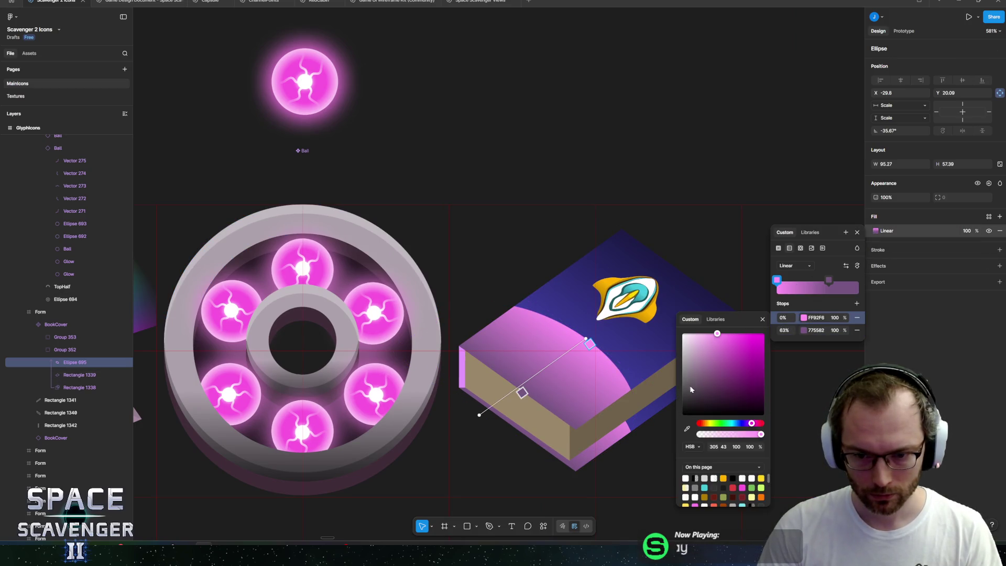
click(687, 429)
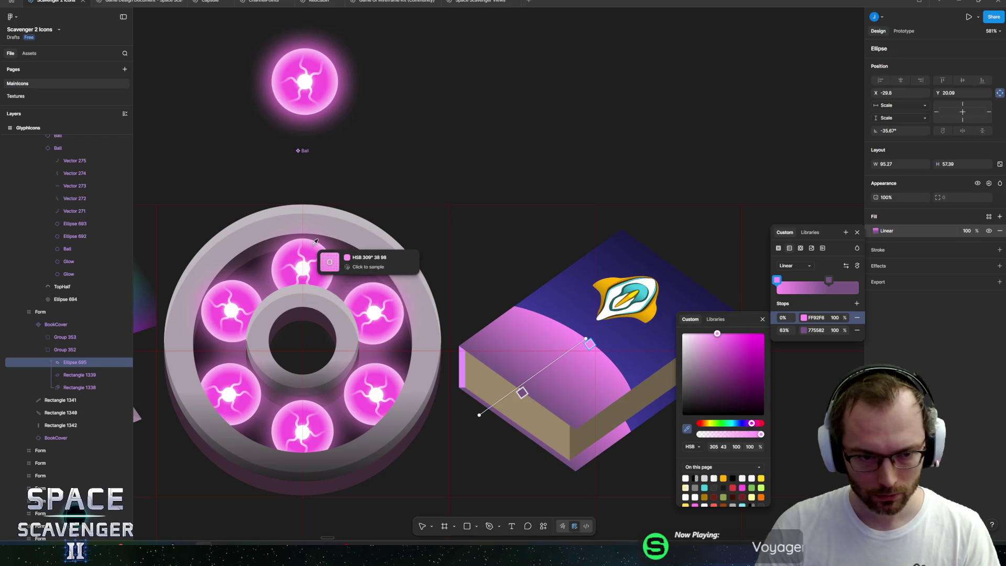
click(315, 241)
click(827, 281)
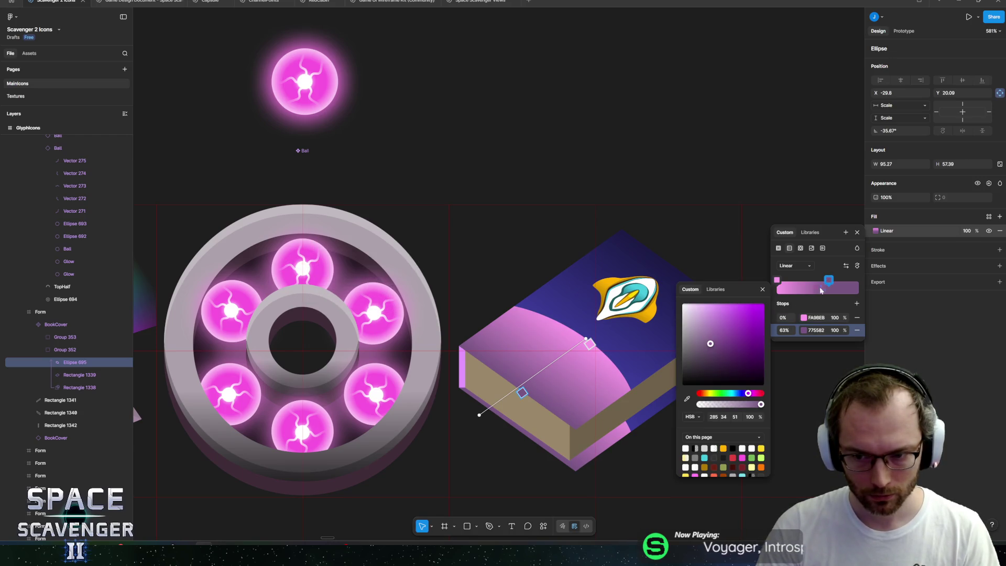
click(688, 400)
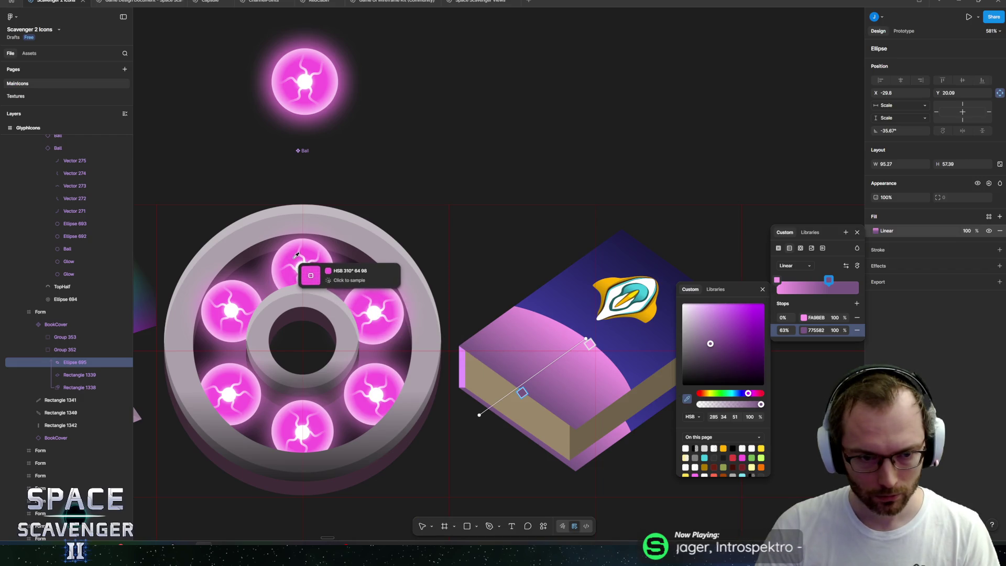
click(294, 270)
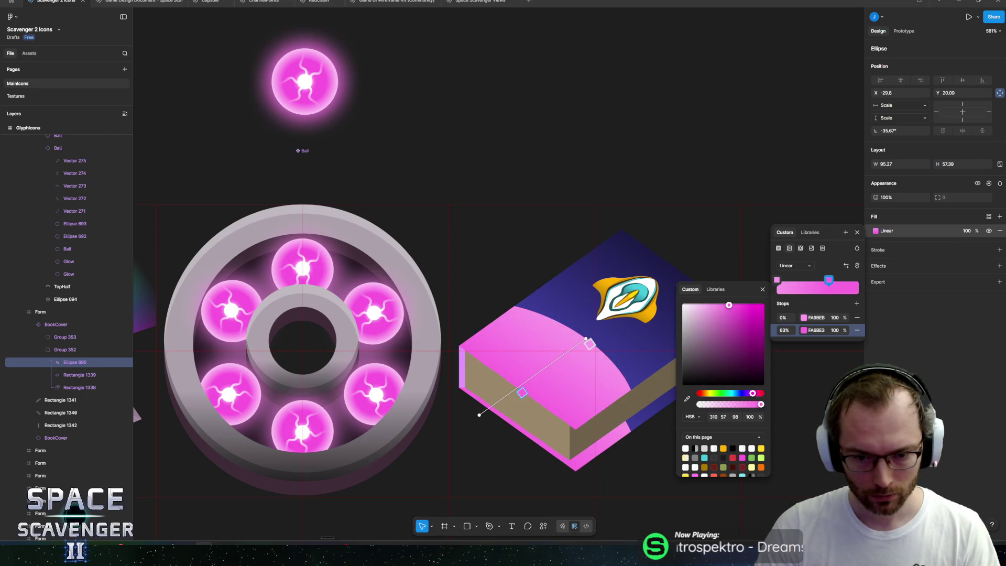
key(Escape)
click(595, 438)
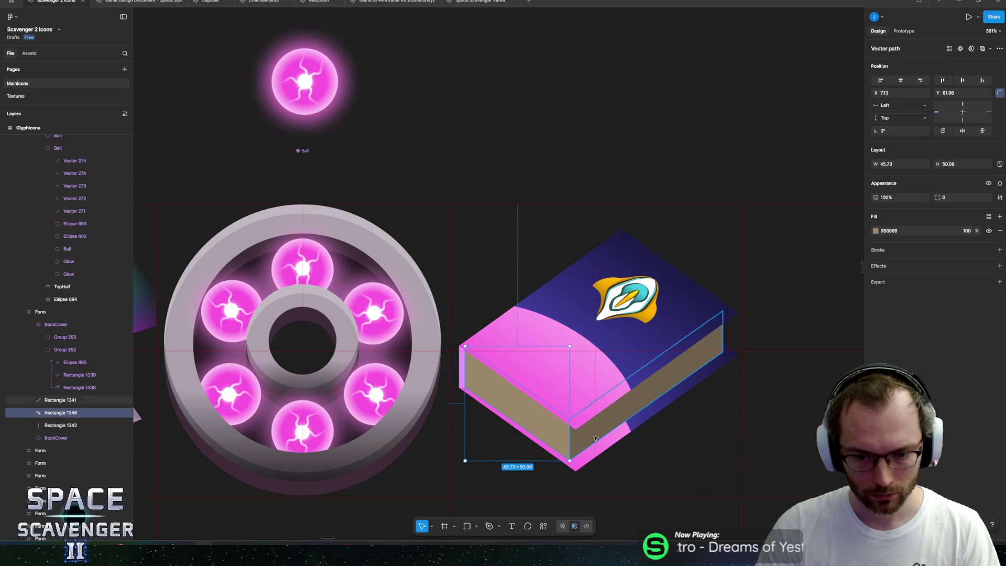
Step: Recolour both page sides from brown to grey, 777777 and AEAEAE
scroll(592, 414, up, 5)
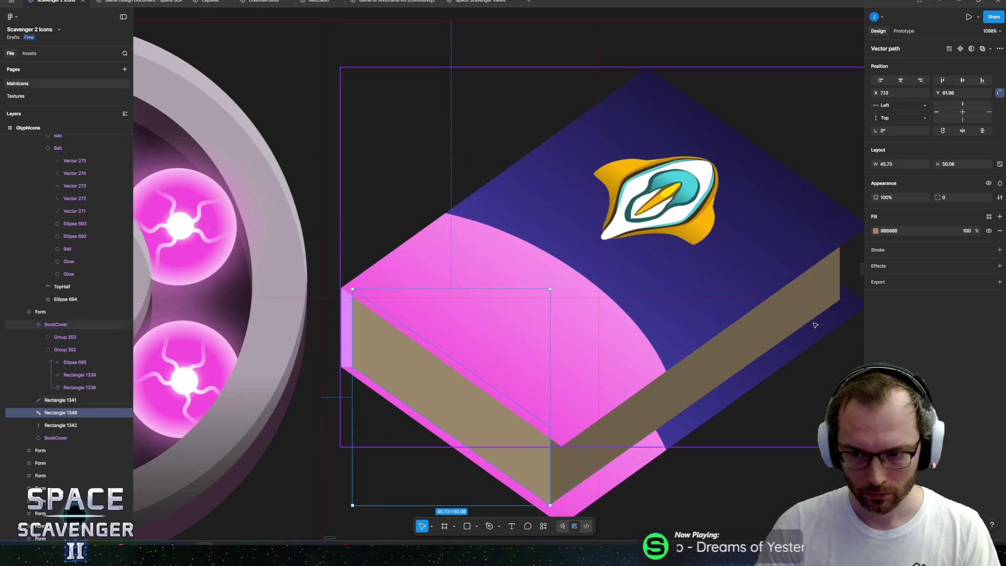
click(874, 232)
mouse_move(790, 310)
mouse_down()
mouse_move(773, 297)
mouse_move(763, 308)
mouse_up()
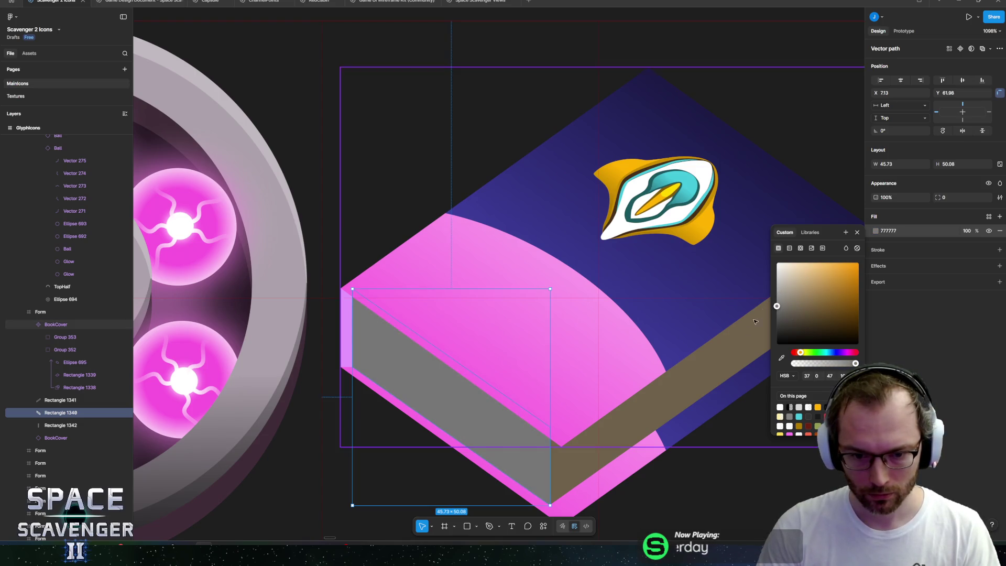
click(580, 467)
click(580, 466)
click(875, 230)
mouse_move(790, 311)
mouse_down()
mouse_move(762, 321)
mouse_move(784, 311)
mouse_move(781, 299)
mouse_move(750, 291)
mouse_up()
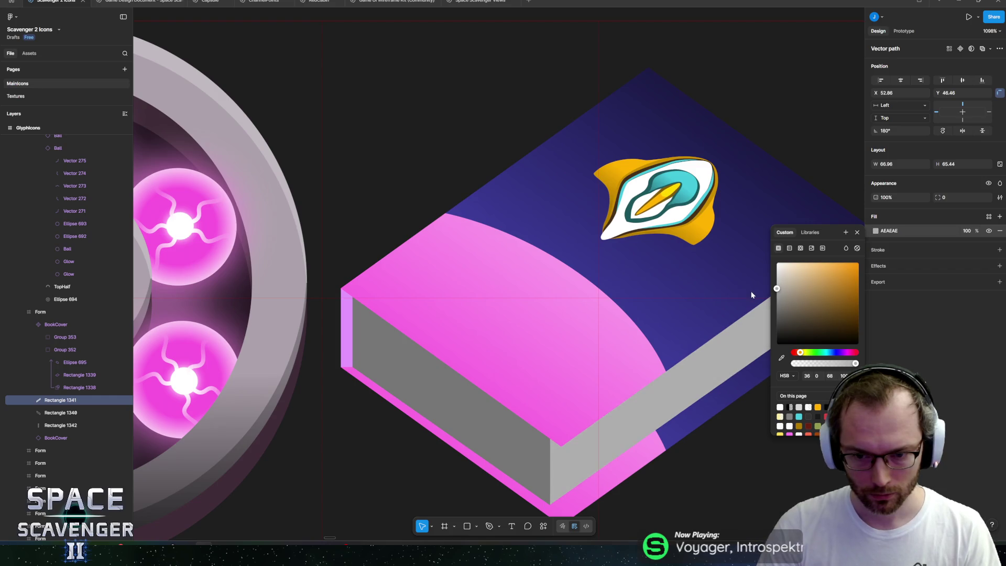
Step: Bend the grey page side's end edge slightly inward in path editing
key(Return)
scroll(659, 309, right, 5)
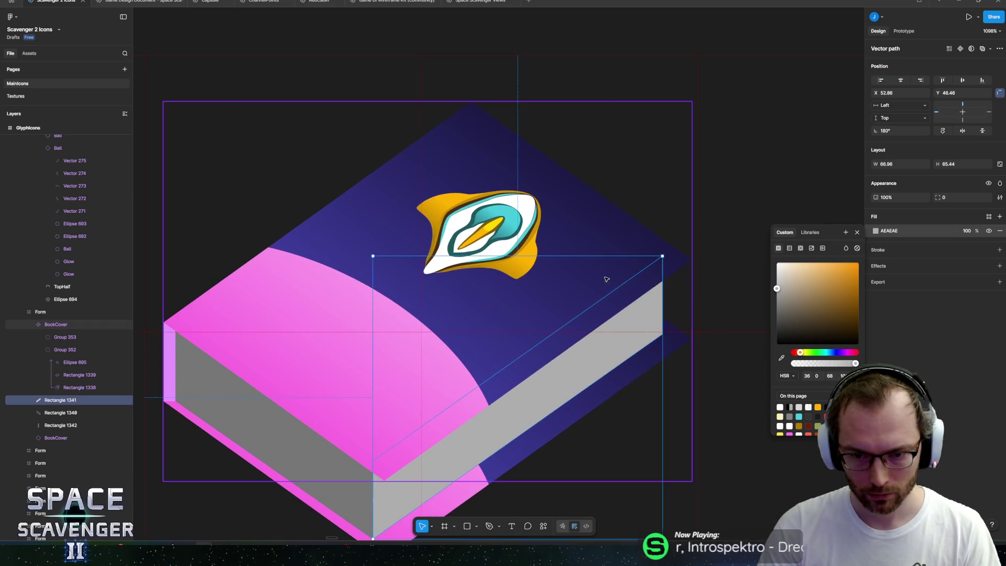
scroll(659, 310, up, 3)
key(ctrl)
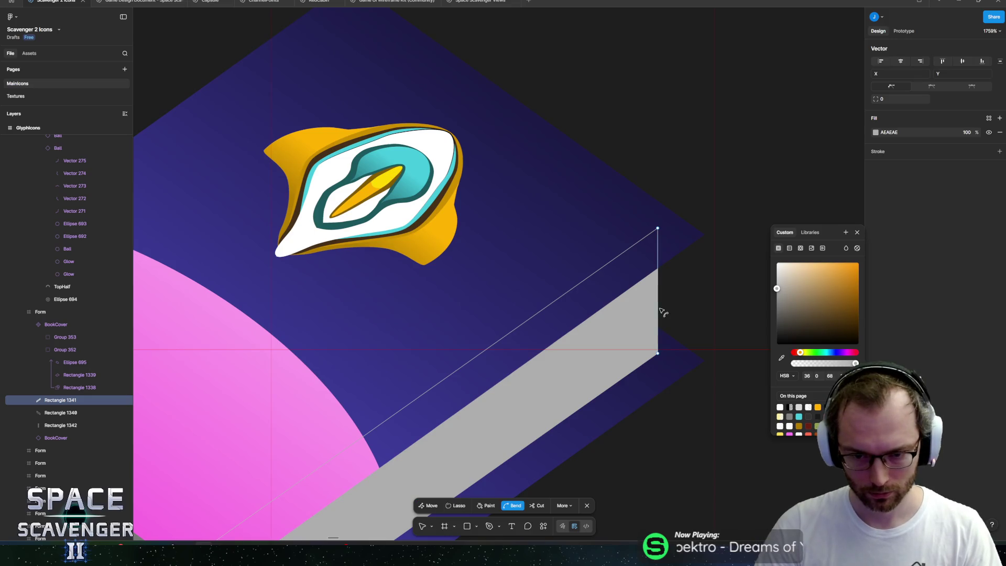
mouse_move(659, 311)
mouse_down()
mouse_move(650, 311)
mouse_move(677, 310)
mouse_move(650, 312)
mouse_up()
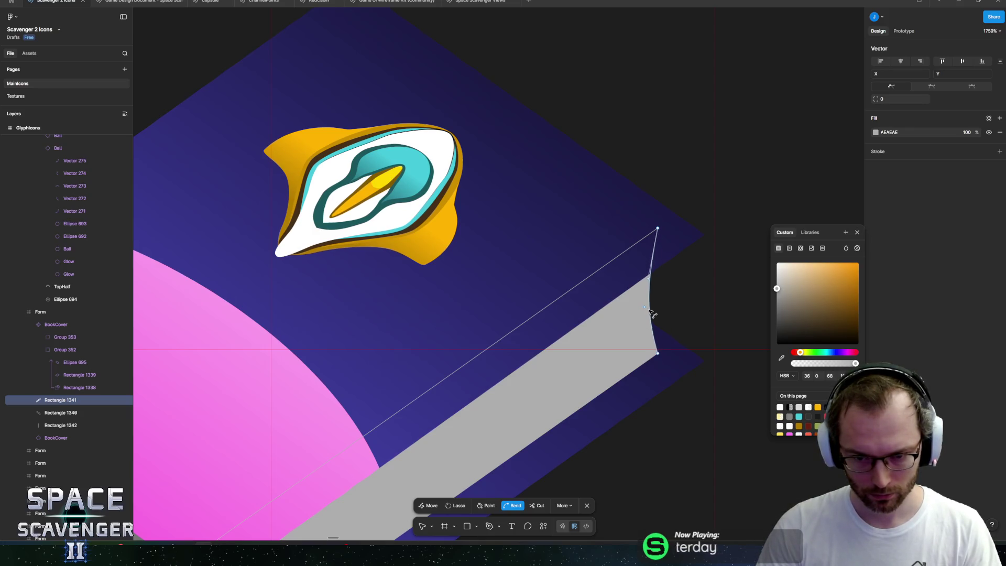
key(Escape)
key(Escape)
Step: Round the top cover's corners with a 1.7 corner radius
click(603, 218)
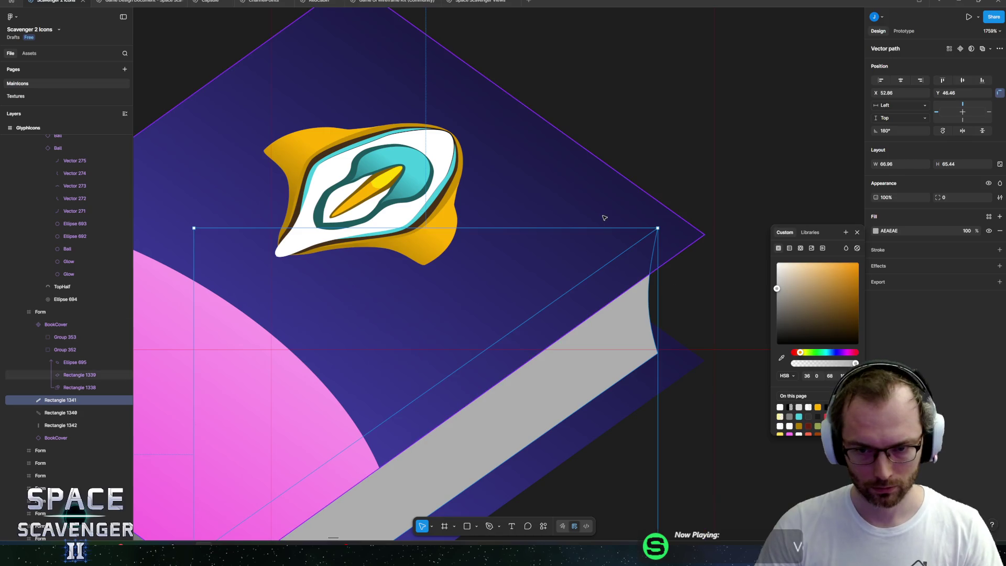
mouse_move(697, 237)
mouse_down()
mouse_move(667, 237)
mouse_move(681, 236)
mouse_up()
scroll(676, 246, down, 5)
Step: Bend the page block's front vertical edge outward into a smooth curve
click(466, 397)
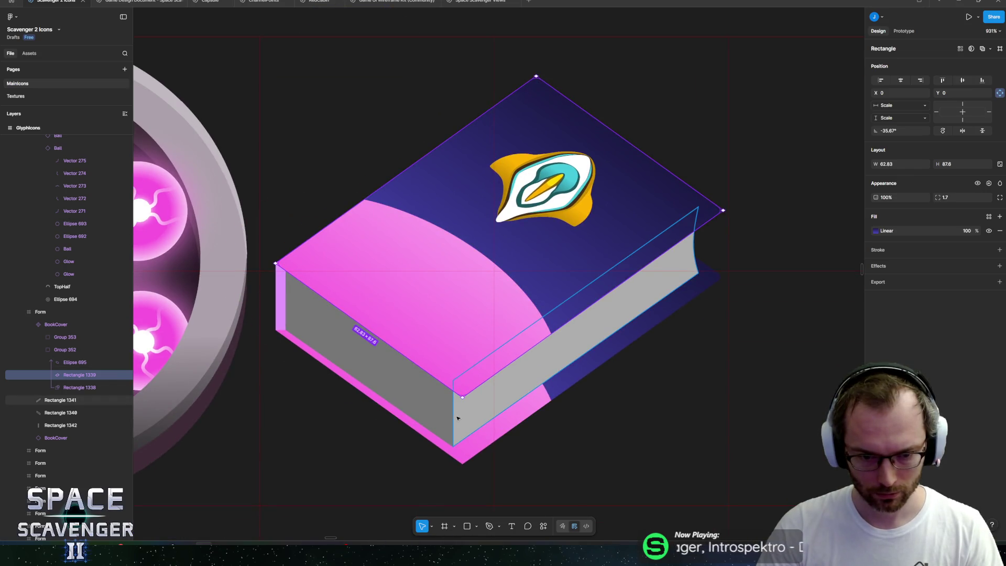
scroll(482, 387, down, 3)
scroll(498, 378, up, 5)
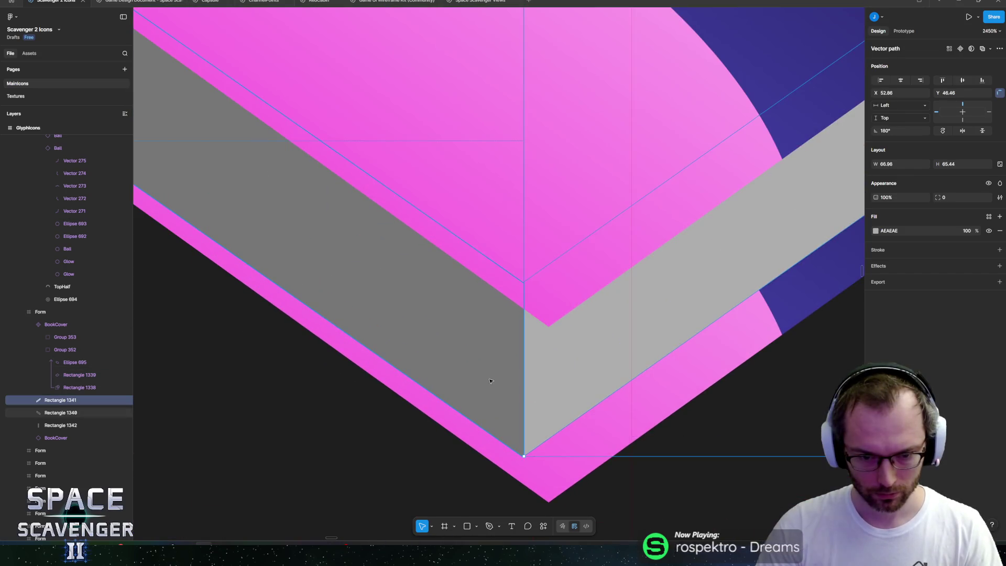
double_click(526, 374)
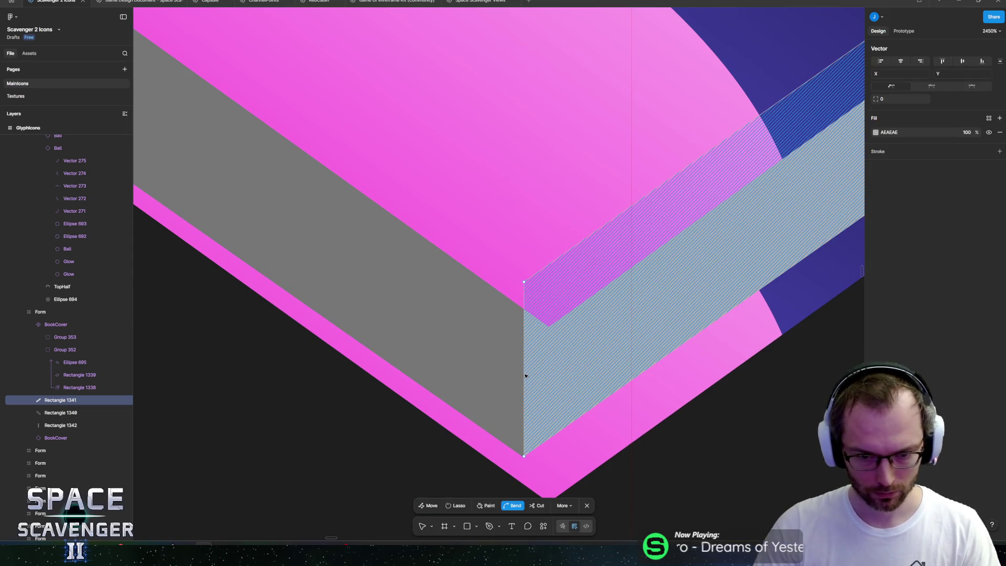
drag(525, 375, 515, 376)
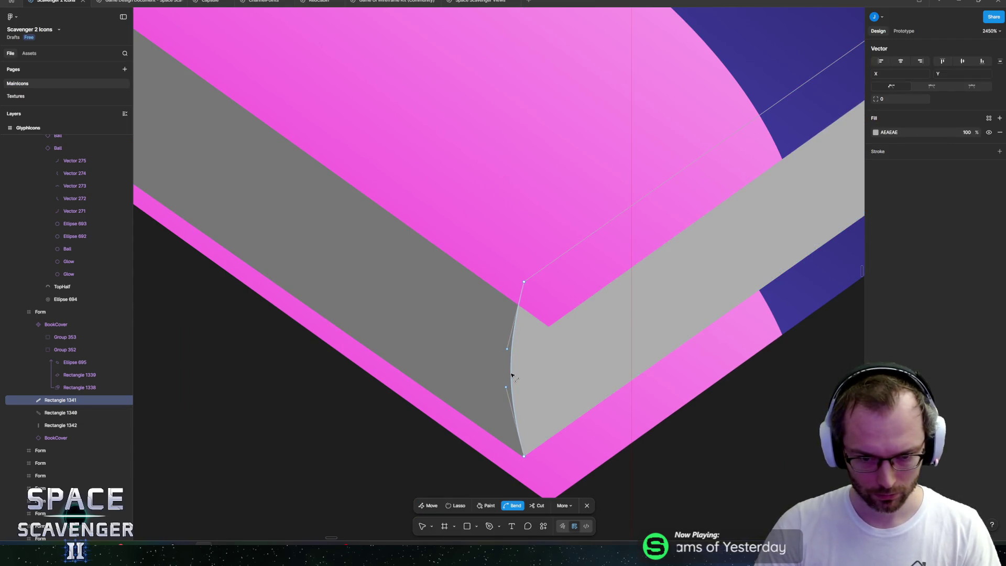
ctrl+scroll(599, 346, down, 3)
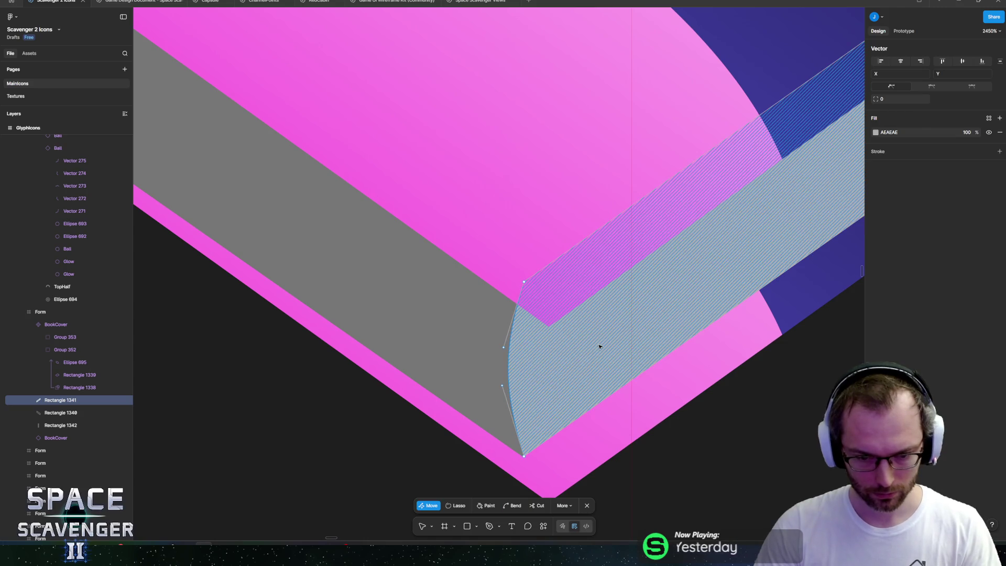
key(Escape)
ctrl+scroll(663, 337, down, 5)
ctrl+scroll(661, 341, down, 3)
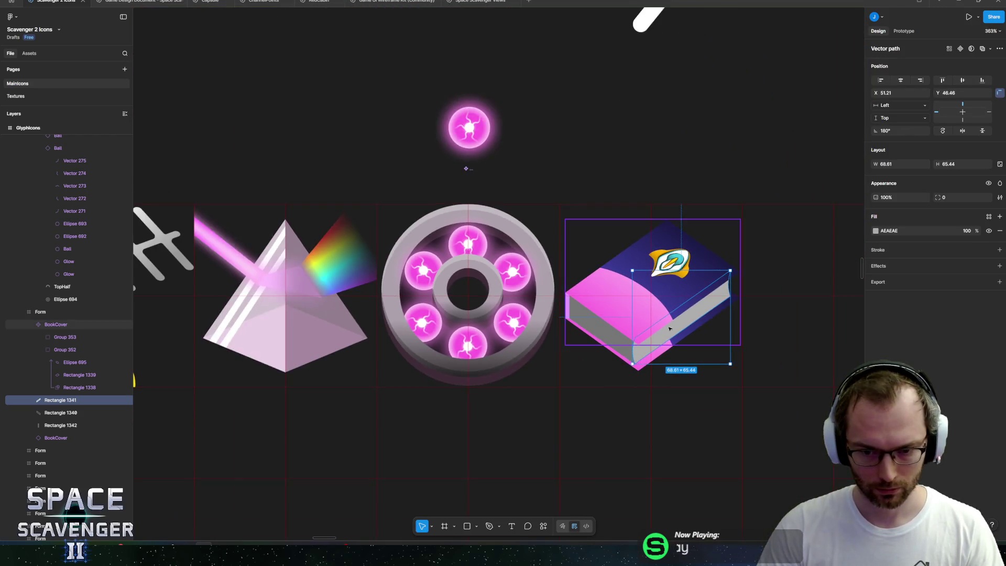
ctrl+scroll(577, 378, up, 3)
ctrl+scroll(535, 392, up, 3)
shift+click(535, 391)
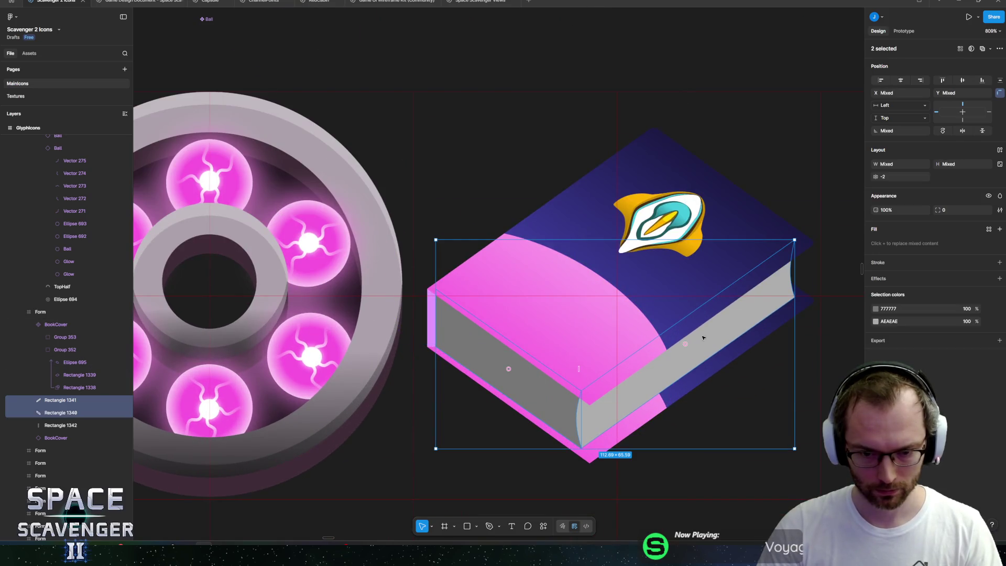
Step: Recolour the darker grey page face 777777 to tan 9F907B
click(876, 309)
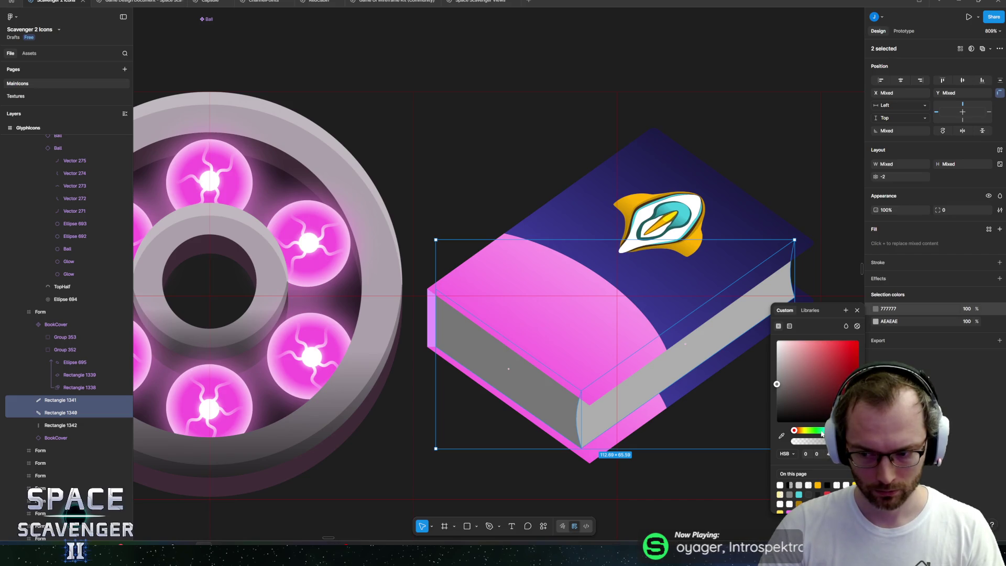
click(800, 434)
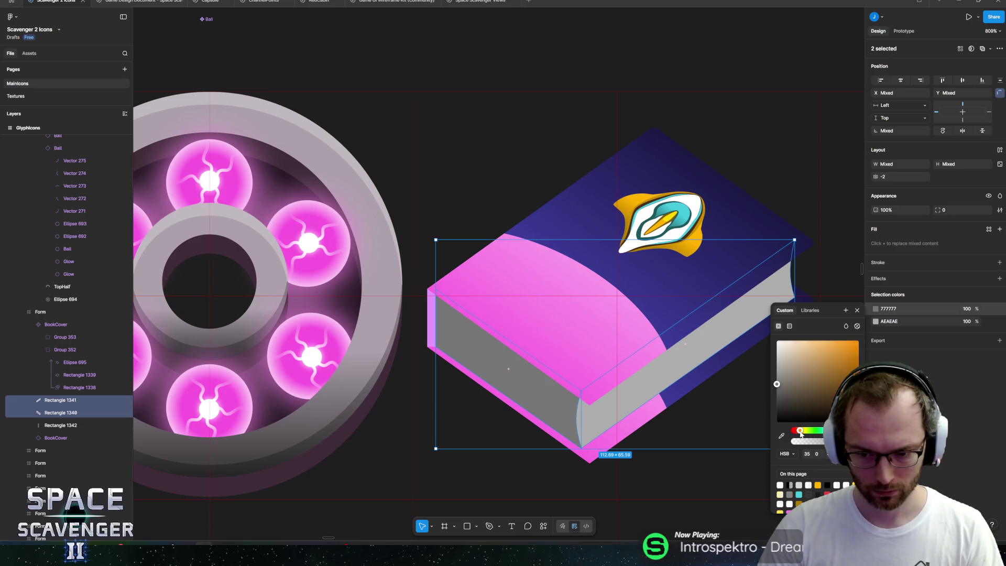
click(789, 371)
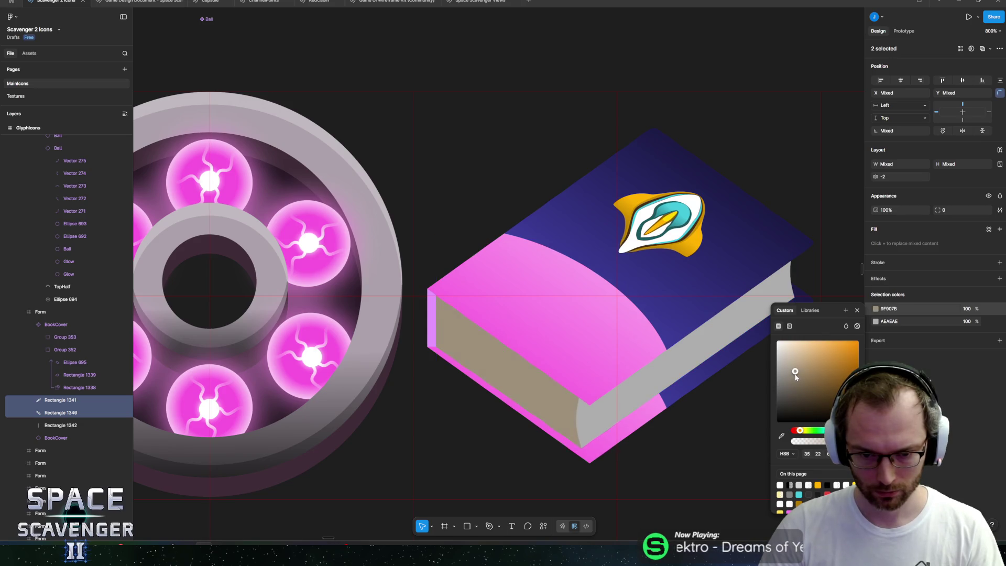
key(ctrl+c)
Step: Change the lighter grey page face AEAEAE to pale cream FFE6C3
click(890, 321)
key(ctrl+v)
key(Return)
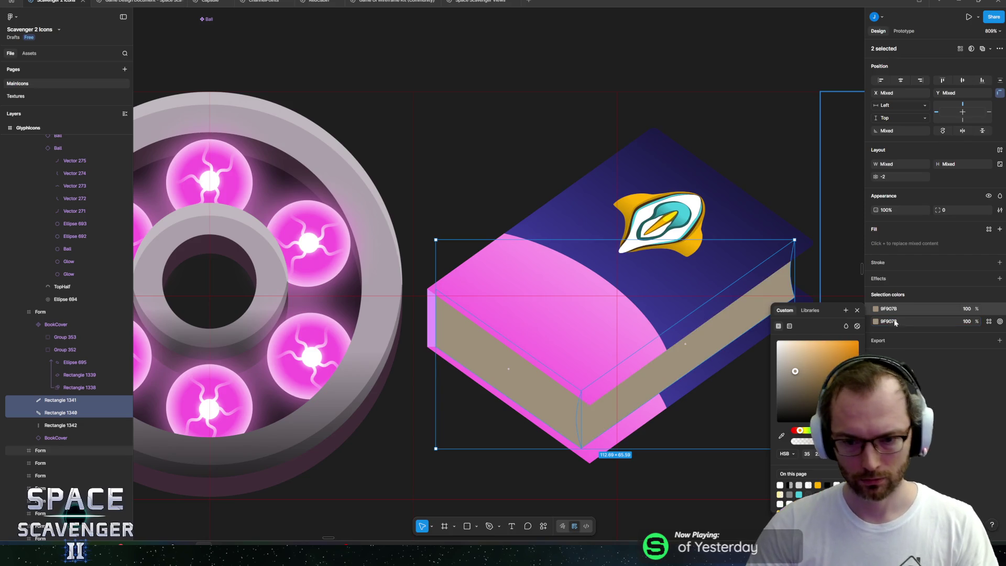
click(891, 321)
text(D9C4A8)
key(Return)
click(794, 359)
click(796, 354)
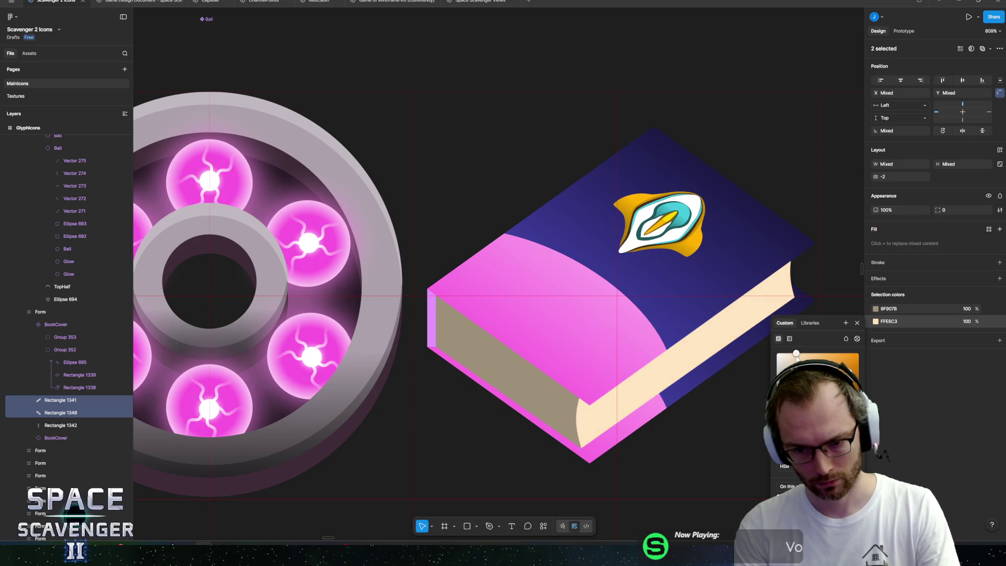
Step: Deselect the book, then select the navy book cover shape
scroll(712, 183, down, 5)
click(696, 103)
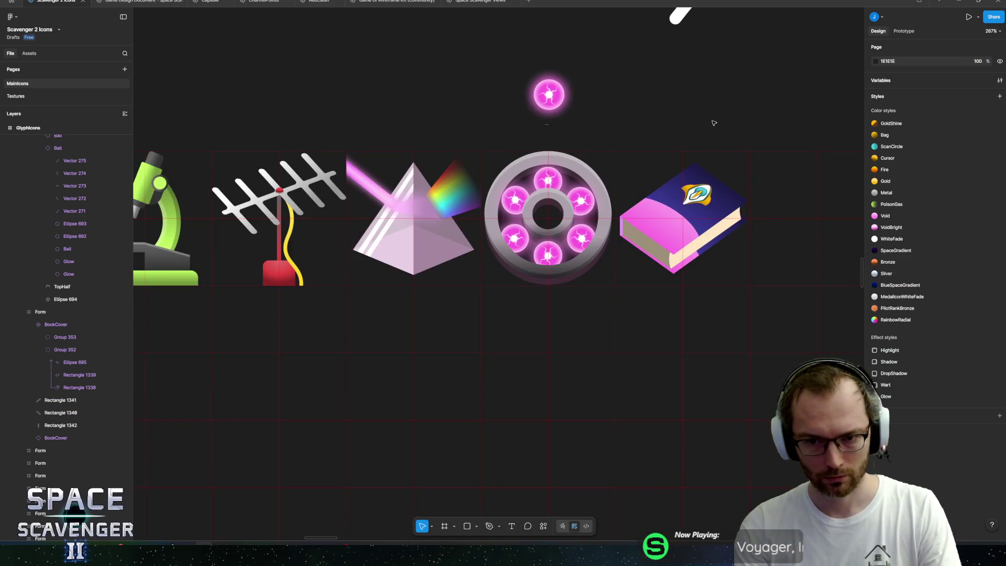
scroll(616, 194, up, 2)
scroll(549, 272, up, 8)
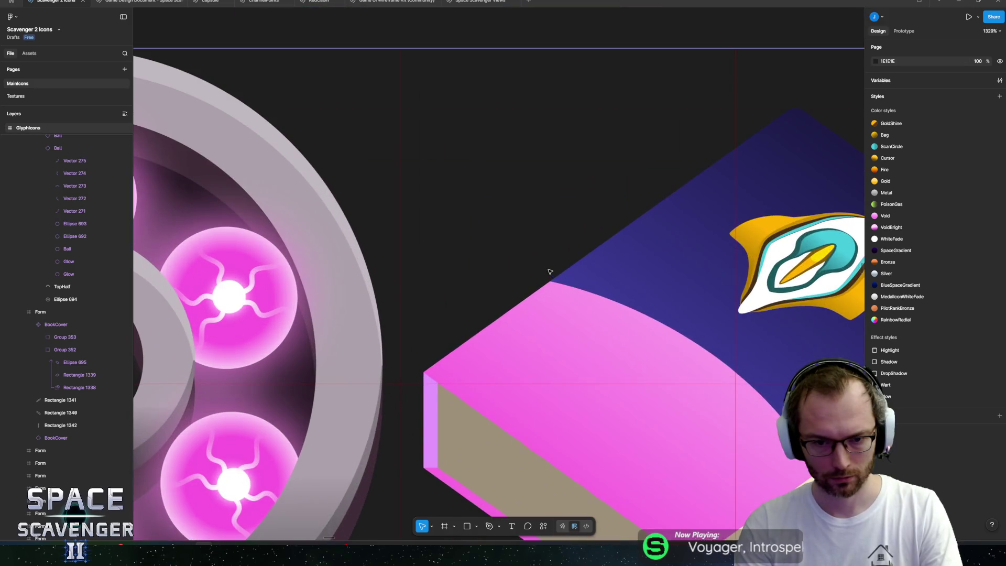
click(557, 314)
click(602, 236)
scroll(673, 266, down, 3)
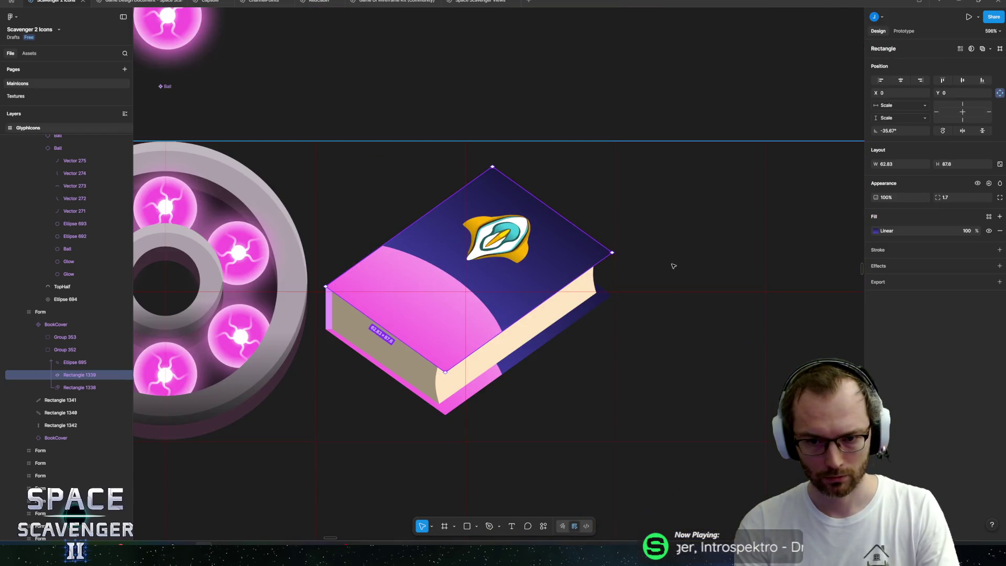
Step: Add an inner shadow effect to the navy cover with blur 0
click(999, 265)
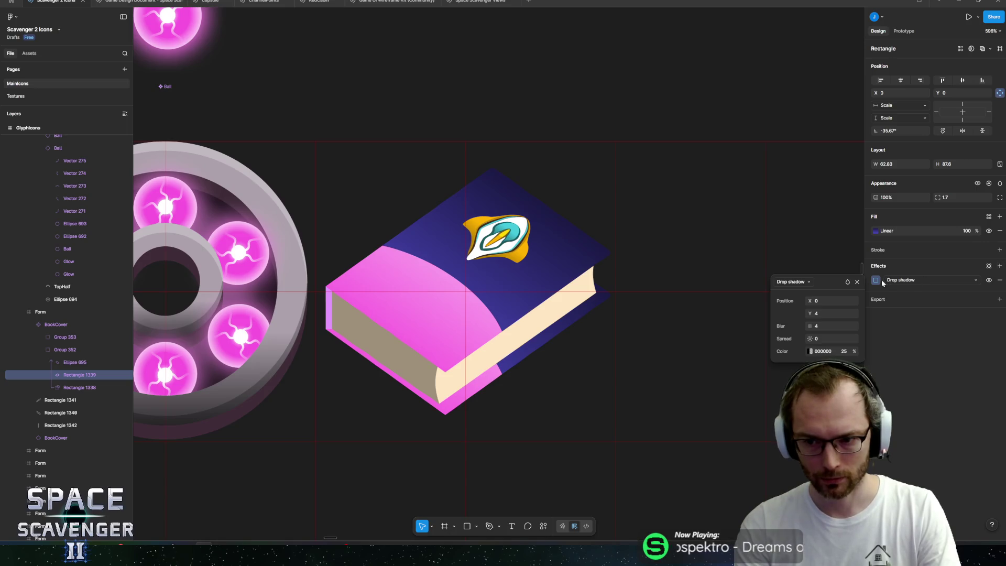
click(901, 280)
click(902, 268)
key(shift+2)
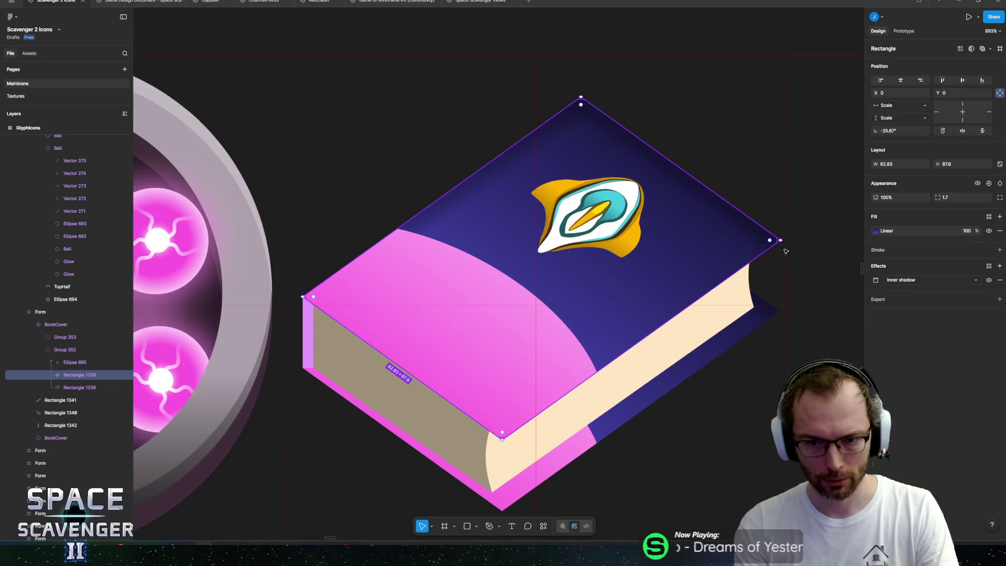
click(875, 280)
double_click(833, 326)
text(0)
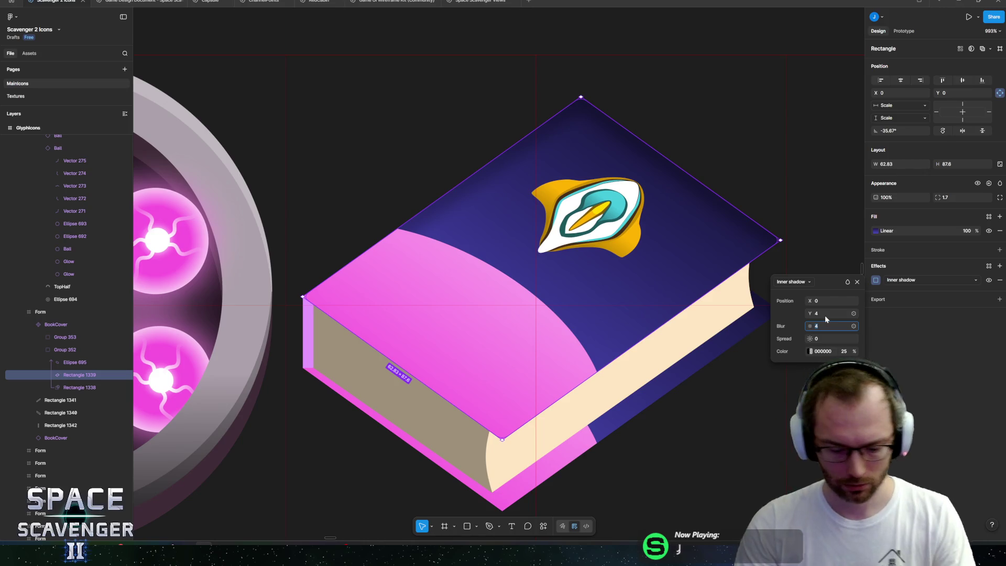
click(811, 351)
click(682, 361)
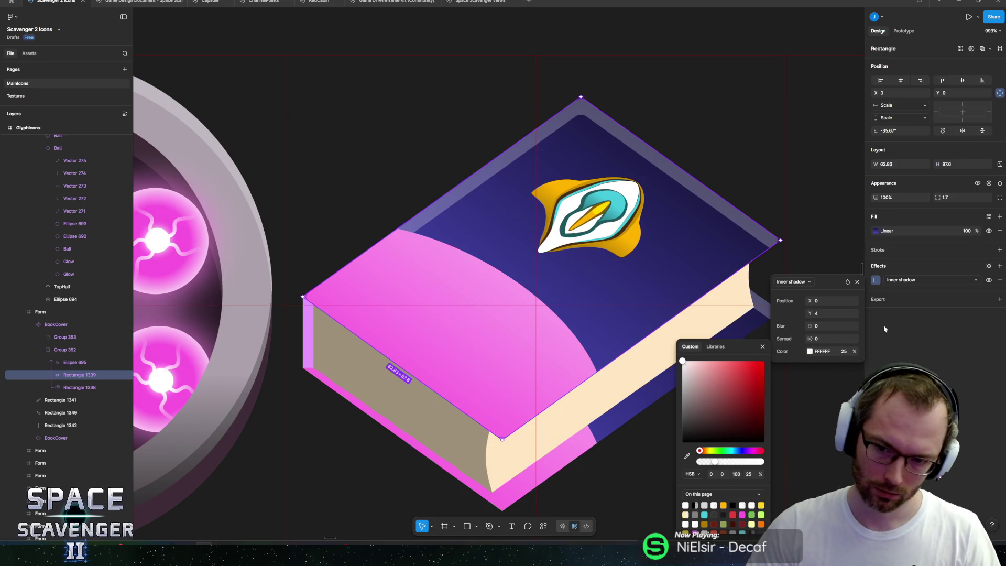
Step: Set the inner shadow offset to X -4 and Y 2
click(819, 301)
text(-4)
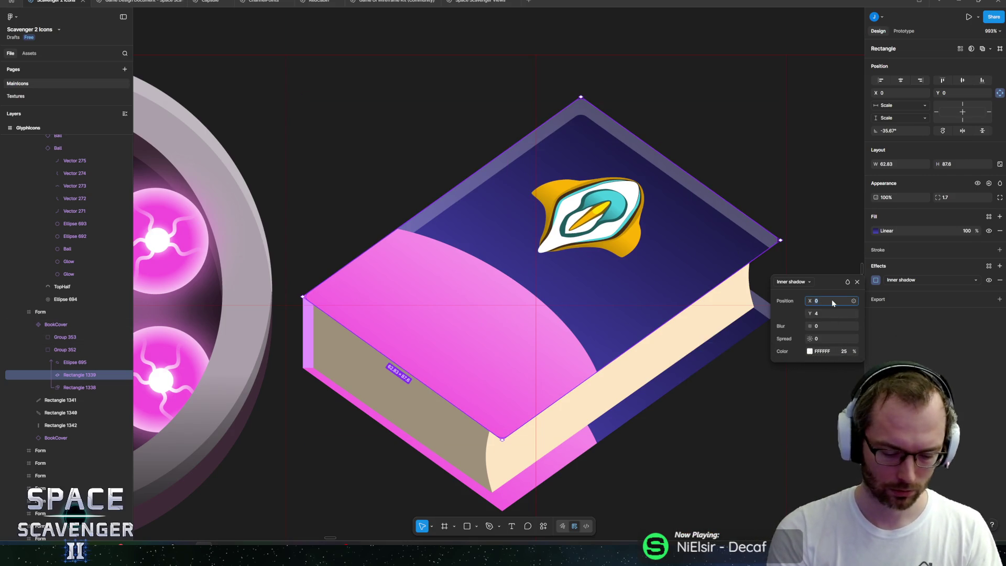
key(Return)
click(825, 313)
text(2)
key(Return)
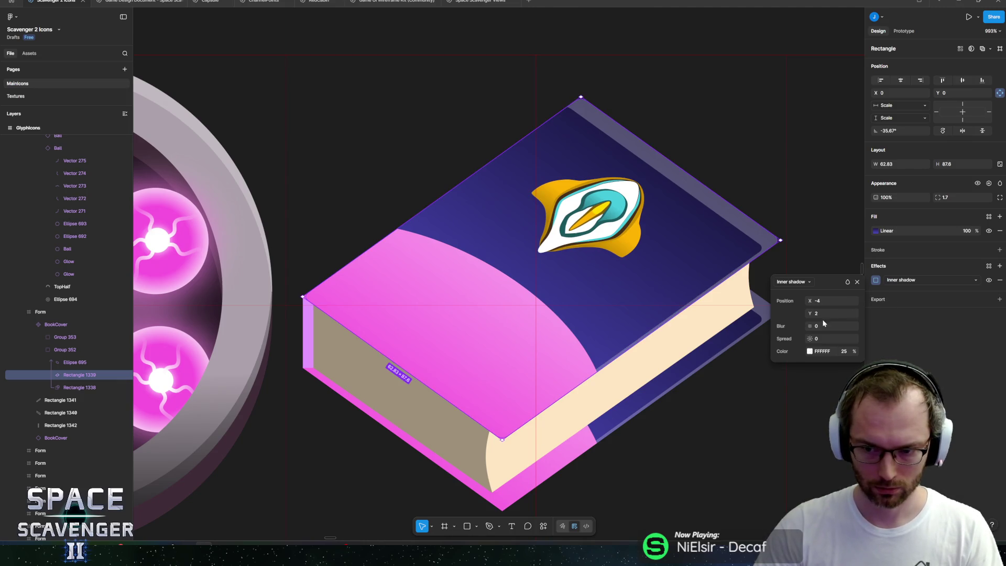
Step: Tint the inner shadow light blue 62B8FF at 25%, then select the magenta band ellipse
click(810, 352)
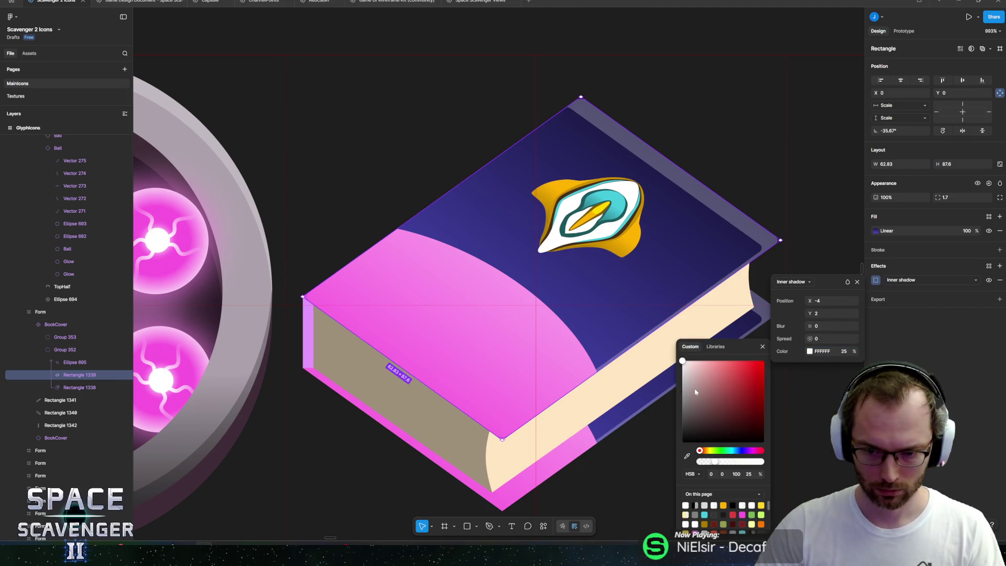
click(734, 450)
click(729, 375)
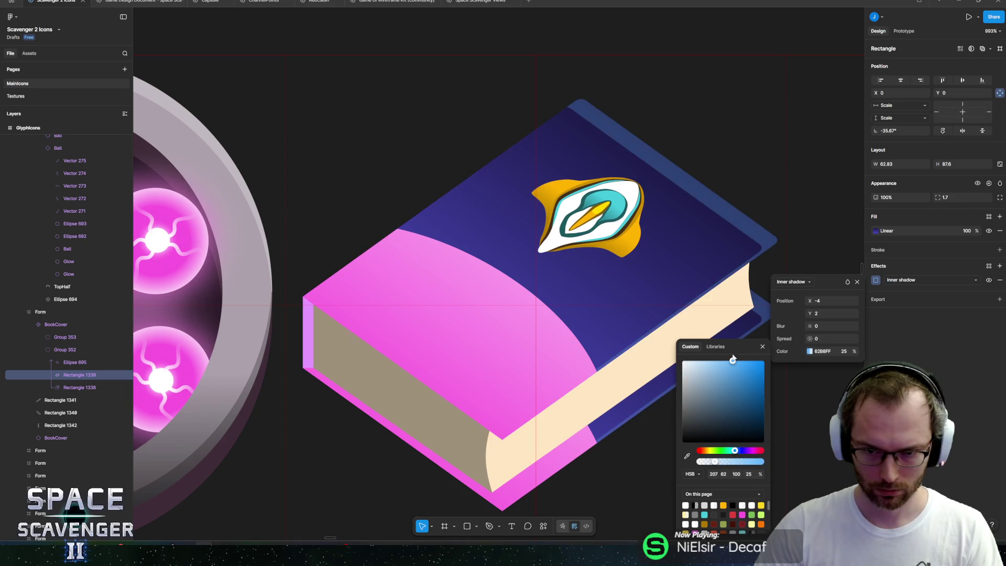
key(Escape)
scroll(668, 198, down, 10)
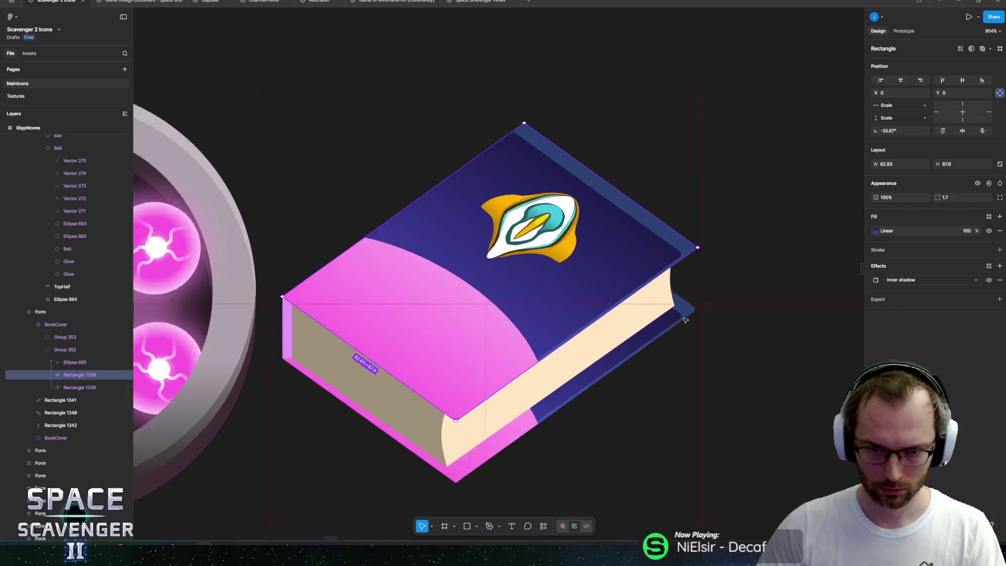
click(668, 198)
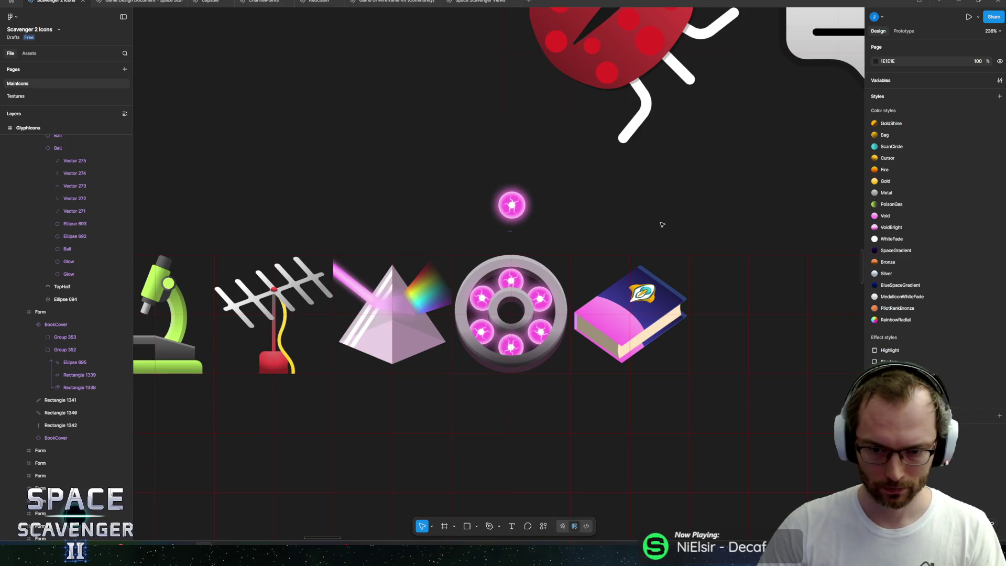
scroll(603, 333, up, 5)
click(603, 333)
Step: Give Ellipse 695 a weight-3 inside stroke in dark plum 600744
scroll(786, 288, right, 1)
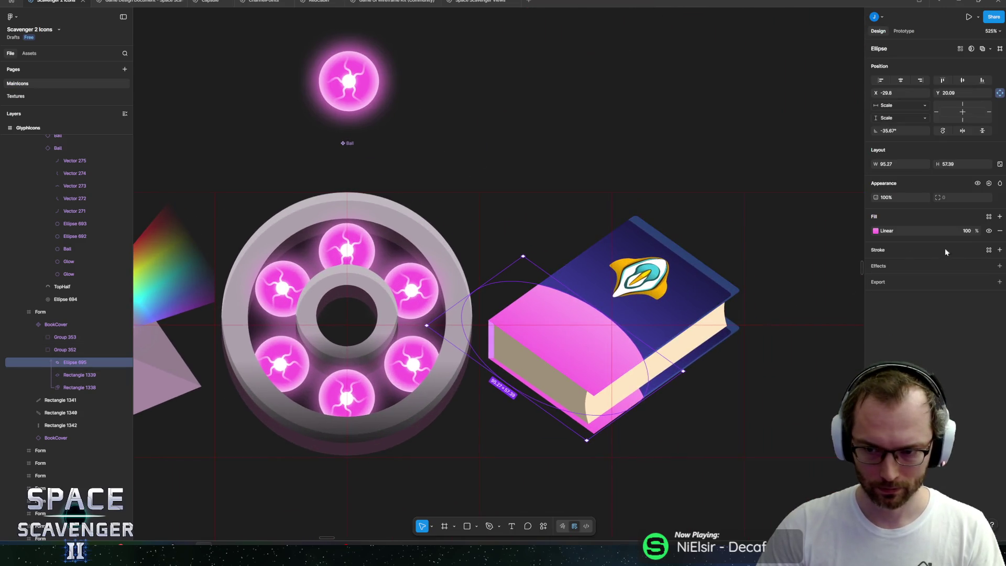
click(999, 250)
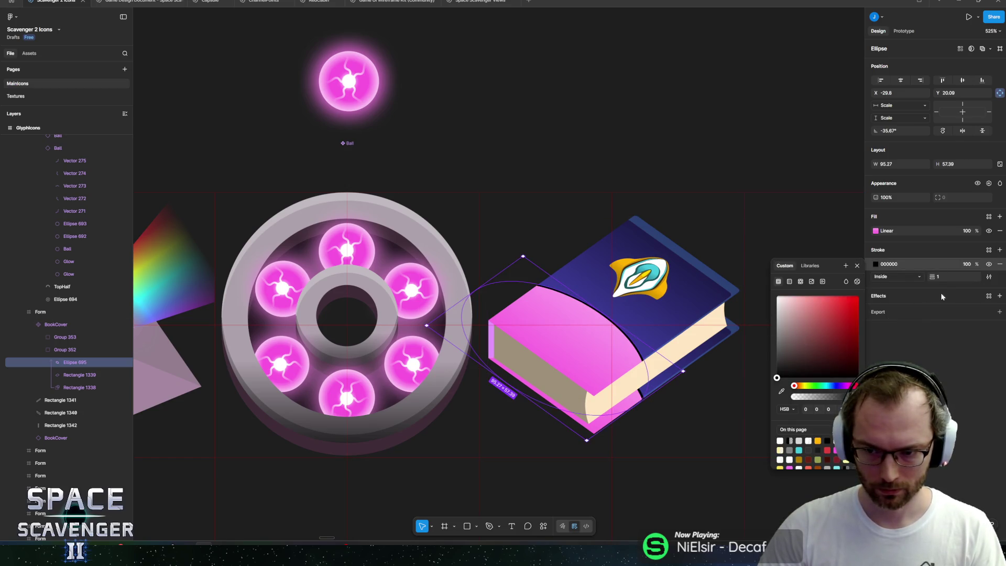
text(3)
key(Return)
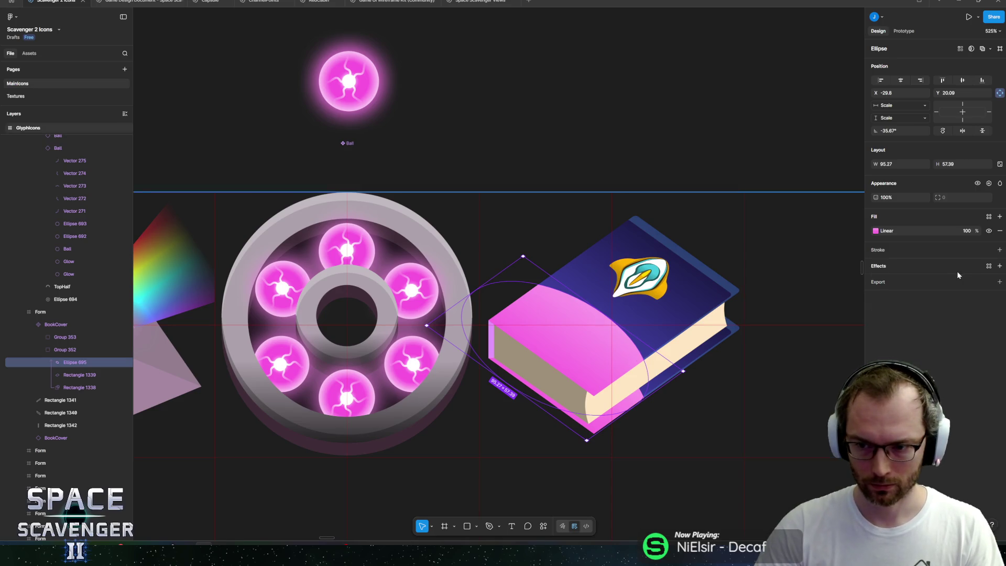
click(942, 276)
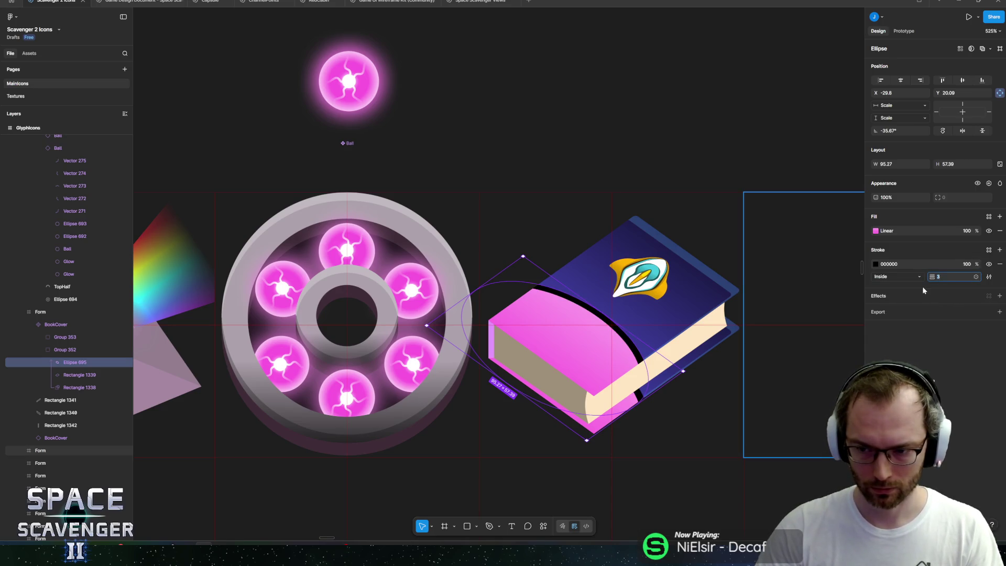
click(876, 264)
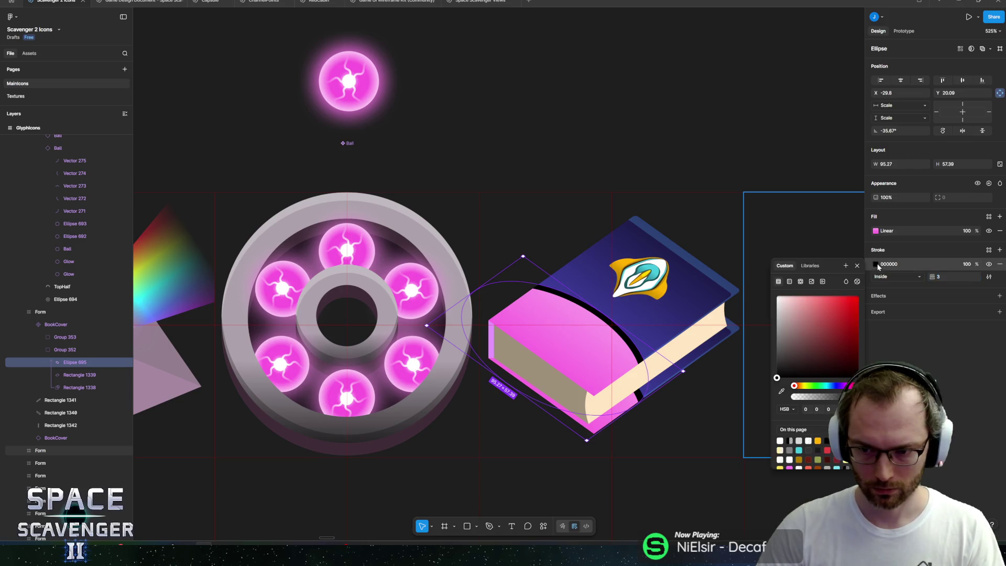
click(851, 347)
drag(815, 390, 847, 386)
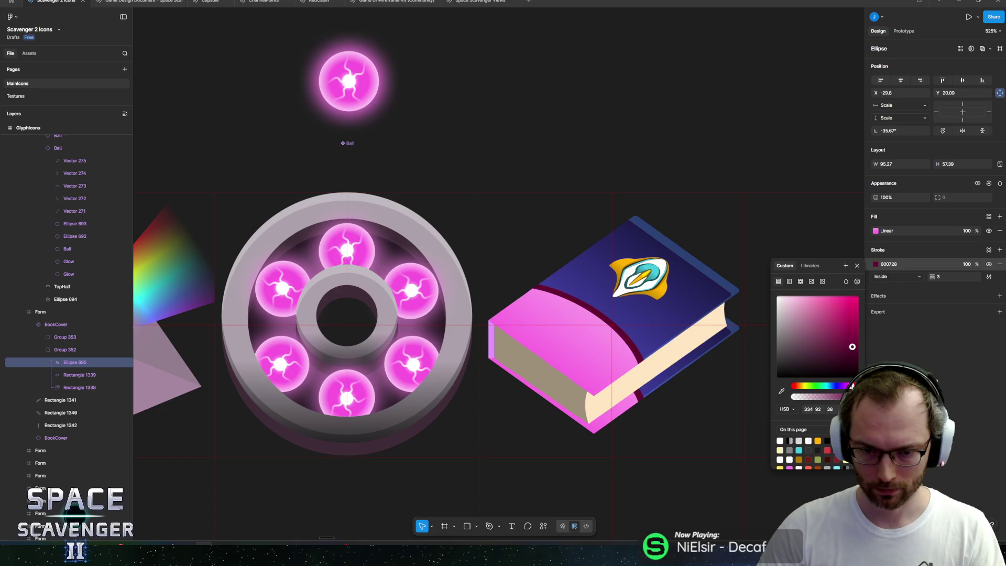
key(Escape)
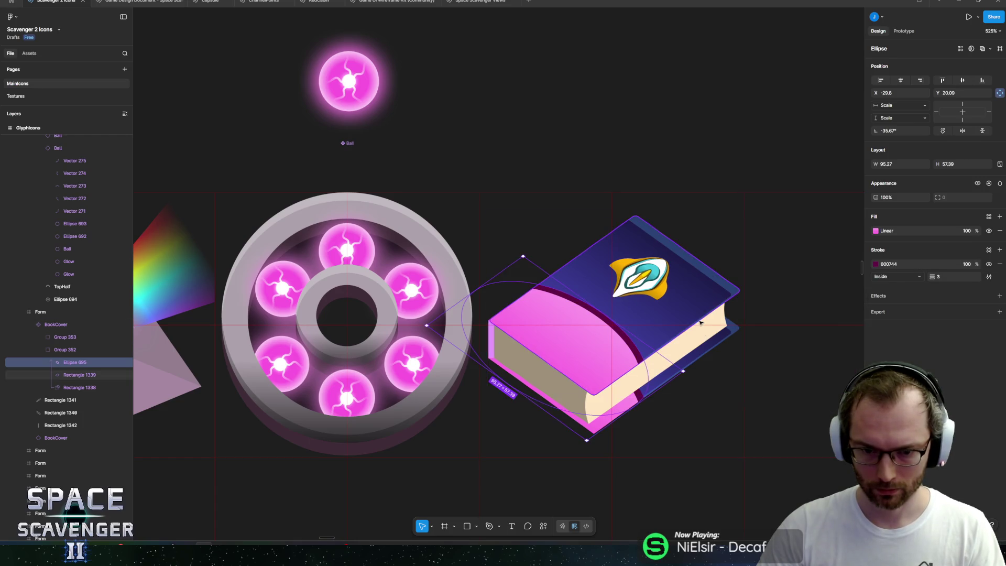
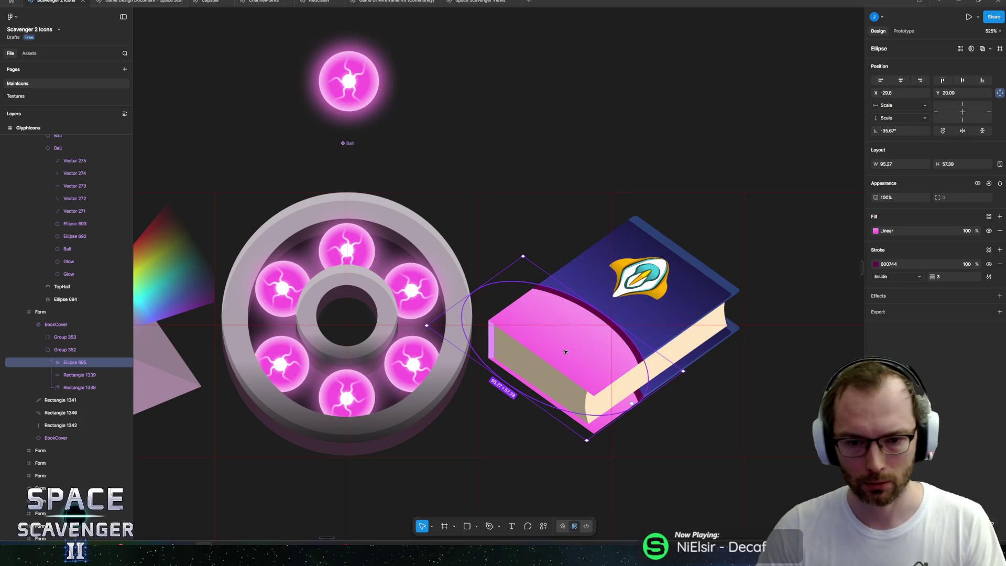
Step: Recolour Ellipse 695's two gradient stops to light and dark green and remove its magenta stroke
click(876, 230)
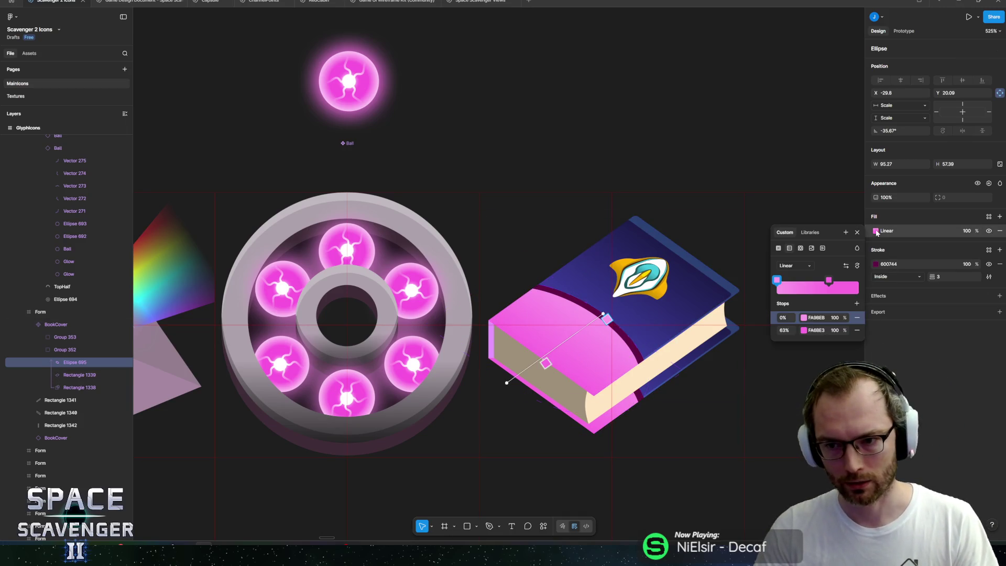
click(804, 317)
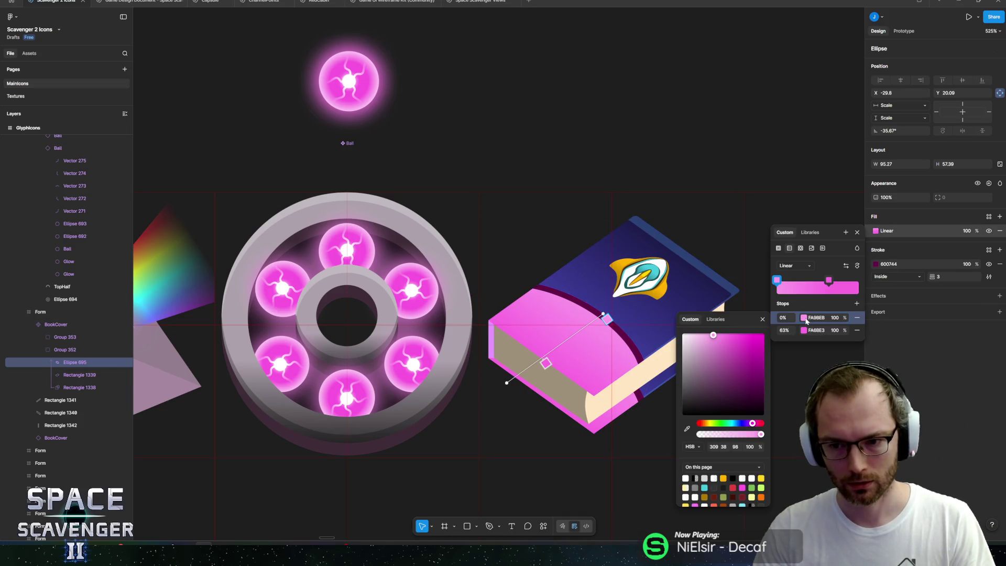
click(720, 422)
drag(723, 352, 717, 353)
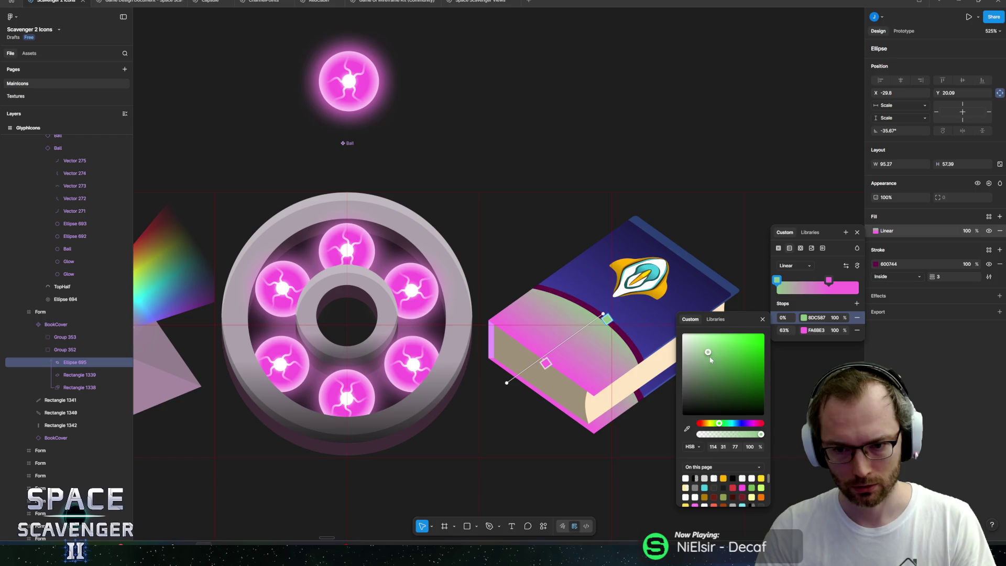
click(829, 281)
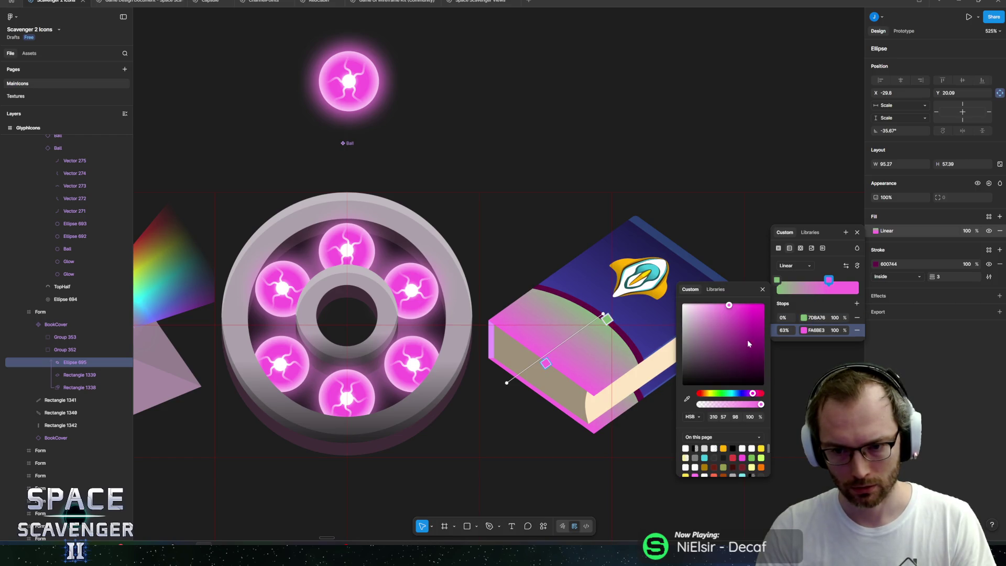
click(719, 393)
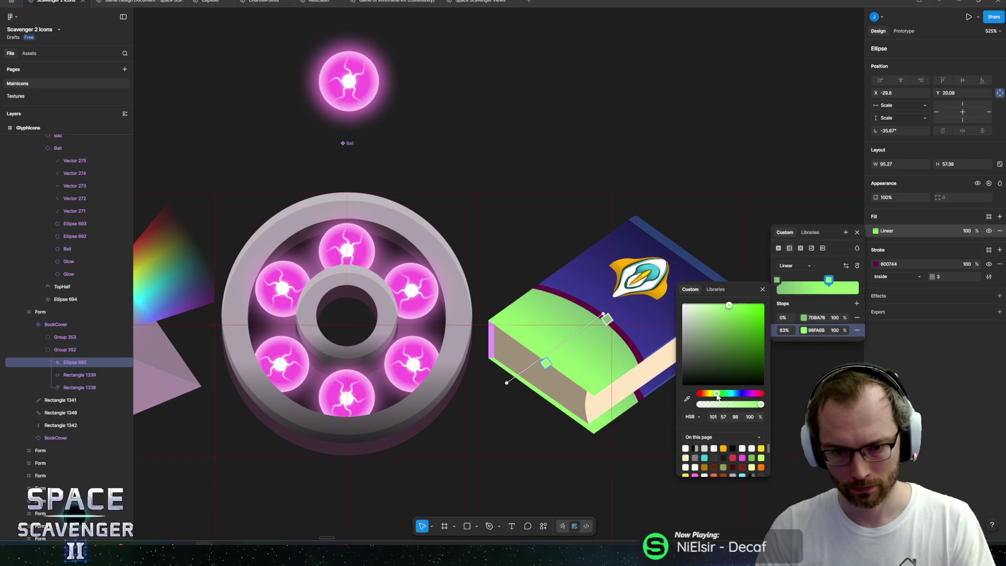
drag(720, 358, 736, 356)
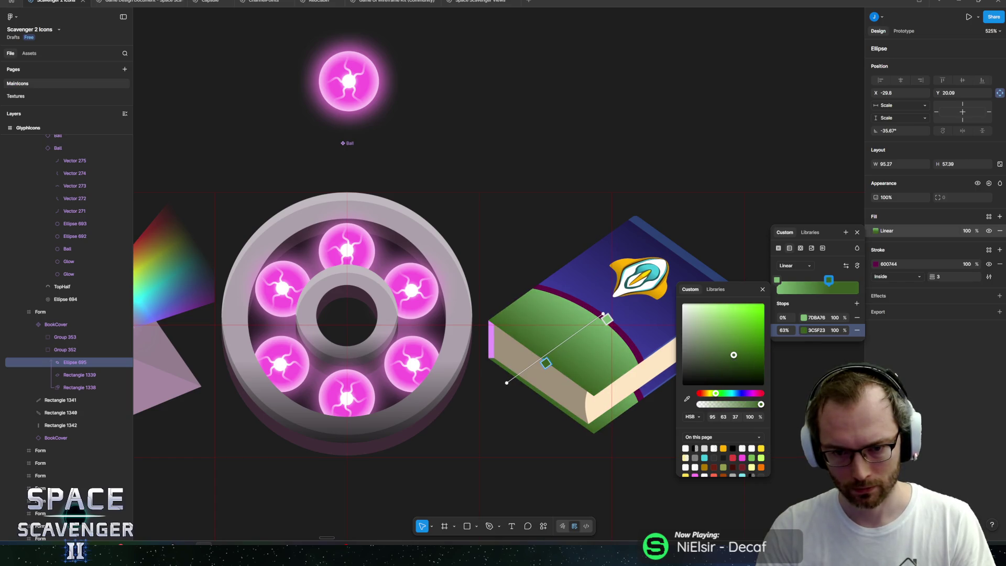
key(Escape)
click(998, 266)
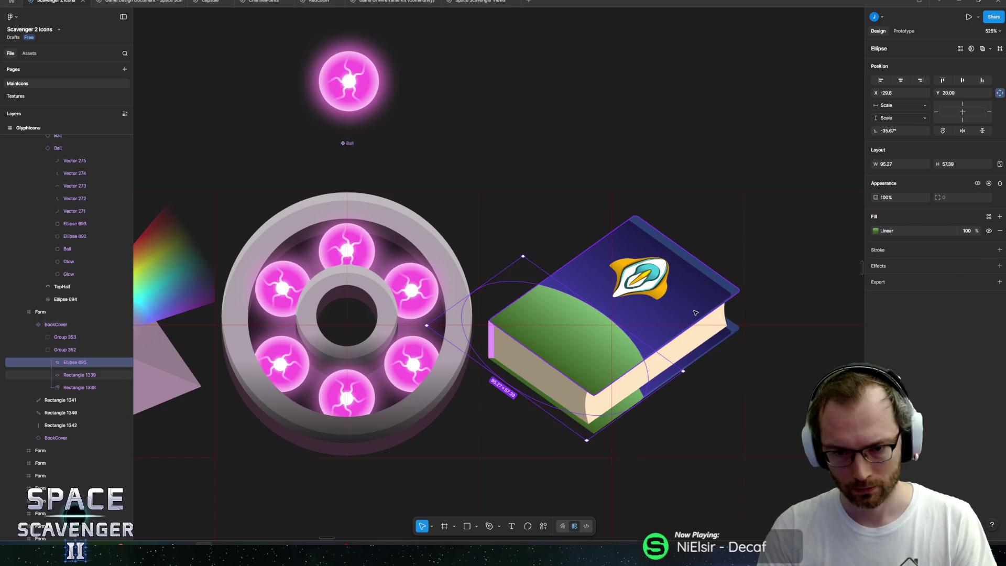
Step: Shift both gradient stops of cover Rectangle 1339 from indigo blue to plum and magenta
click(664, 320)
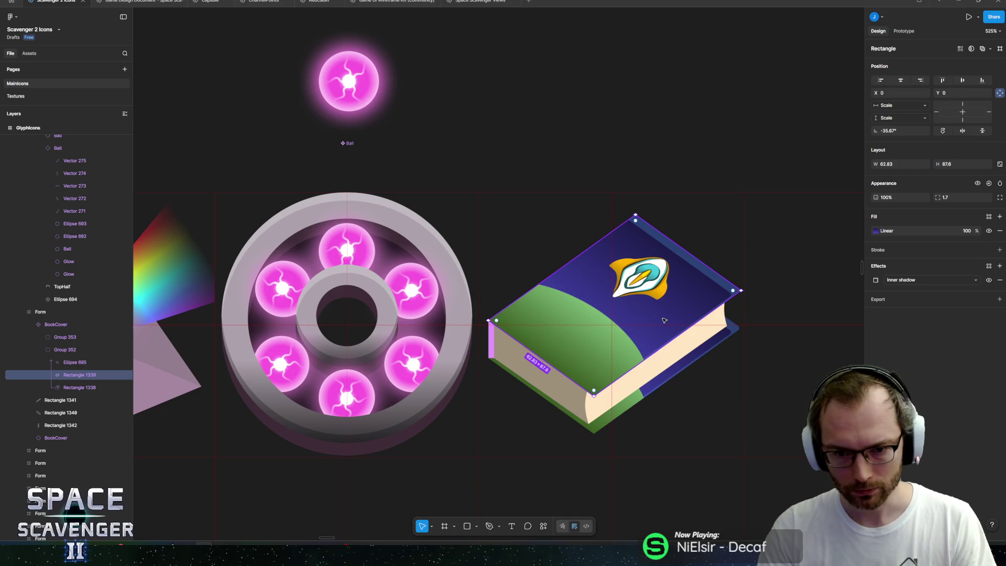
click(875, 231)
click(804, 318)
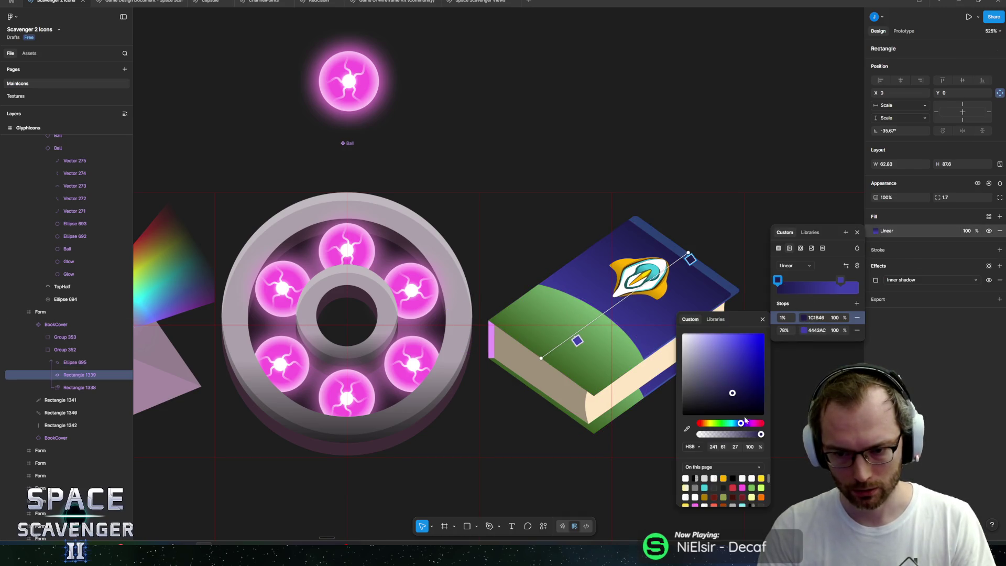
drag(744, 427, 749, 427)
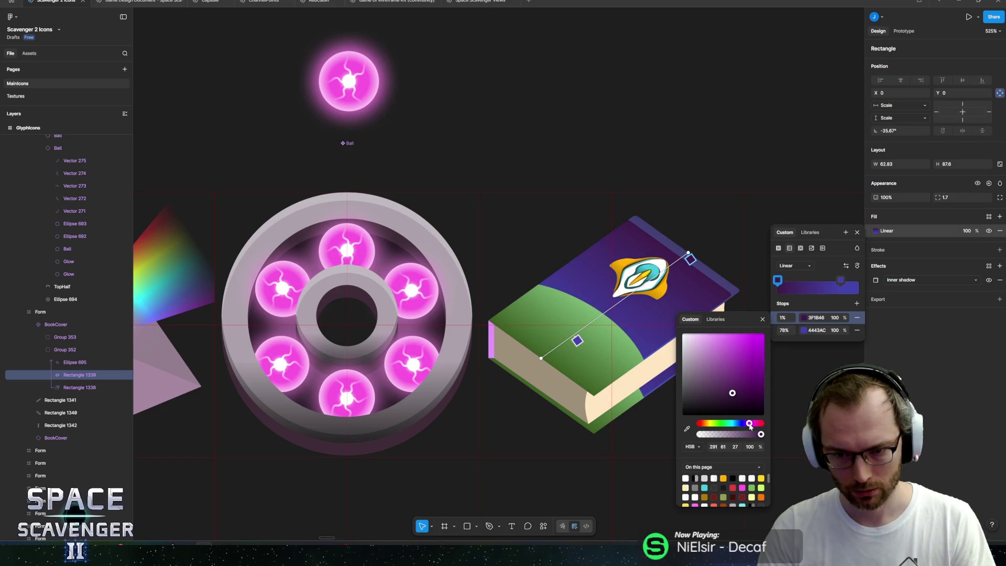
click(840, 280)
drag(741, 393, 752, 397)
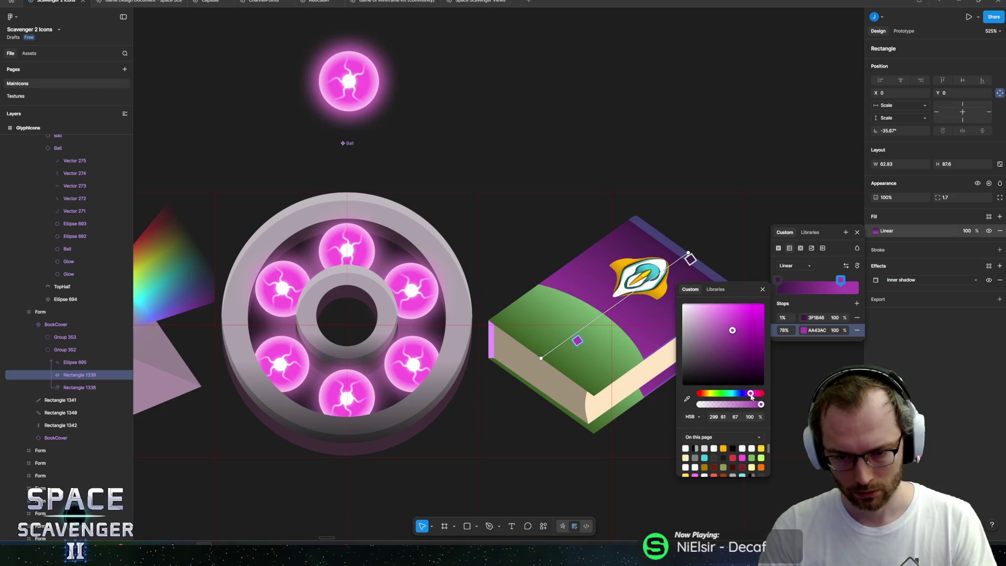
key(Escape)
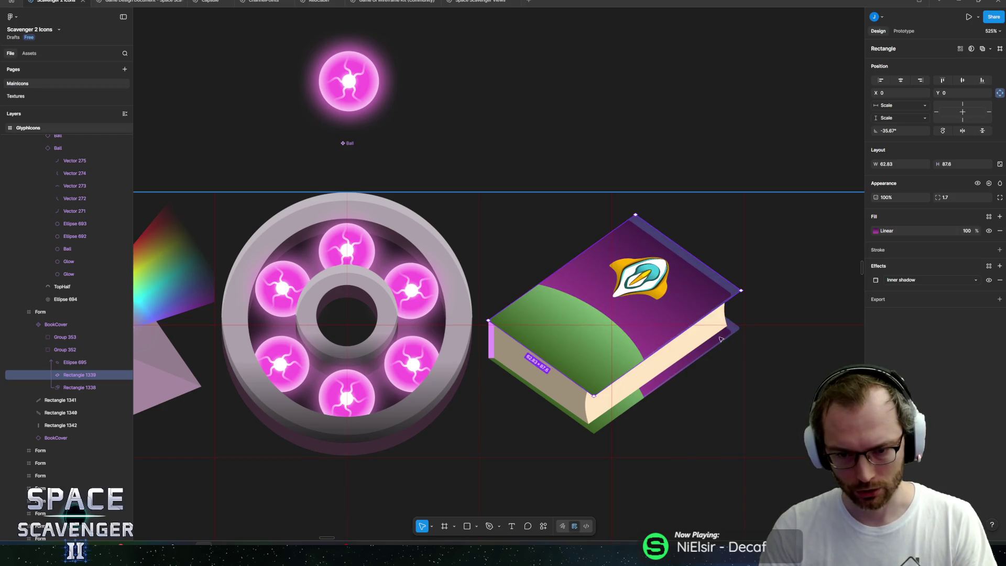
scroll(702, 339, down, 10)
click(722, 284)
drag(721, 284, 678, 279)
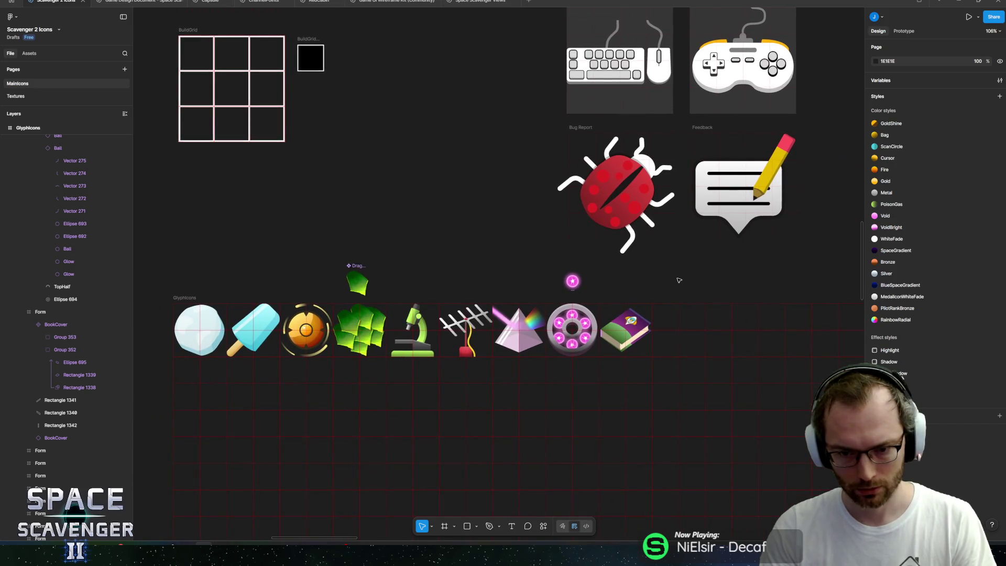
Step: Hide the green band Ellipse 695 on the book cover
scroll(621, 330, up, 6)
ctrl+click(619, 332)
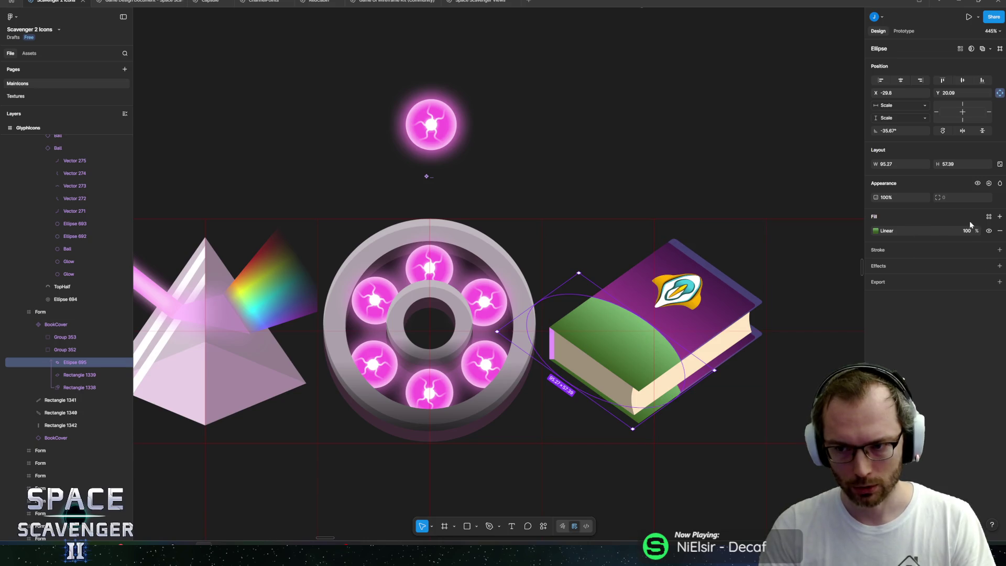
click(989, 231)
click(678, 214)
scroll(678, 213, down, 4)
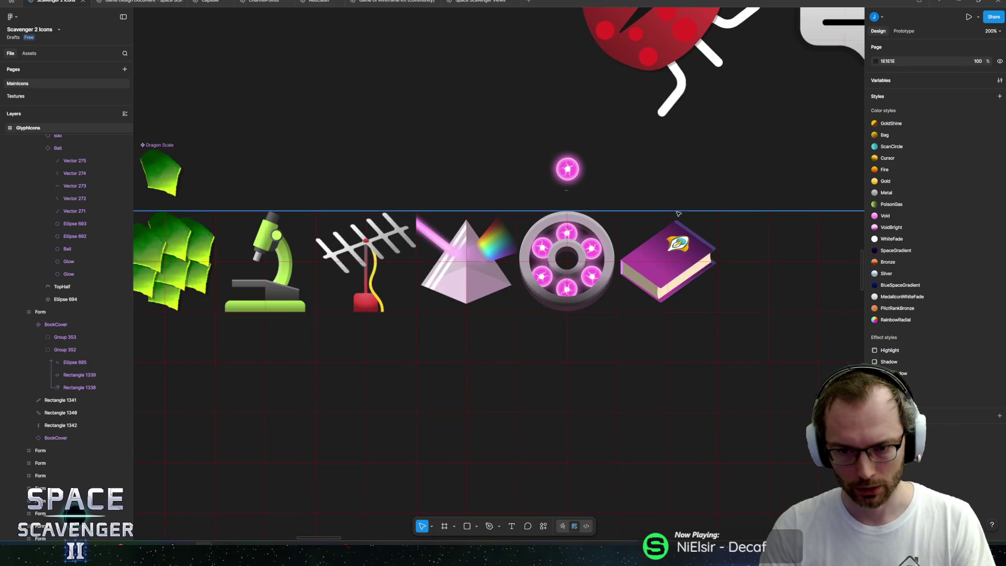
scroll(637, 228, up, 5)
ctrl+click(609, 302)
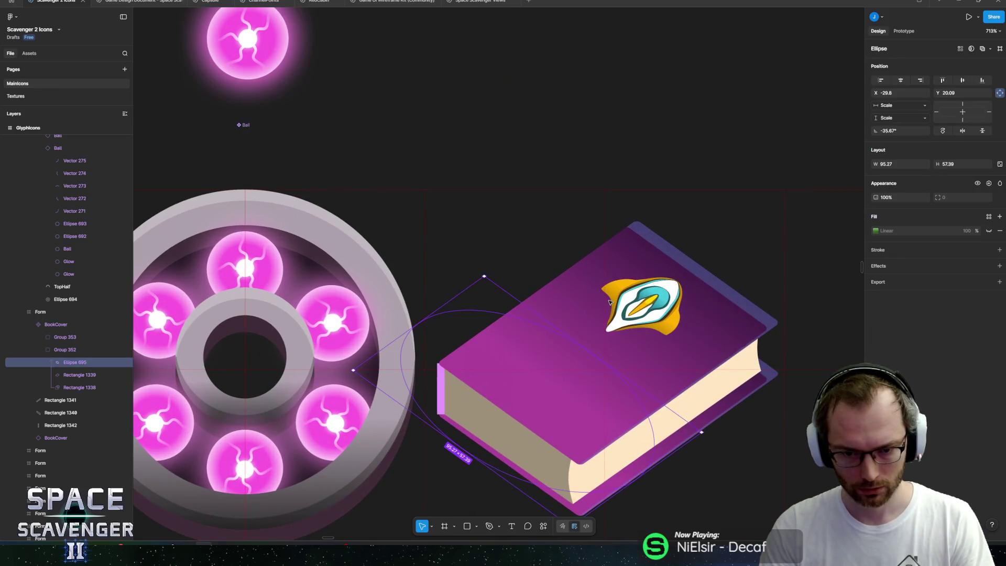
Step: Draw a rectangle across the lower cover, move it into Group 352, and lighten it to C086BC
key(ctrl+z)
key(r)
drag(501, 348, 569, 394)
mouse_move(67, 340)
mouse_down()
mouse_move(75, 384)
mouse_move(76, 376)
mouse_up()
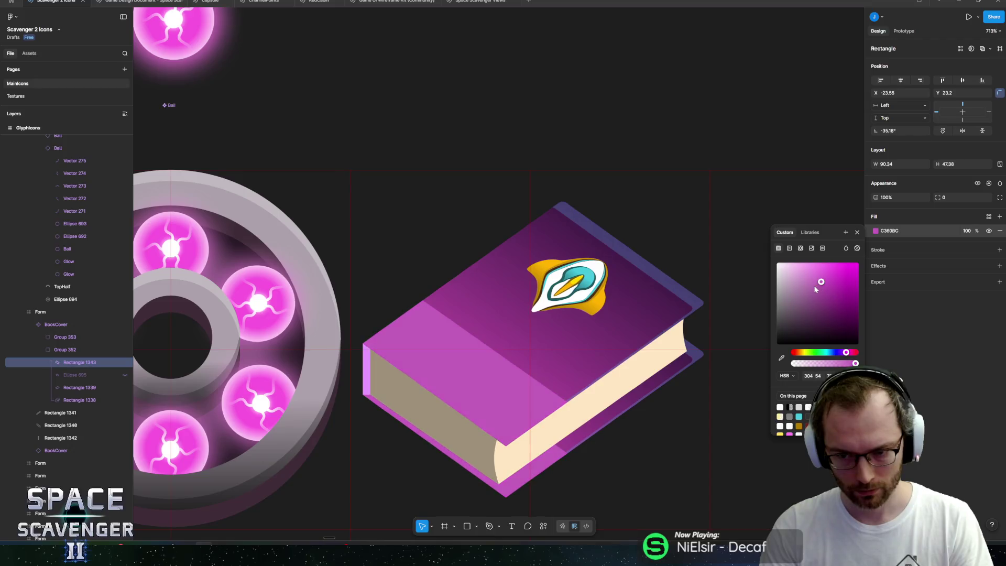
mouse_move(813, 288)
mouse_down()
mouse_move(788, 288)
mouse_move(798, 295)
mouse_up()
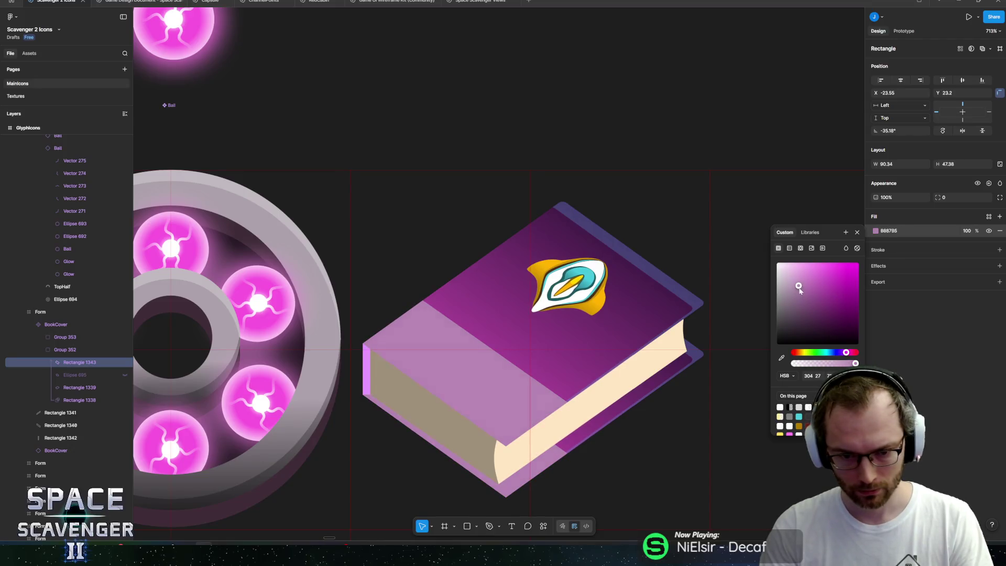
key(Escape)
scroll(542, 309, down, 10)
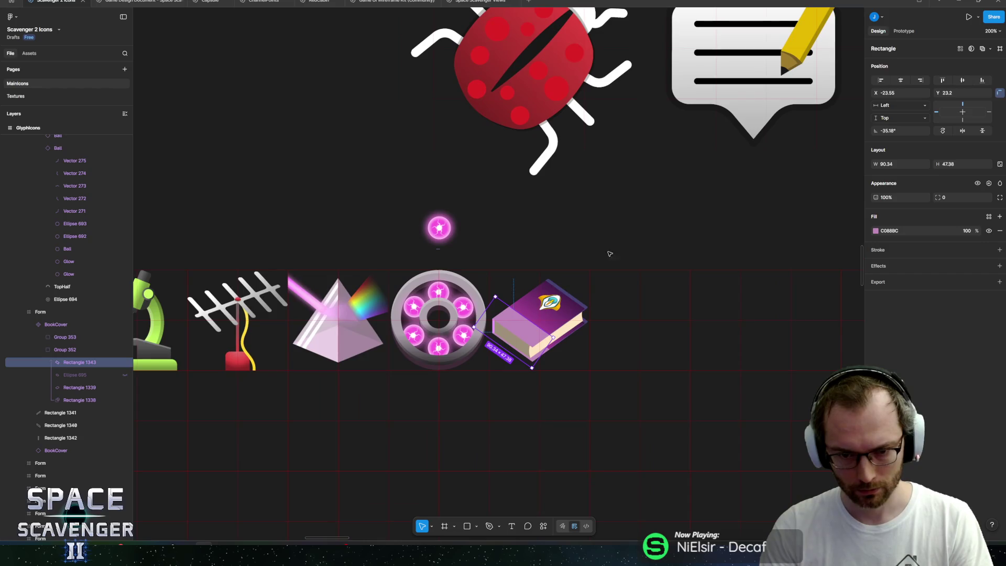
click(628, 257)
scroll(628, 258, down, 5)
scroll(558, 295, up, 8)
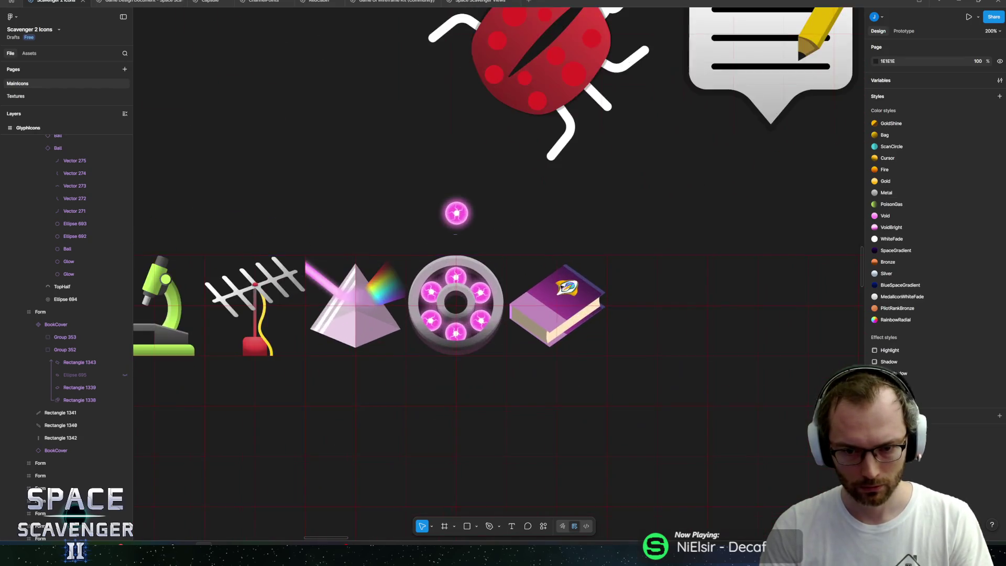
click(583, 293)
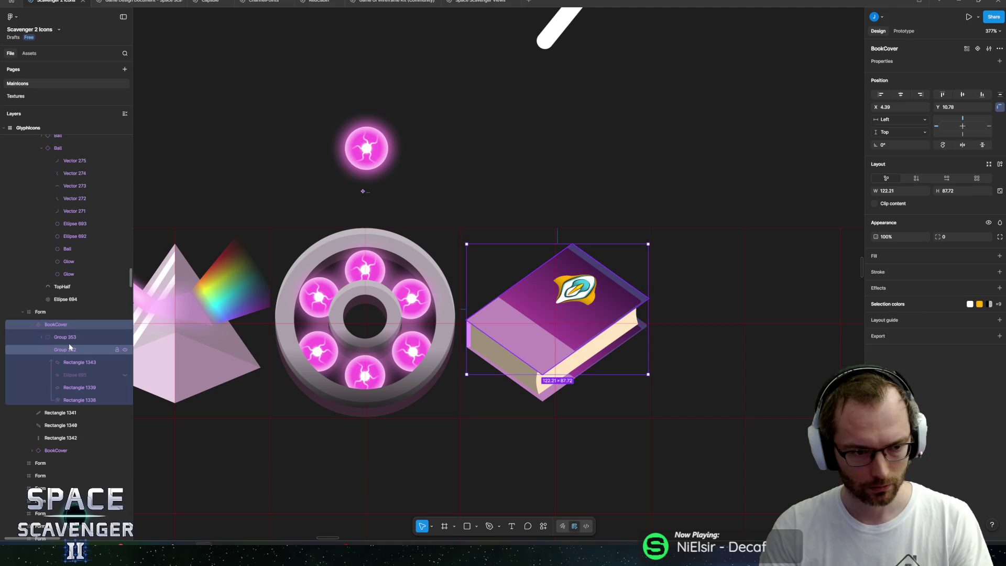
Step: Scale emblem Group 353 up 1.45x to 67.44 × 47.92 and recentre it on the cover
click(586, 295)
drag(585, 300, 577, 307)
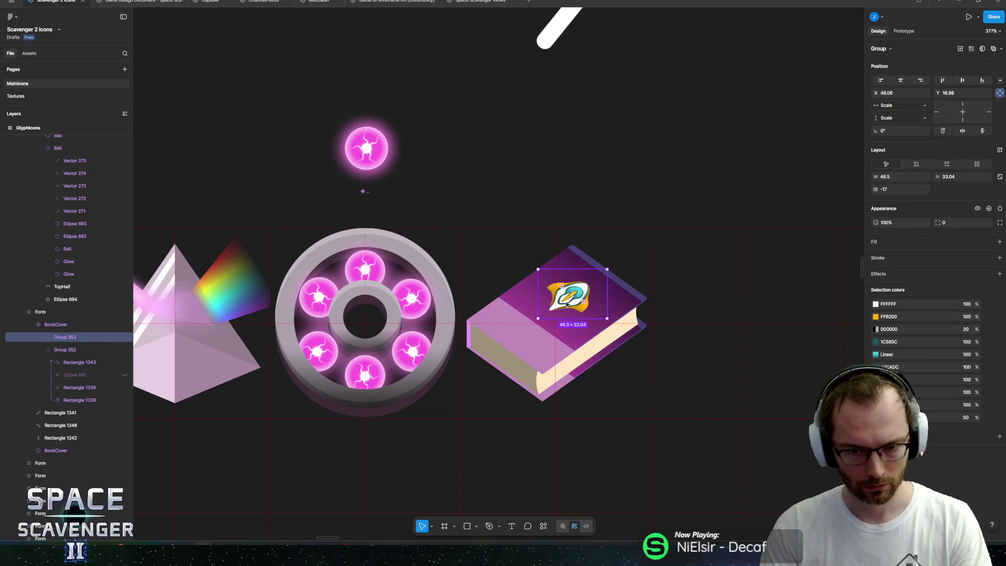
key(k)
drag(607, 269, 623, 262)
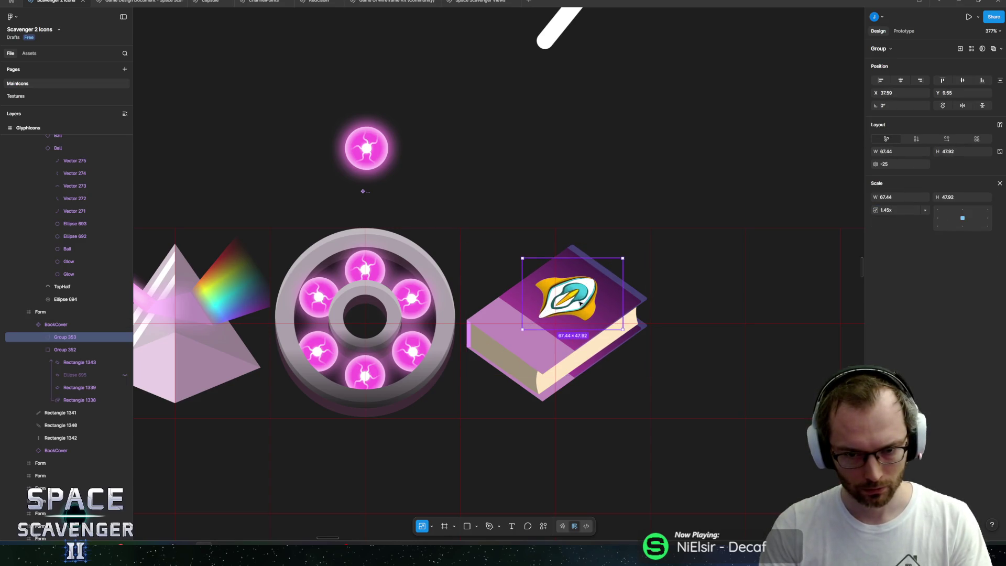
drag(580, 302, 584, 303)
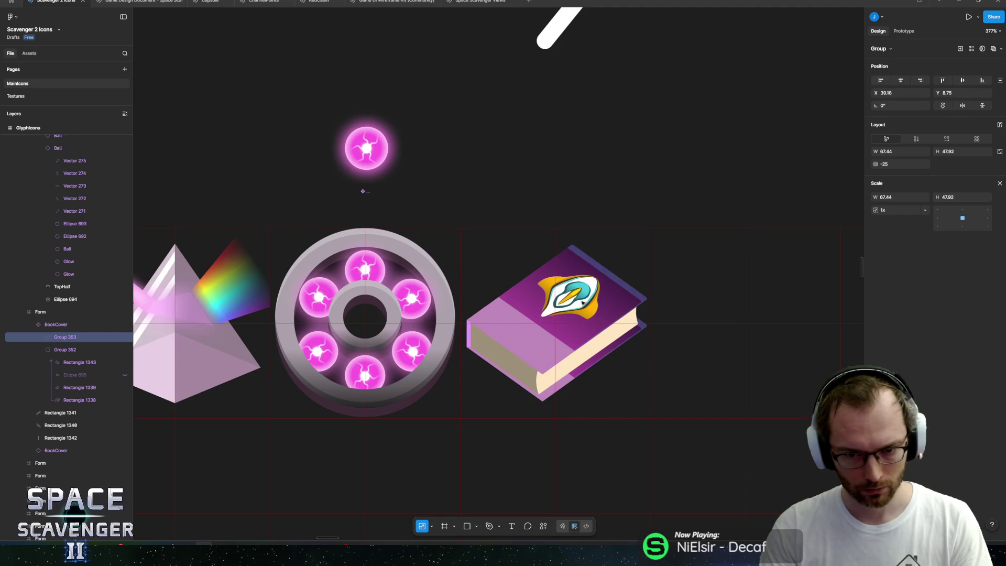
click(635, 188)
scroll(681, 255, down, 5)
scroll(681, 255, down, 2)
scroll(562, 345, up, 6)
click(562, 345)
scroll(612, 331, up, 4)
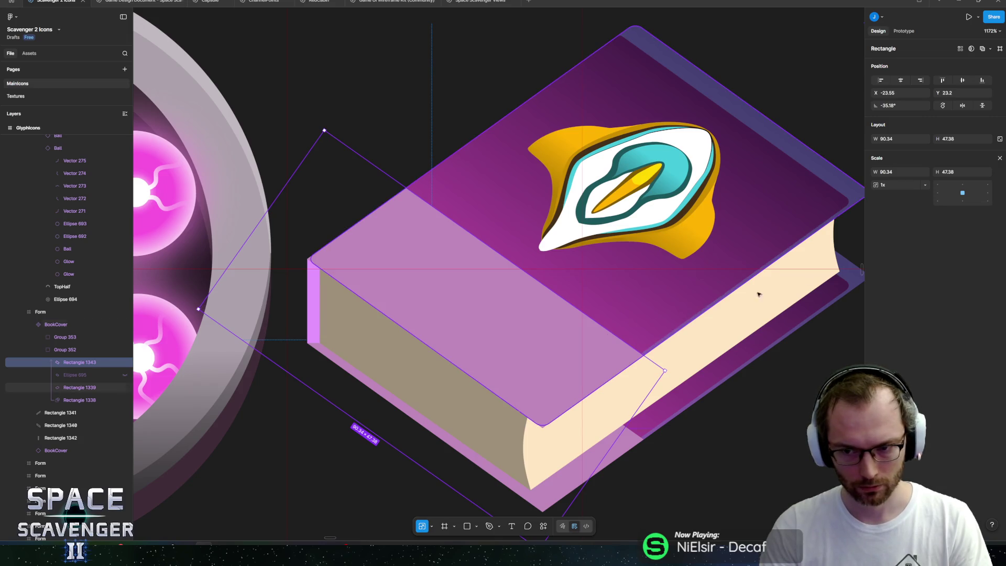
Step: Select the book's cover group Group 352 and add a drop shadow effect
click(79, 387)
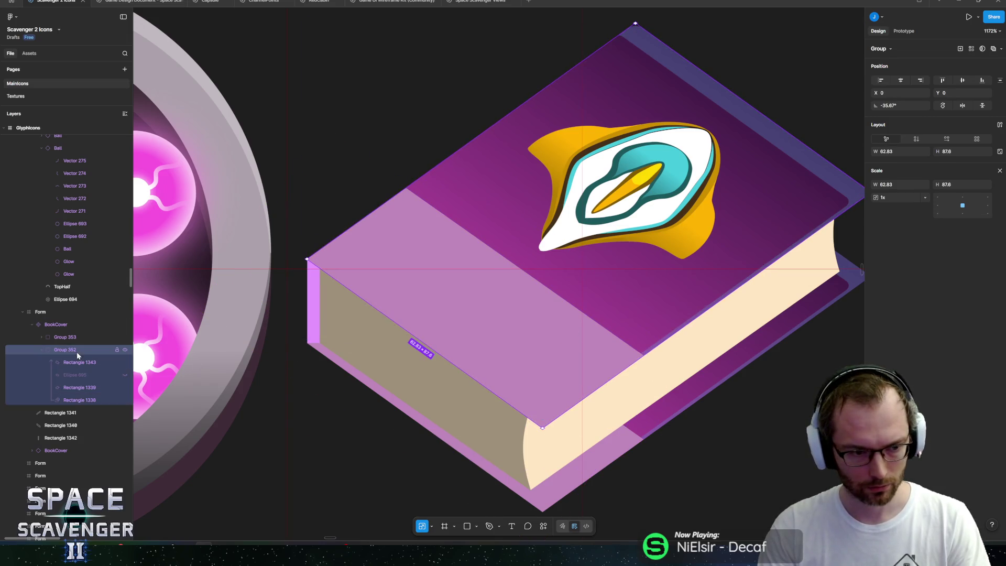
click(61, 326)
click(67, 338)
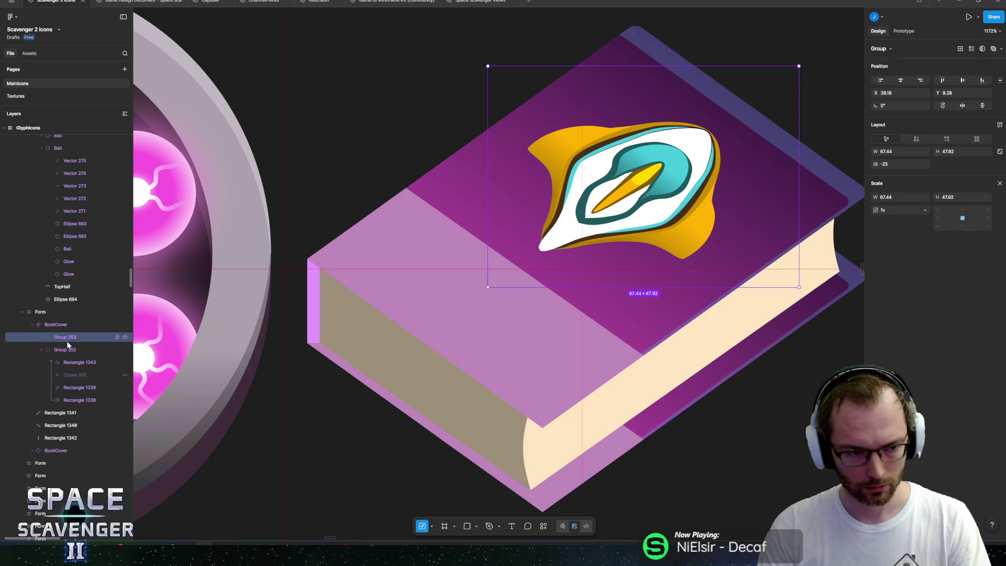
click(67, 348)
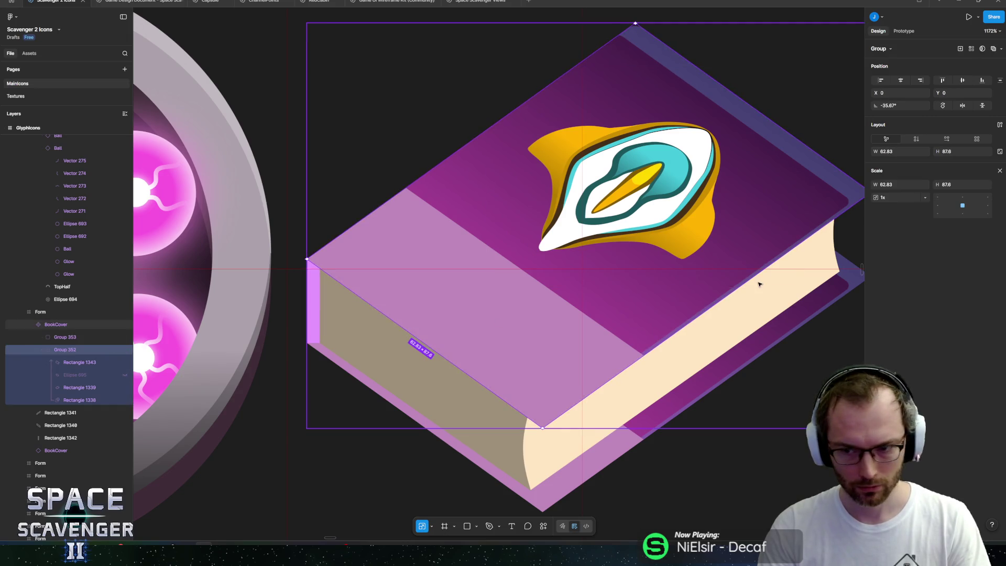
key(v)
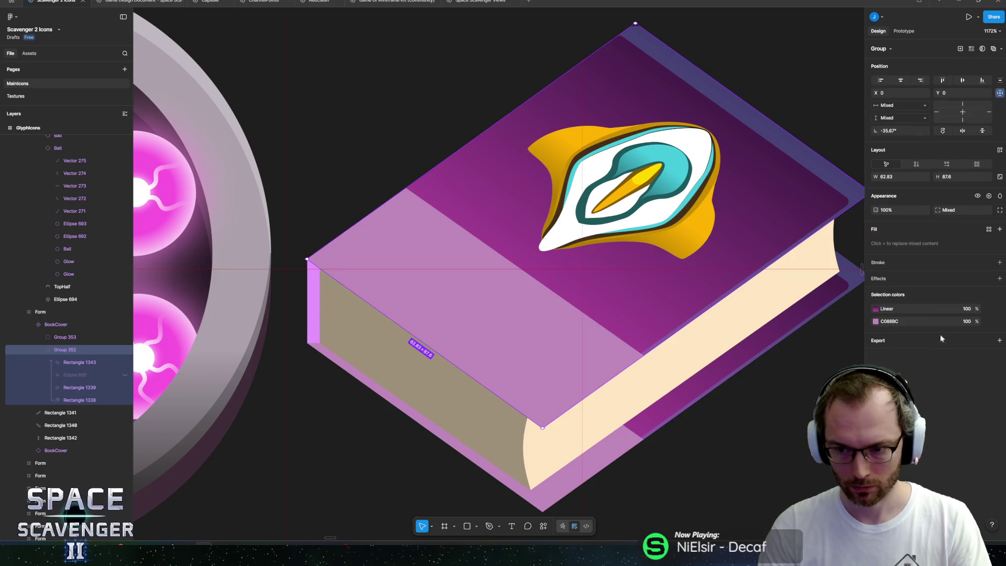
click(999, 279)
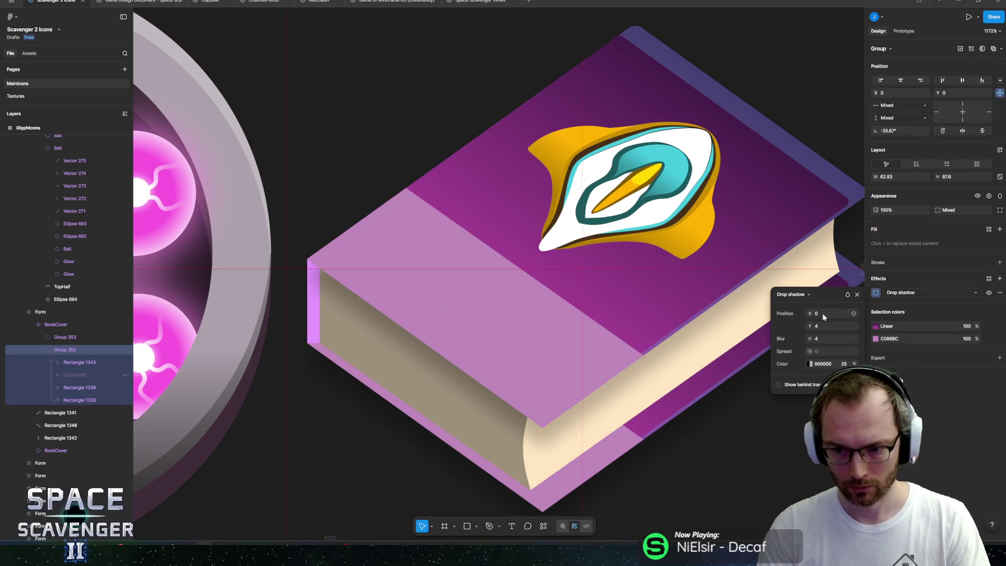
Step: Set the drop shadow's Y offset to 2 and its blur to 0
click(818, 338)
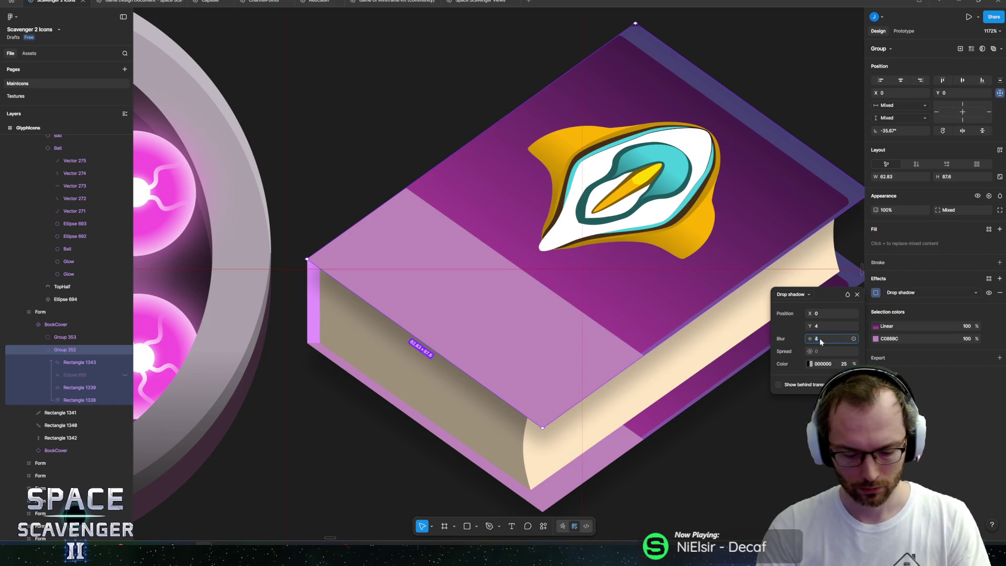
text(0)
key(Return)
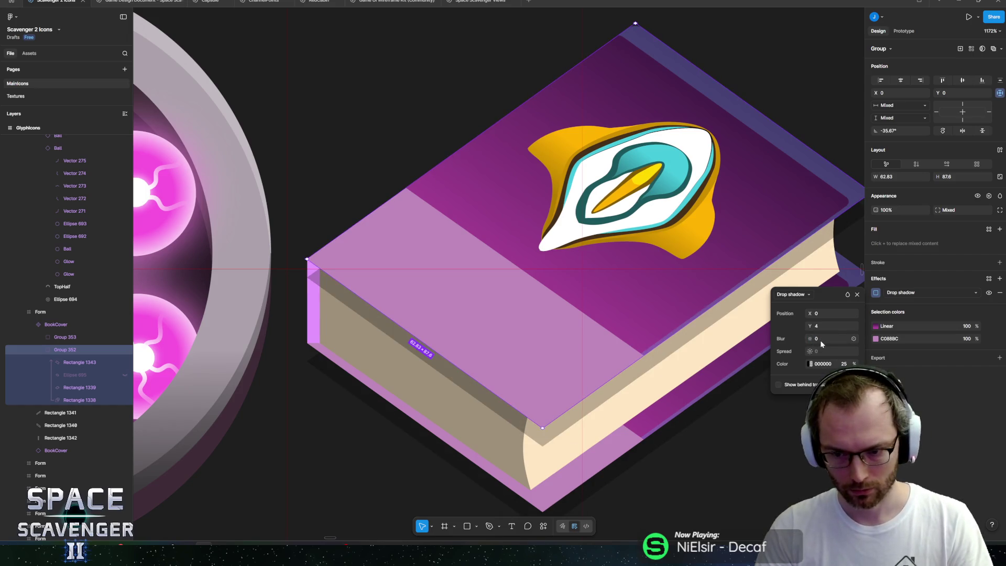
text(1)
click(828, 327)
text(2)
key(Return)
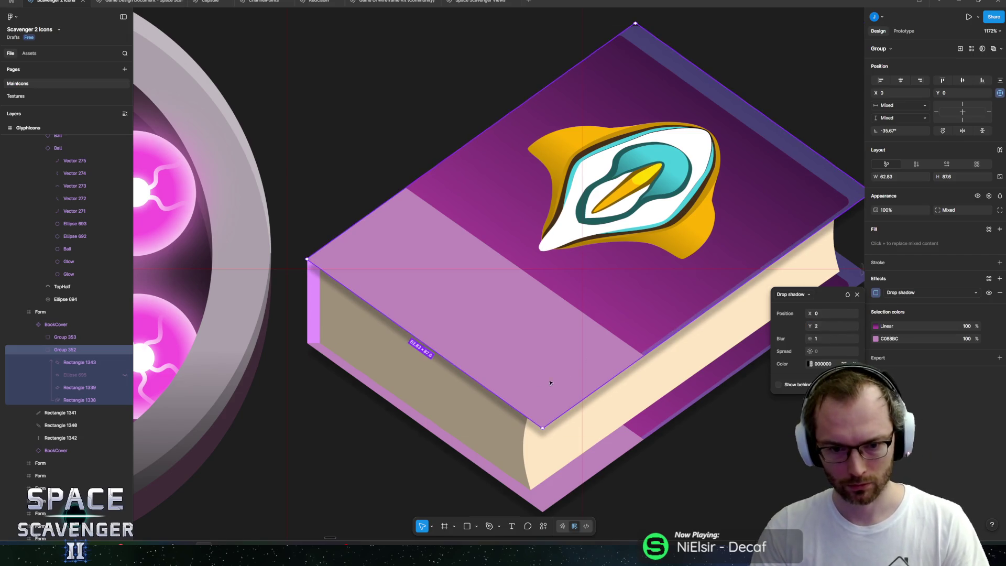
click(823, 338)
text(2)
key(Return)
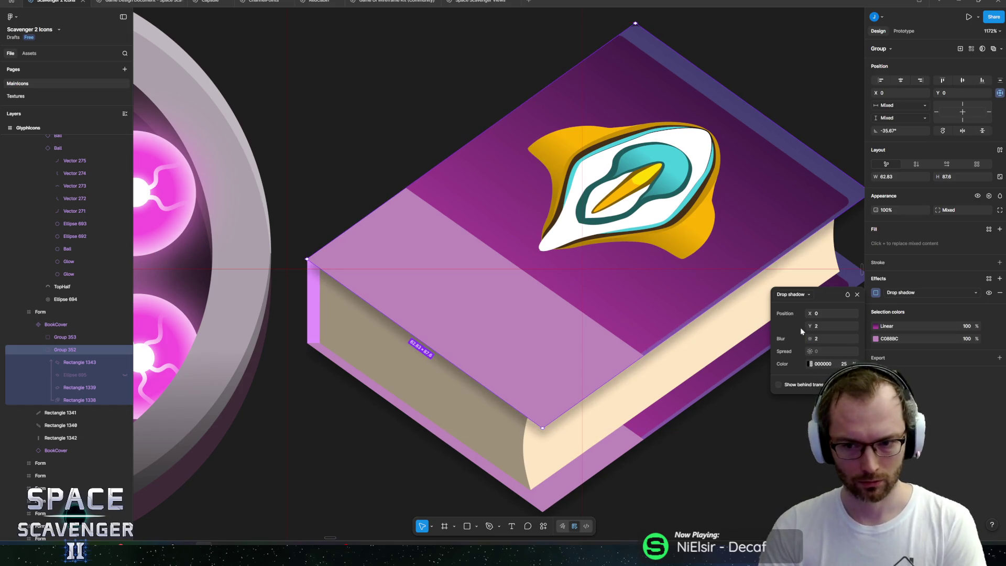
click(828, 338)
text(0)
key(Return)
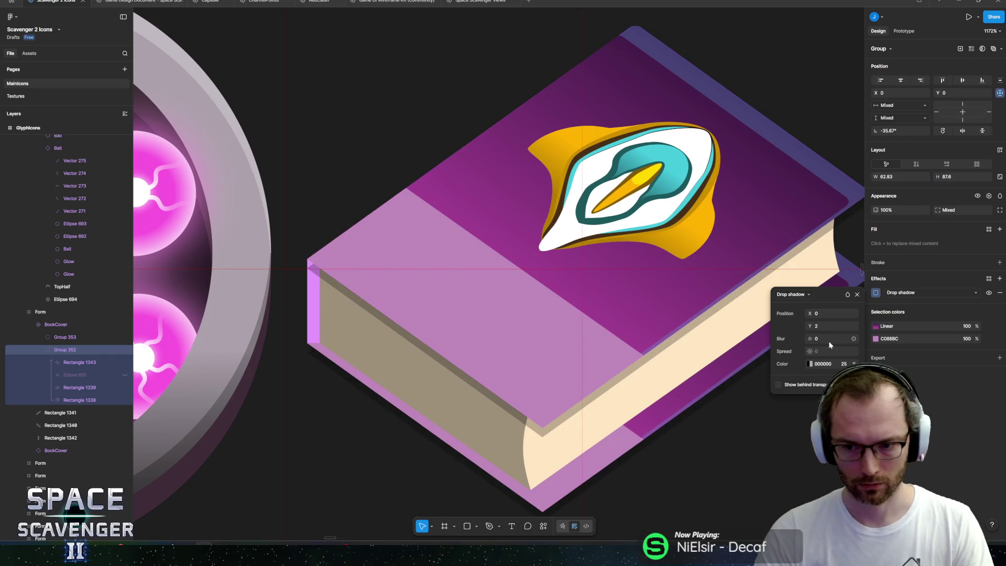
Step: Colour the drop shadow 953A88 at 100% by sampling the book's purple
click(812, 363)
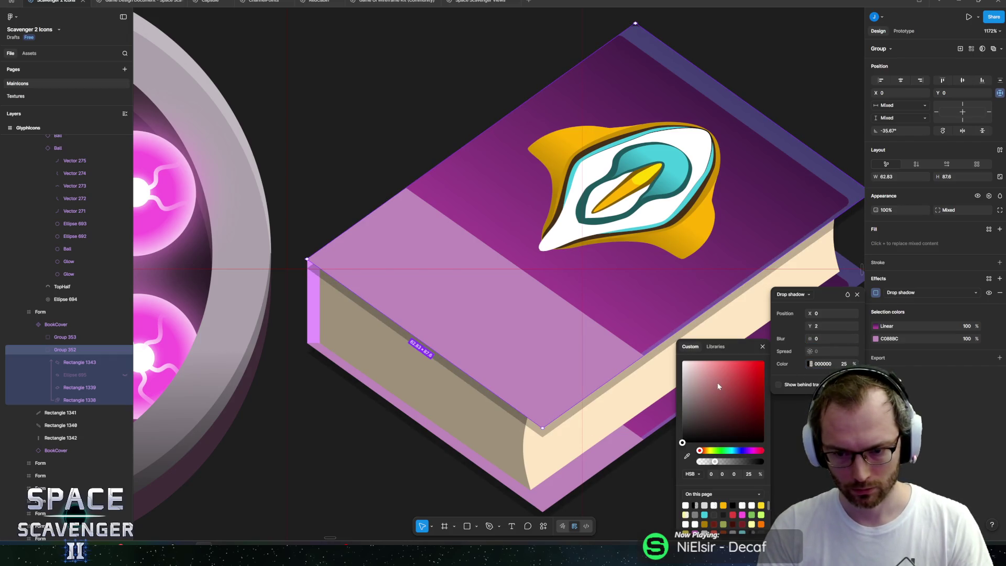
click(752, 451)
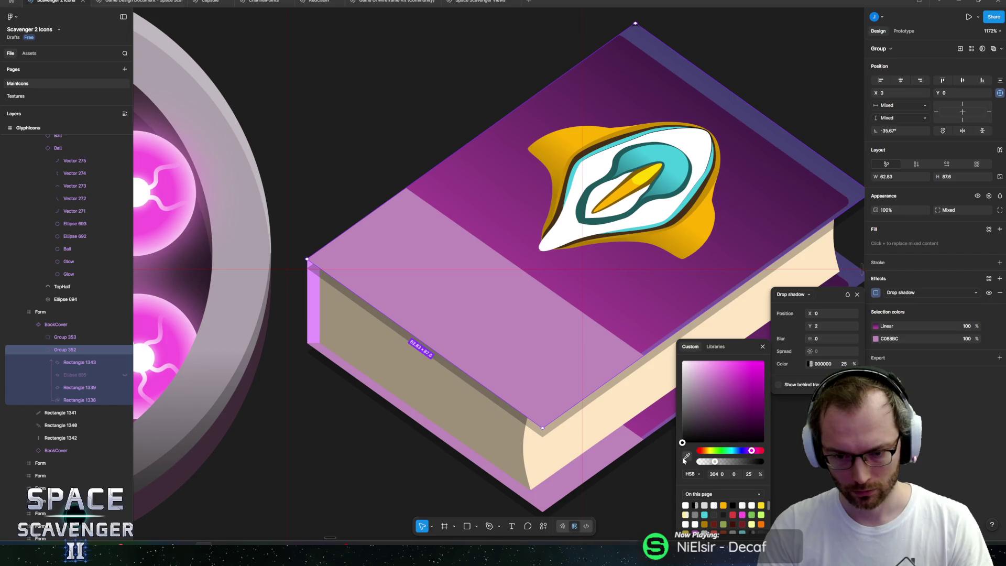
click(702, 335)
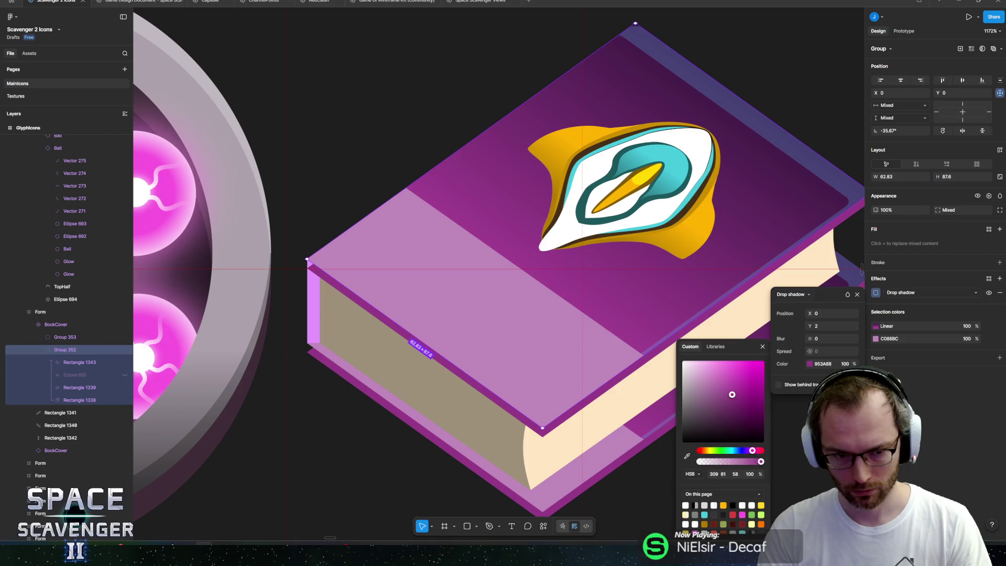
click(702, 314)
ctrl+scroll(667, 307, down, 5)
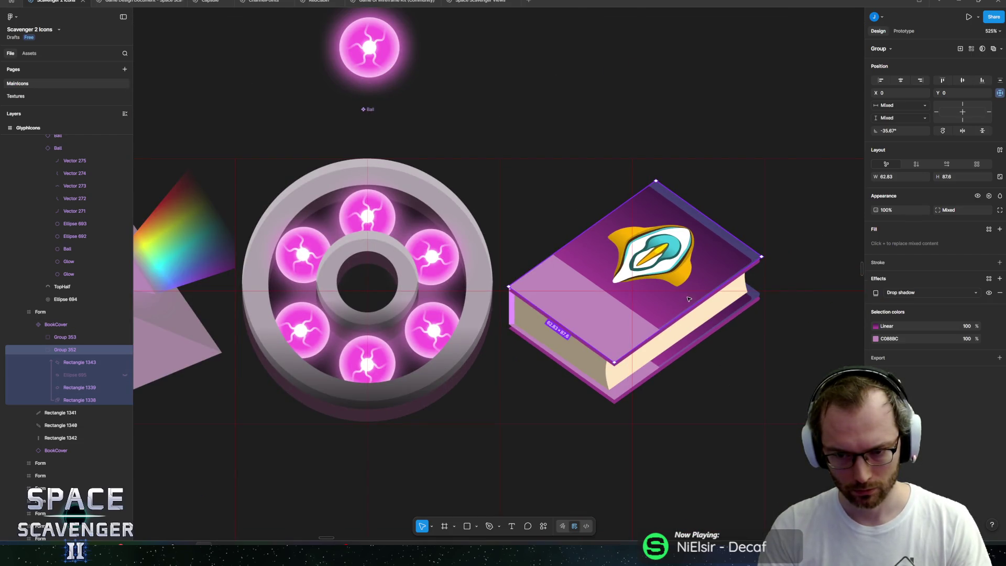
Step: Select the book cover rectangle and start eyedropping a colour for its inner shadow
click(649, 118)
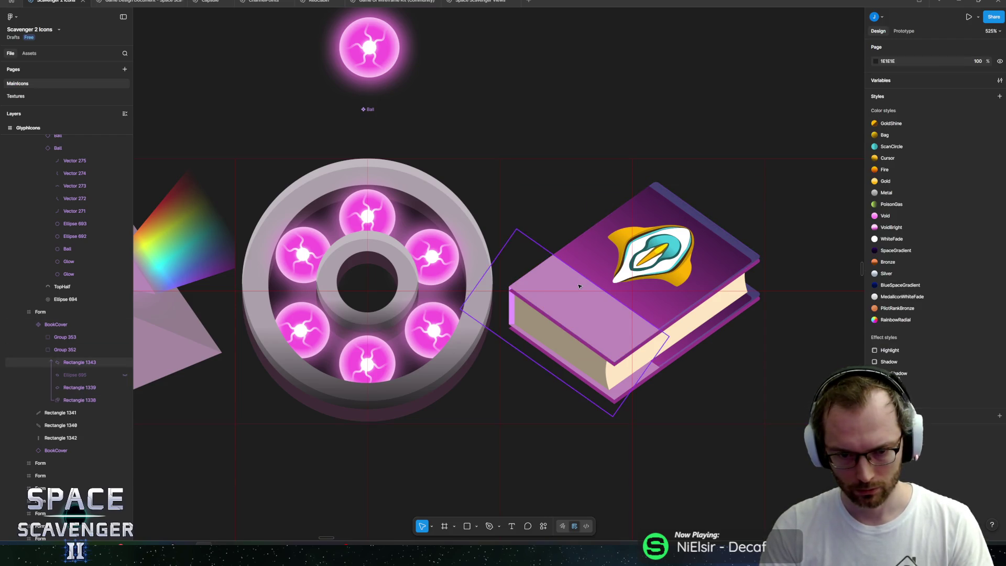
ctrl+scroll(580, 286, up, 3)
click(612, 293)
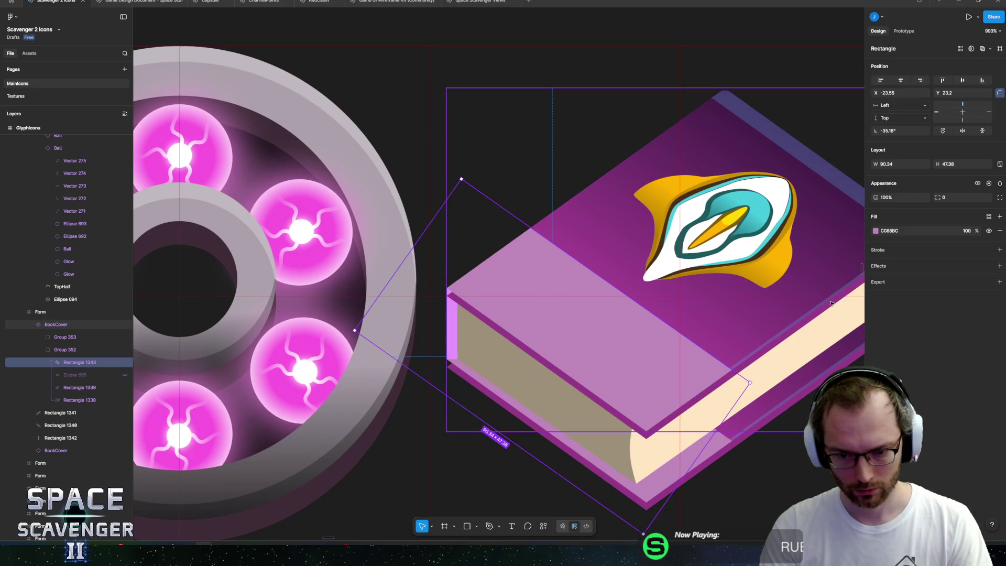
scroll(830, 303, down, 10)
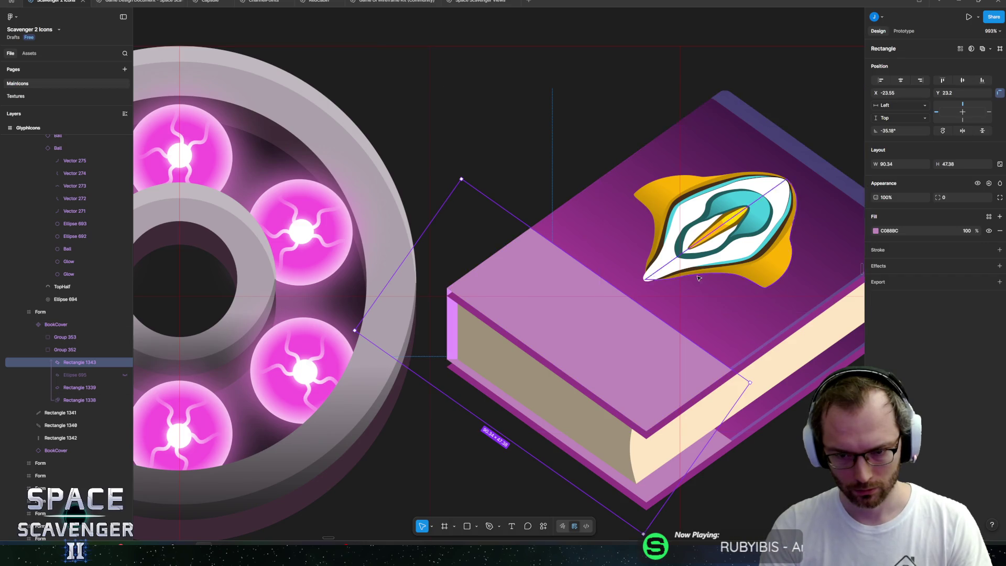
click(631, 254)
scroll(639, 252, up, 8)
click(636, 262)
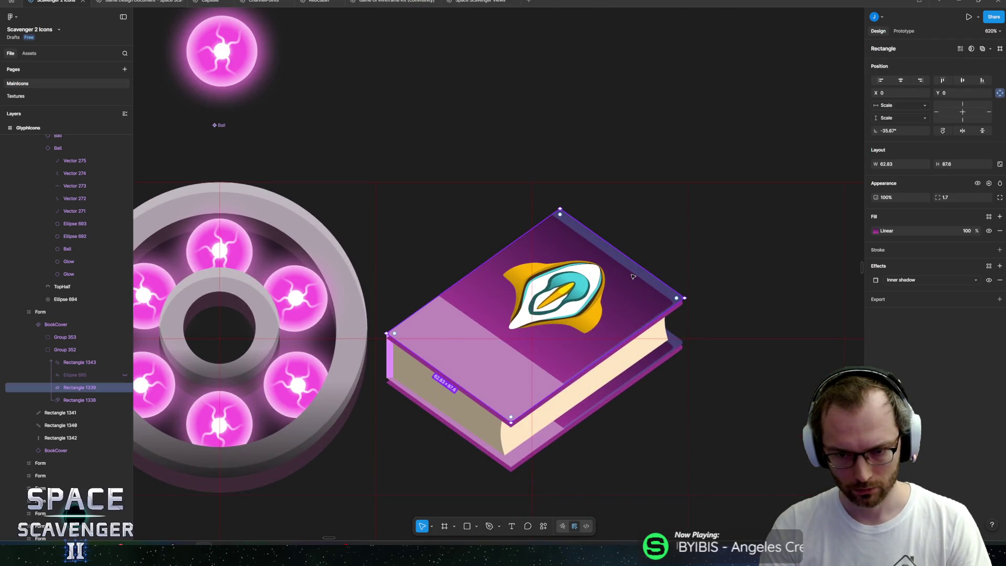
click(876, 280)
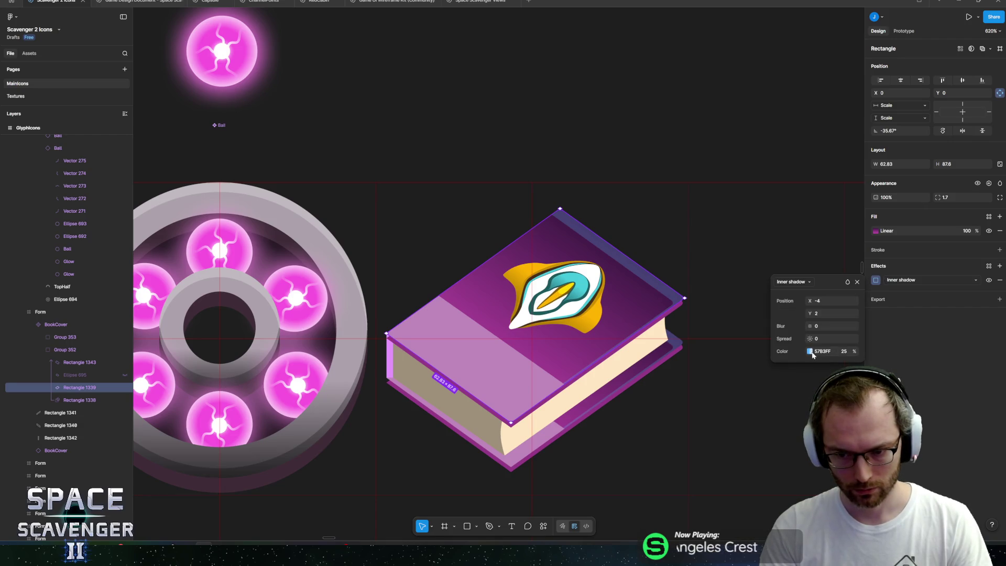
click(809, 351)
click(688, 459)
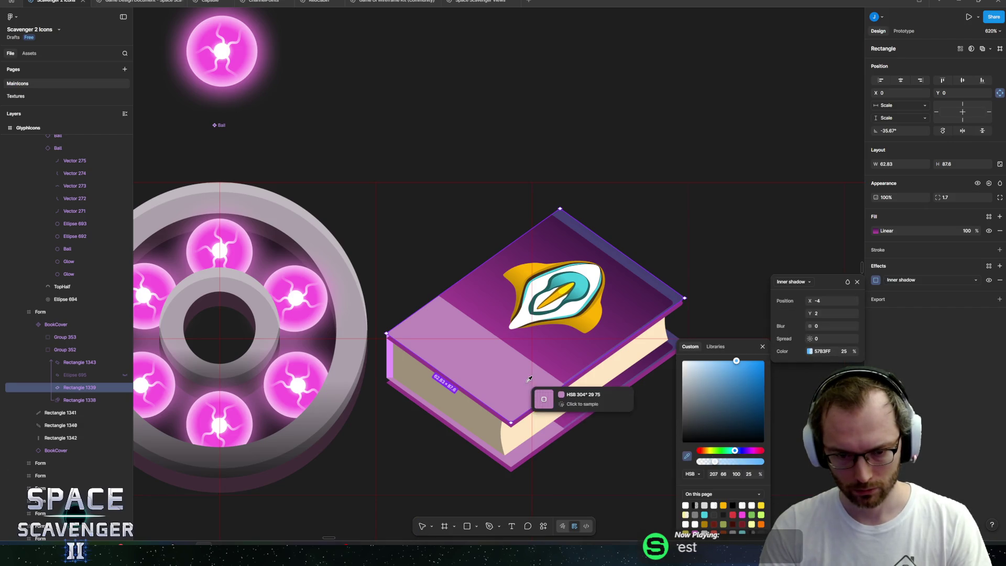
Step: Sample the cover's own purple as the inner shadow colour
click(511, 380)
click(945, 405)
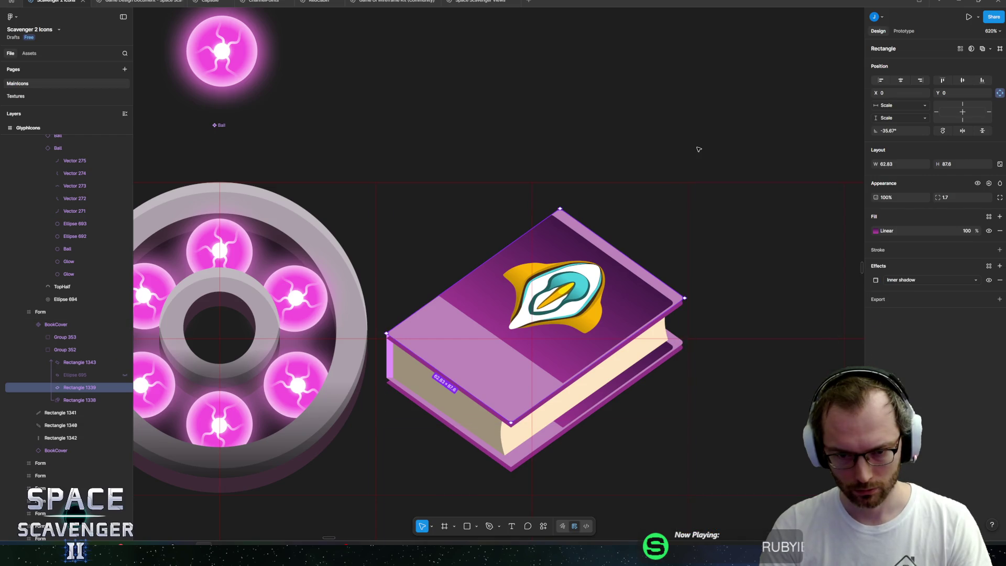
click(691, 151)
scroll(685, 155, down, 10)
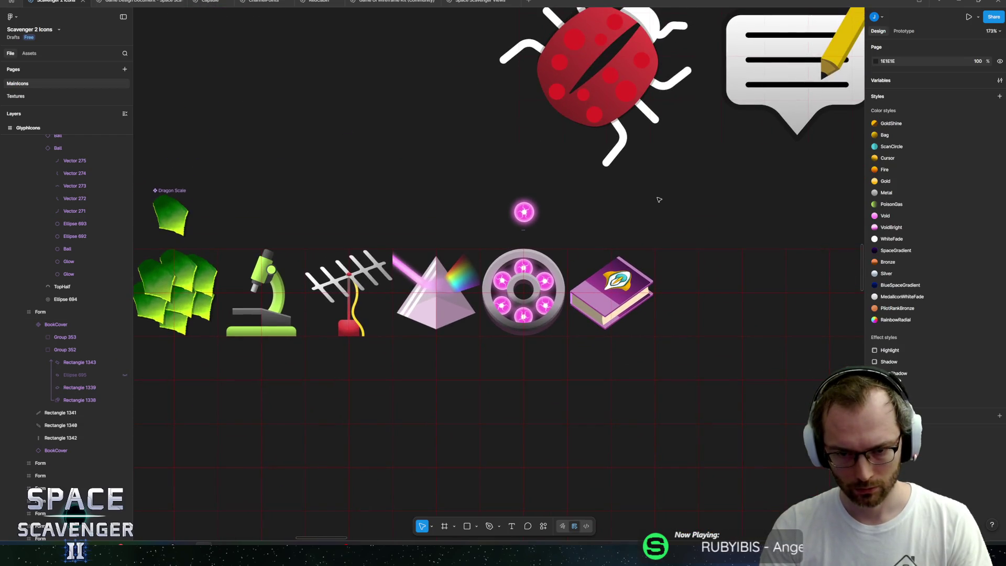
scroll(610, 267, up, 5)
Step: Try AC439A on the cover gradient's first stop, then undo it back to dark purple
click(629, 304)
click(874, 232)
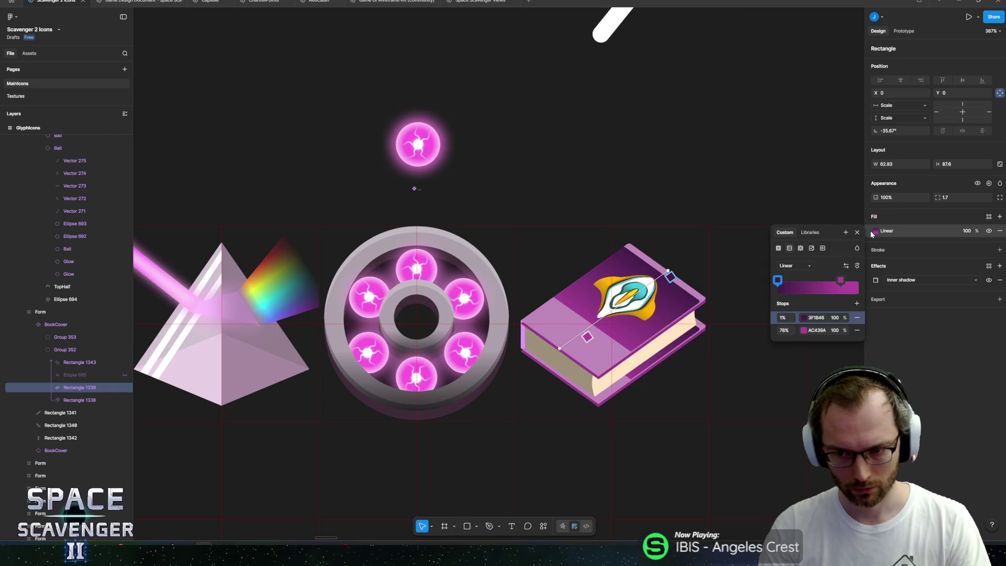
click(816, 318)
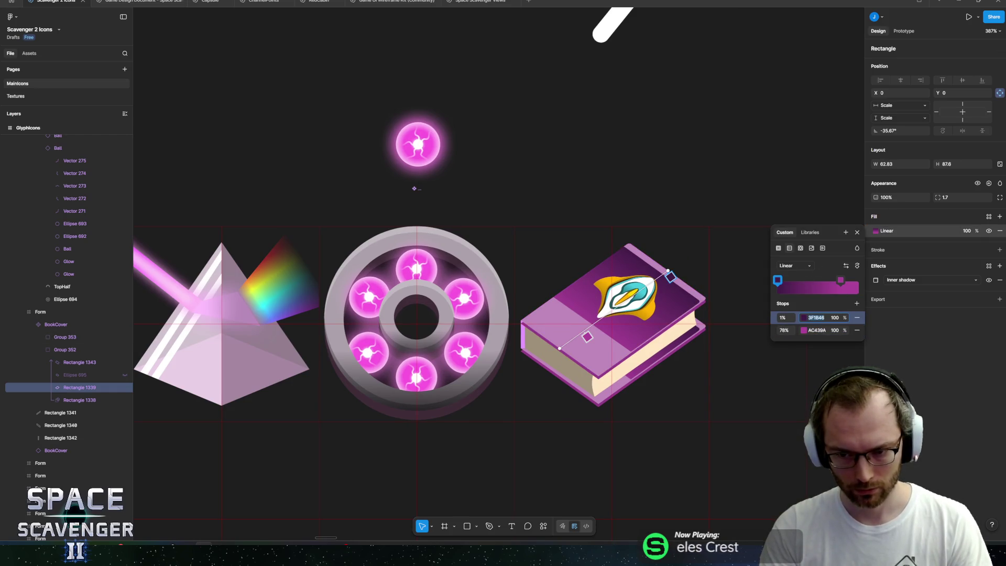
key(Return)
key(Escape)
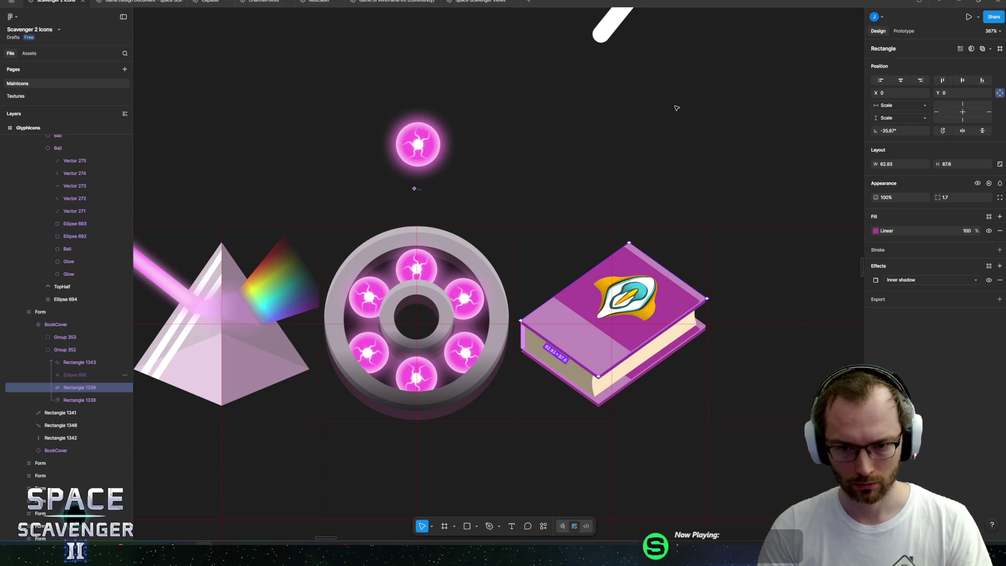
click(875, 231)
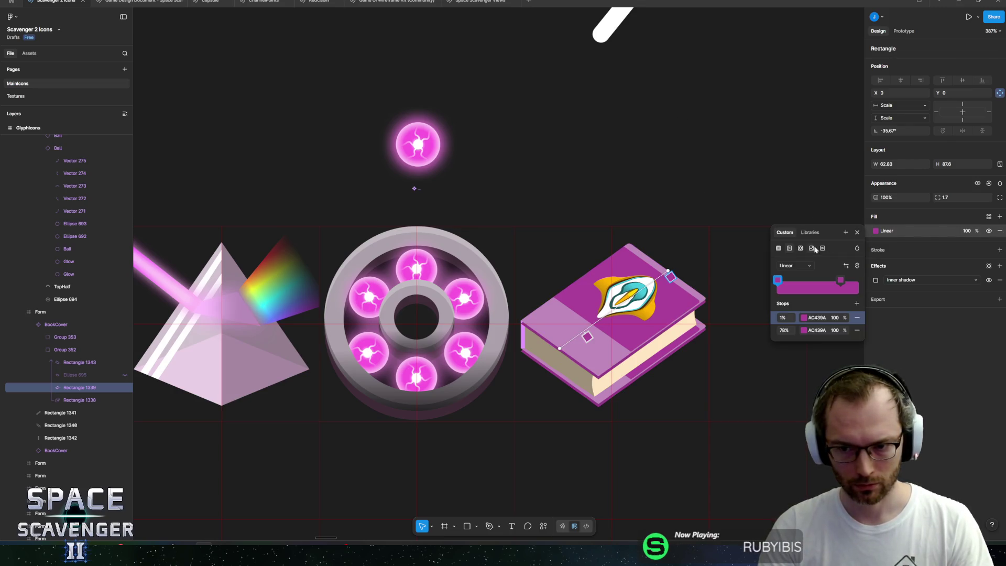
key(Escape)
key(ctrl+z)
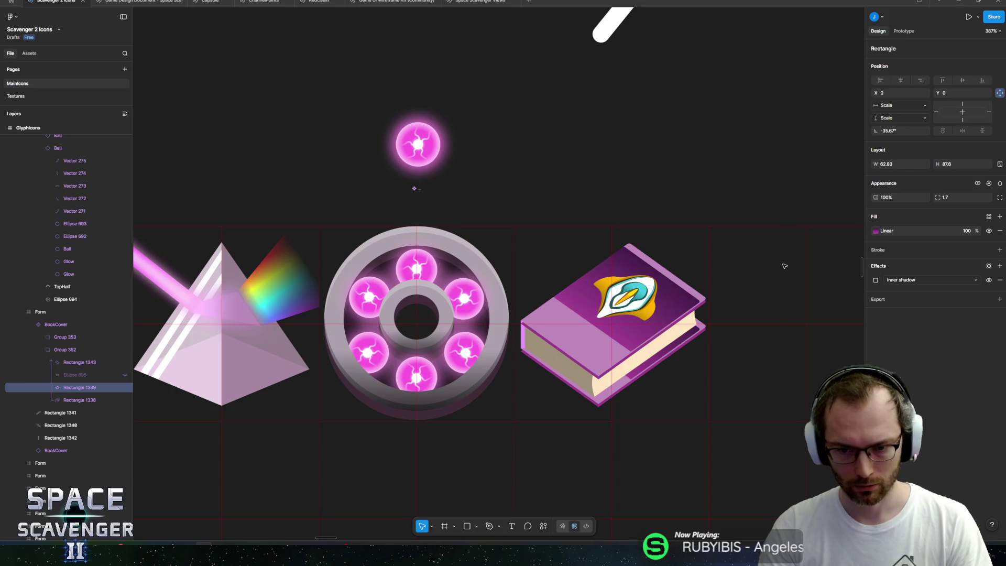
Step: Compare the cover gradient's stops: 3F1B48 at 1% and AC439A at 79%
click(875, 231)
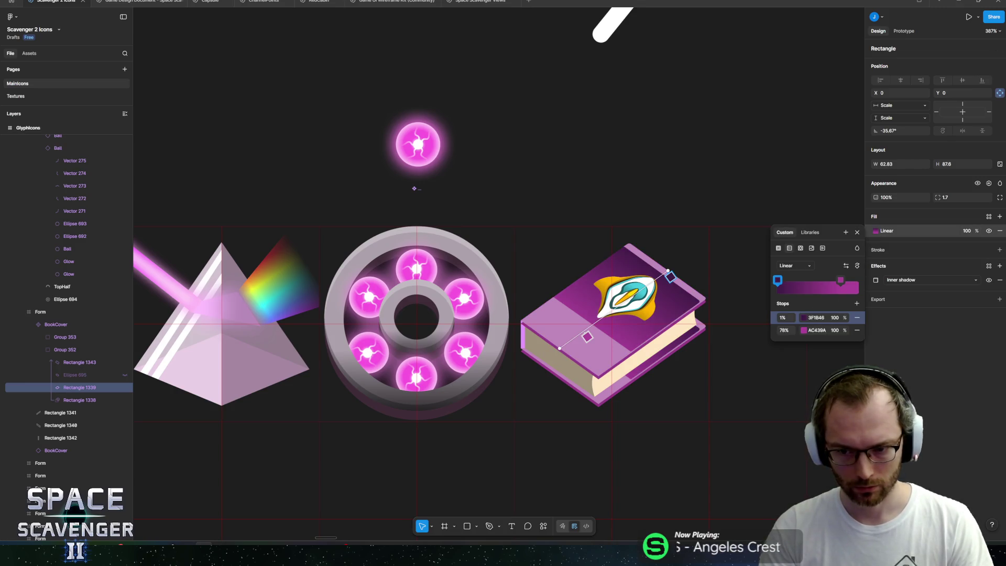
click(804, 330)
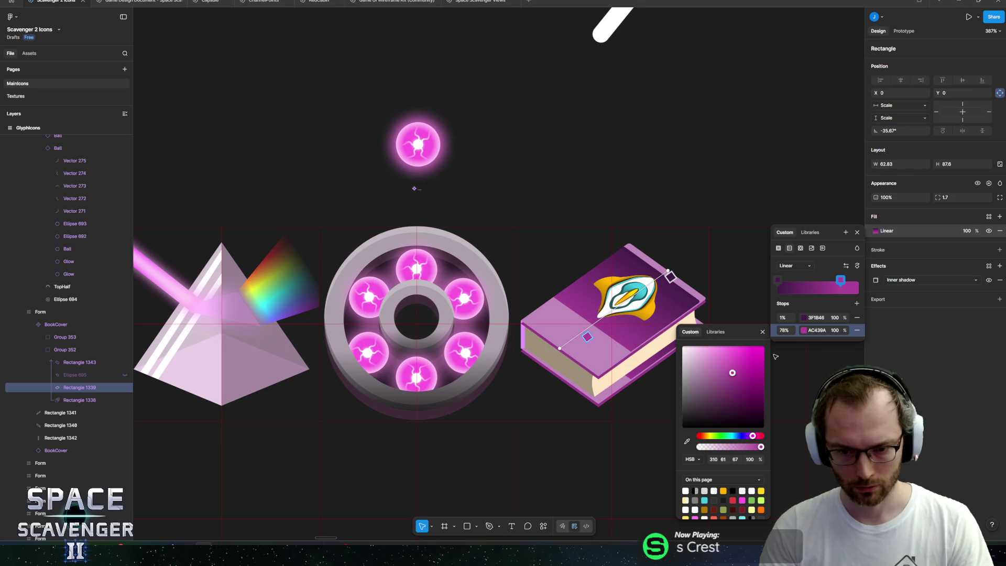
click(805, 319)
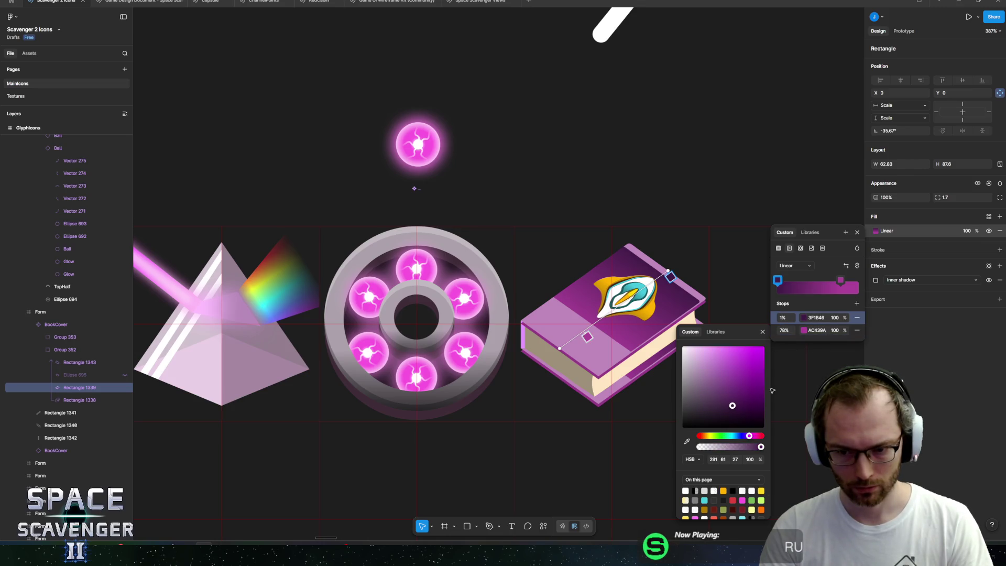
click(804, 330)
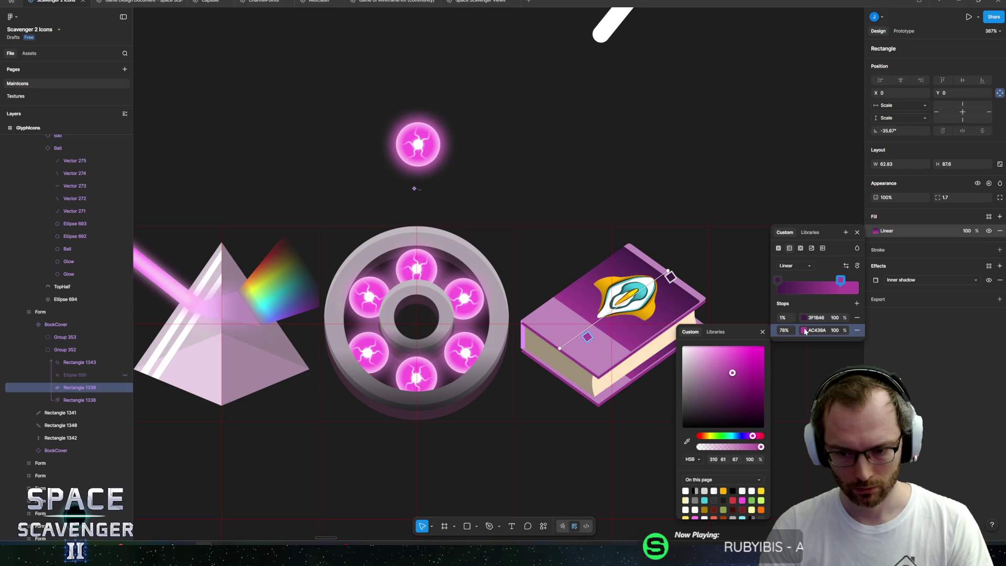
click(804, 320)
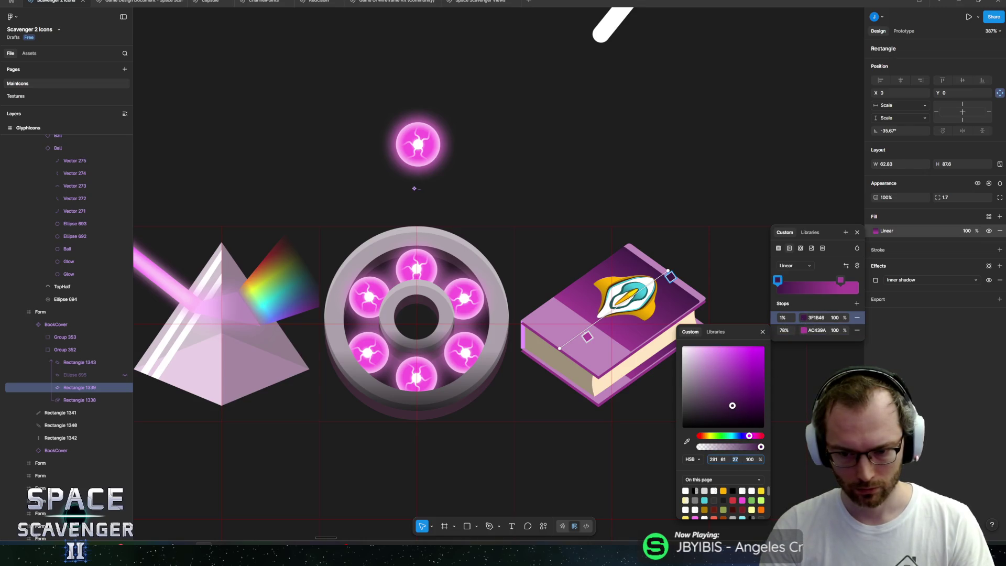
key(Escape)
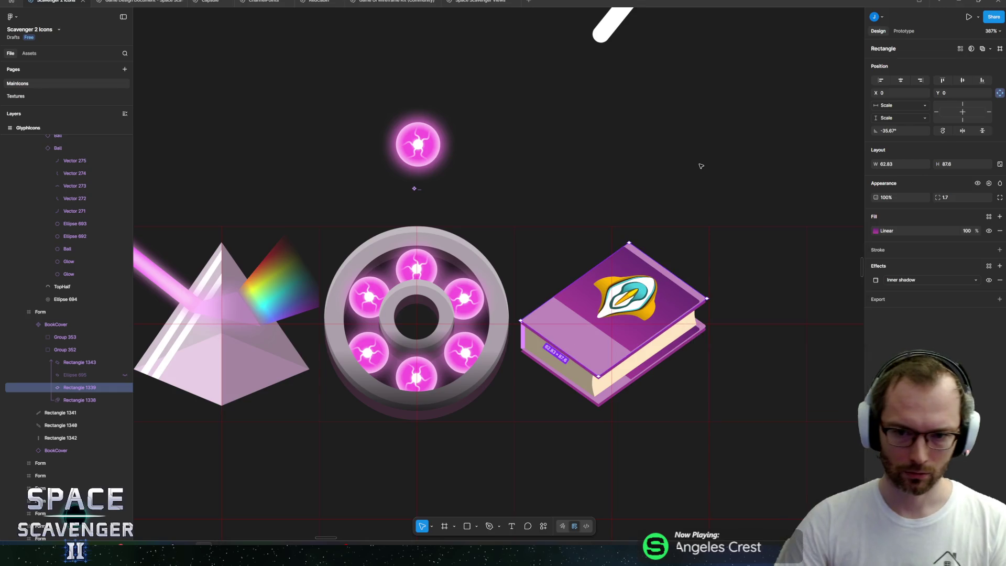
scroll(701, 166, down, 5)
click(675, 186)
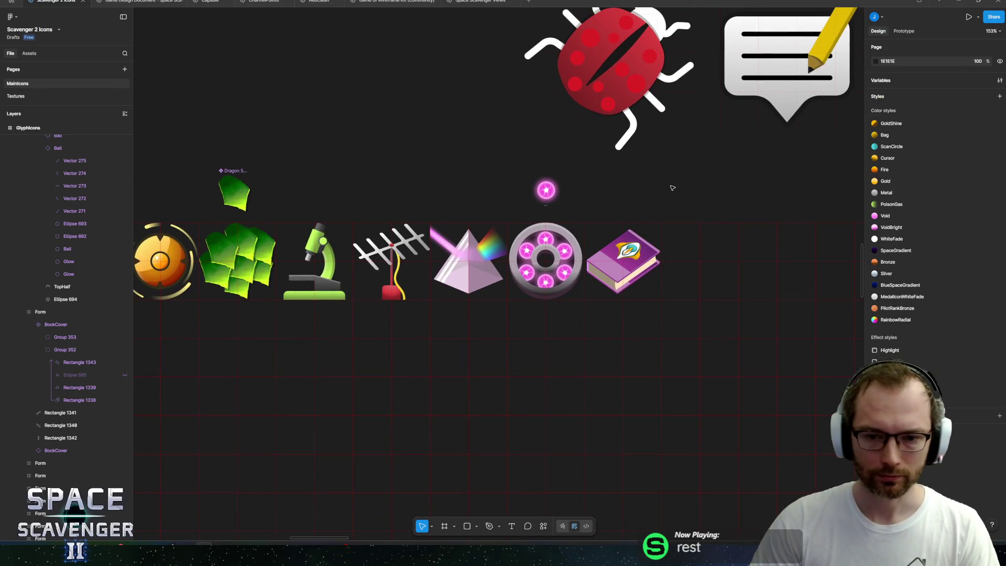
Step: Export the GlyphIcons frame as PNG, replacing GlyphIcons.png in the Space Scavenger 2 Figma folder
scroll(672, 187, down, 3)
click(818, 401)
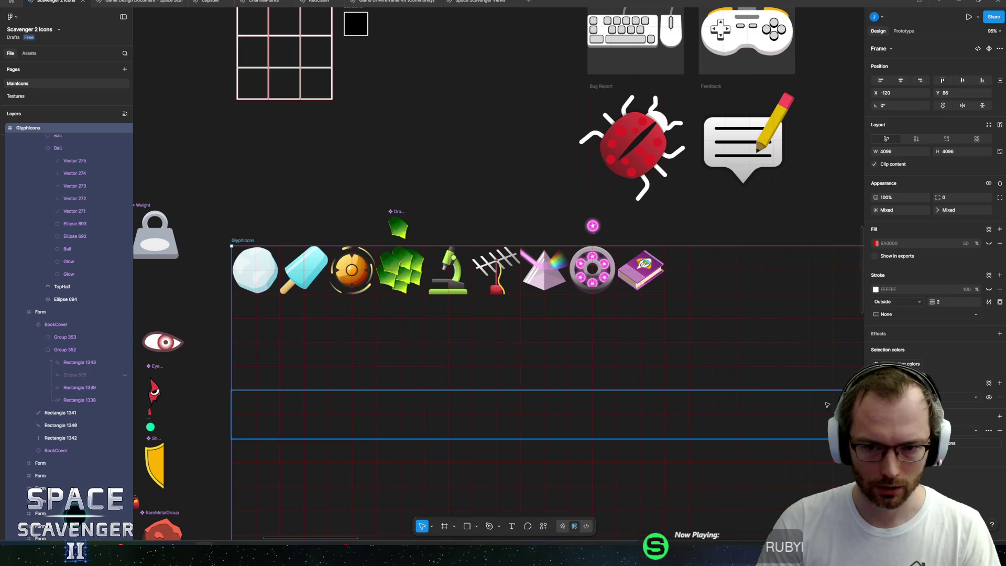
key(ctrl+shift+e)
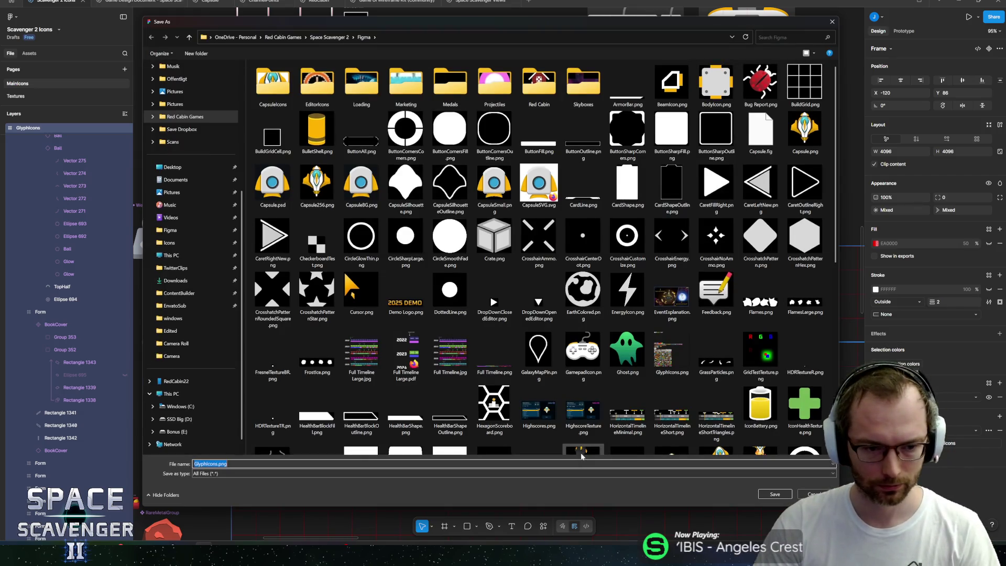
click(775, 494)
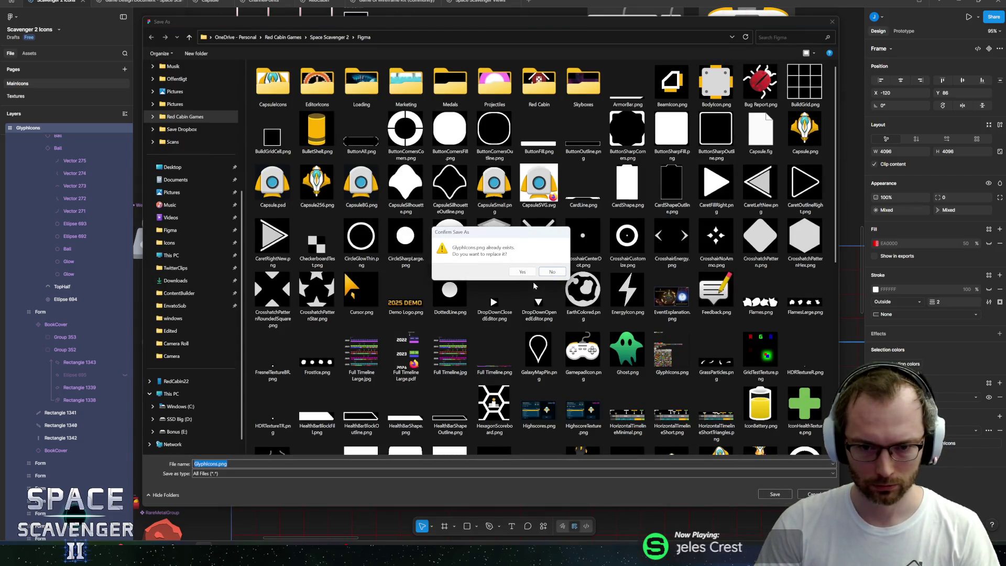
click(528, 272)
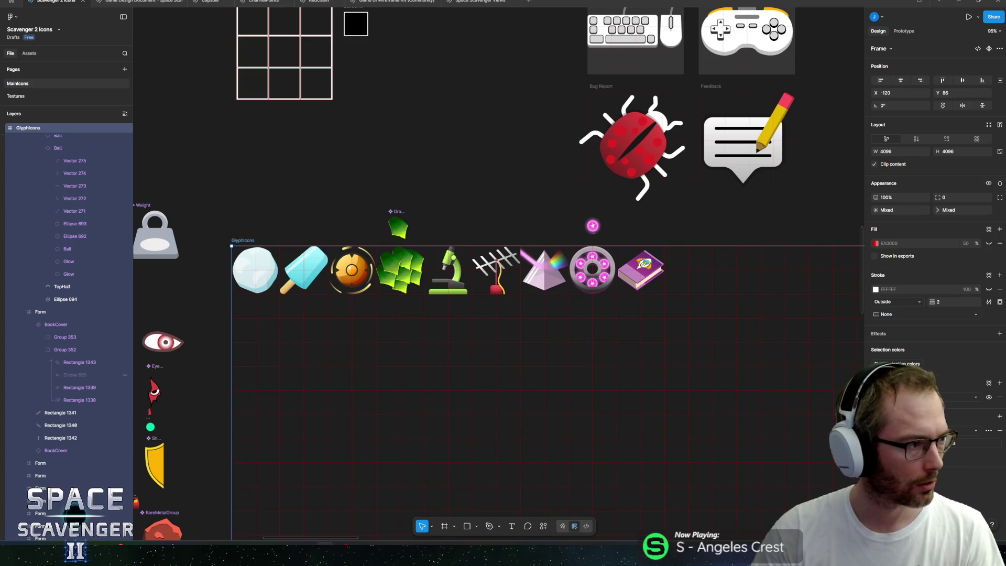
mouse_move(454, 141)
mouse_down()
mouse_move(411, 160)
mouse_move(446, 172)
mouse_up()
scroll(448, 174, left, 1)
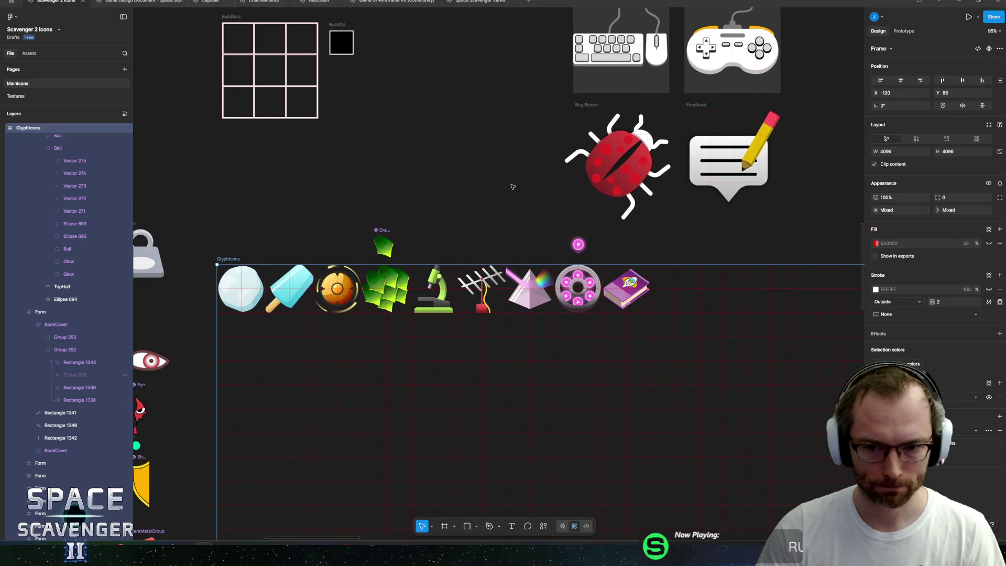
key(alt+Tab)
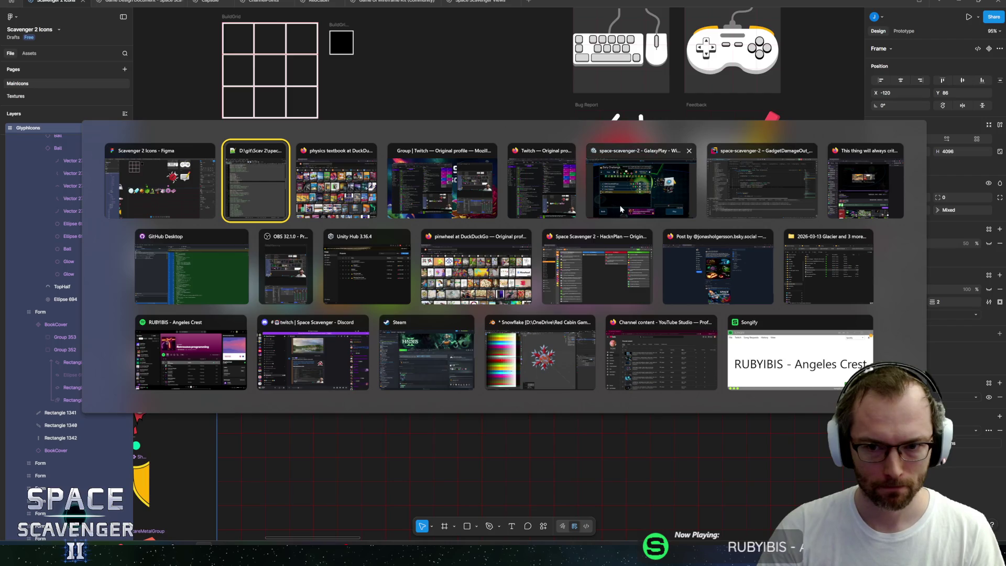
Step: Stop Play mode in Unity and open the GlyphIcons texture's import settings and Sprite Editor
click(620, 209)
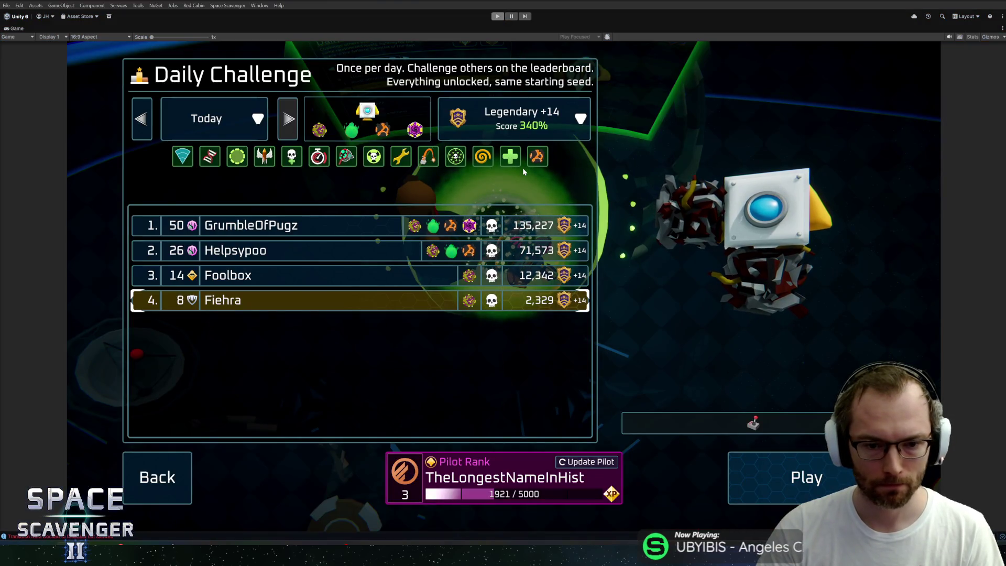
key(ctrl+p)
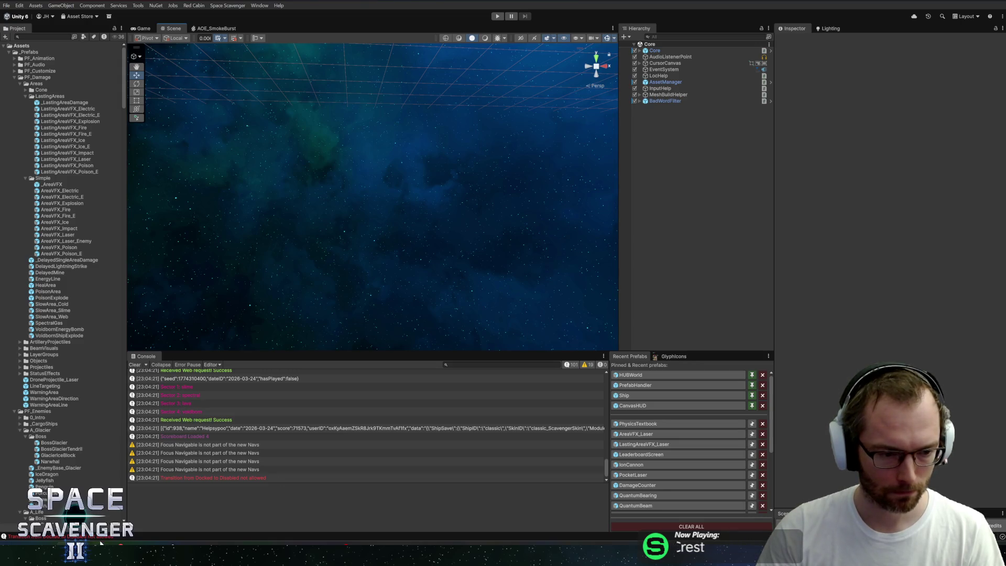
mouse_move(41, 556)
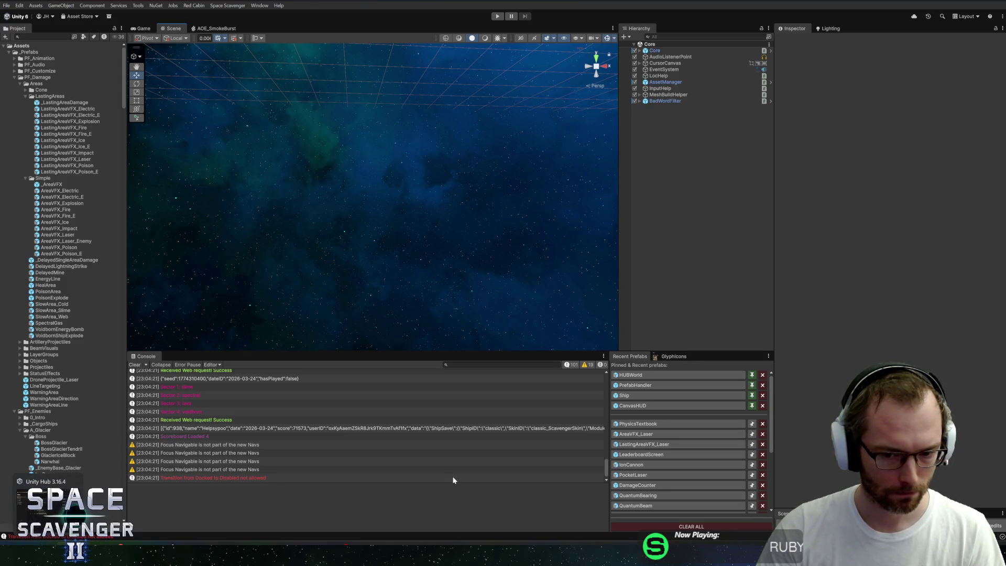
click(648, 423)
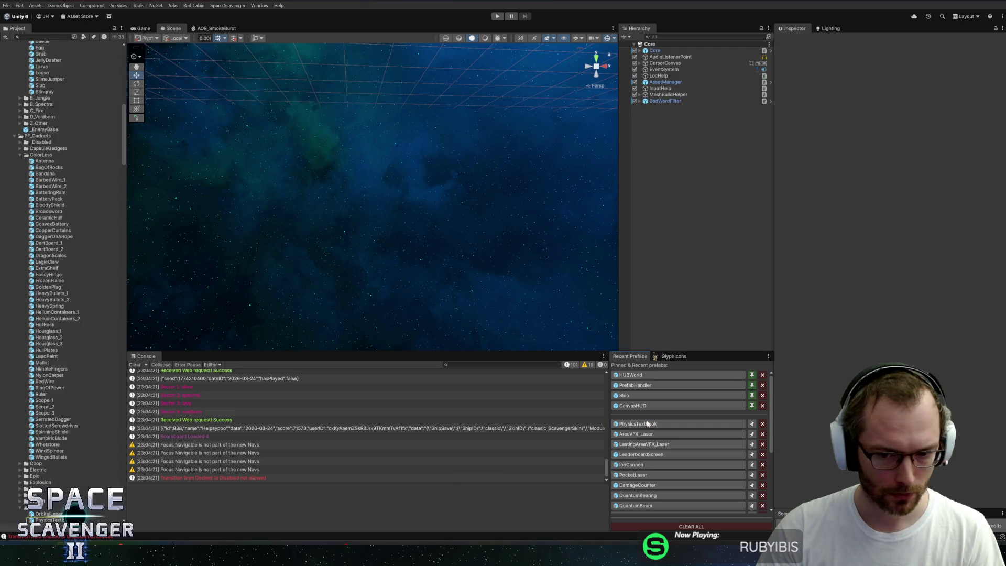
click(682, 357)
click(691, 493)
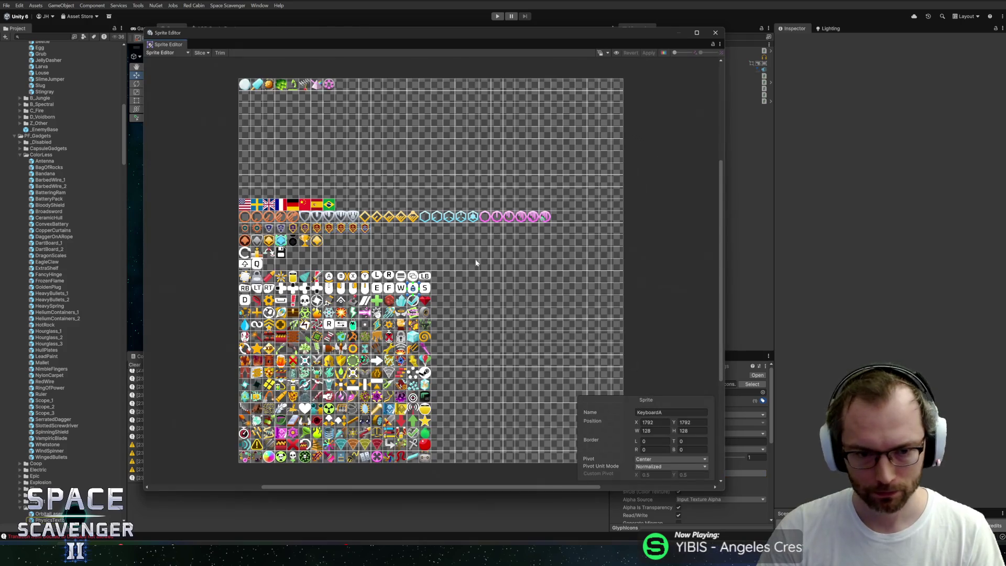
click(715, 32)
key(alt+Tab)
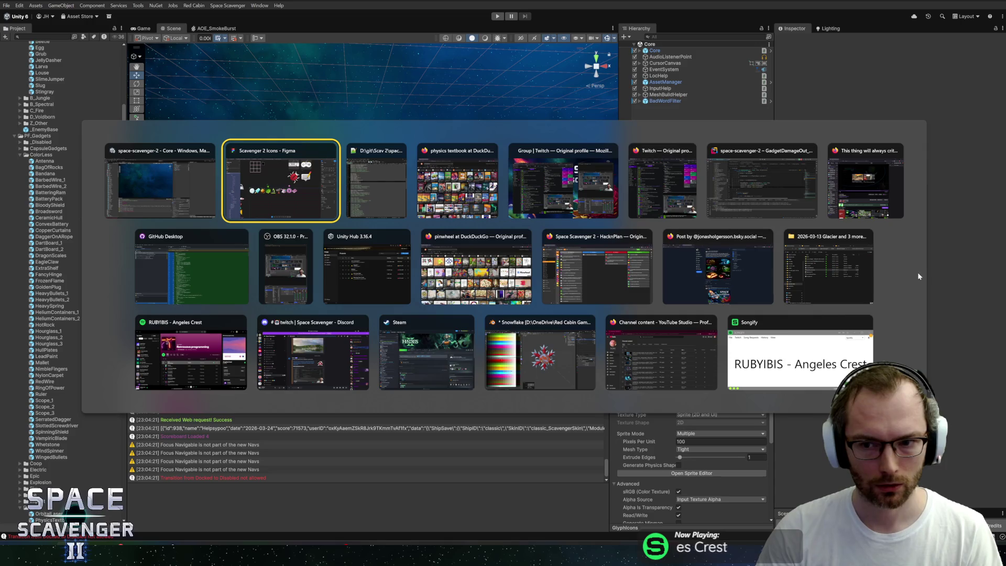
key(Escape)
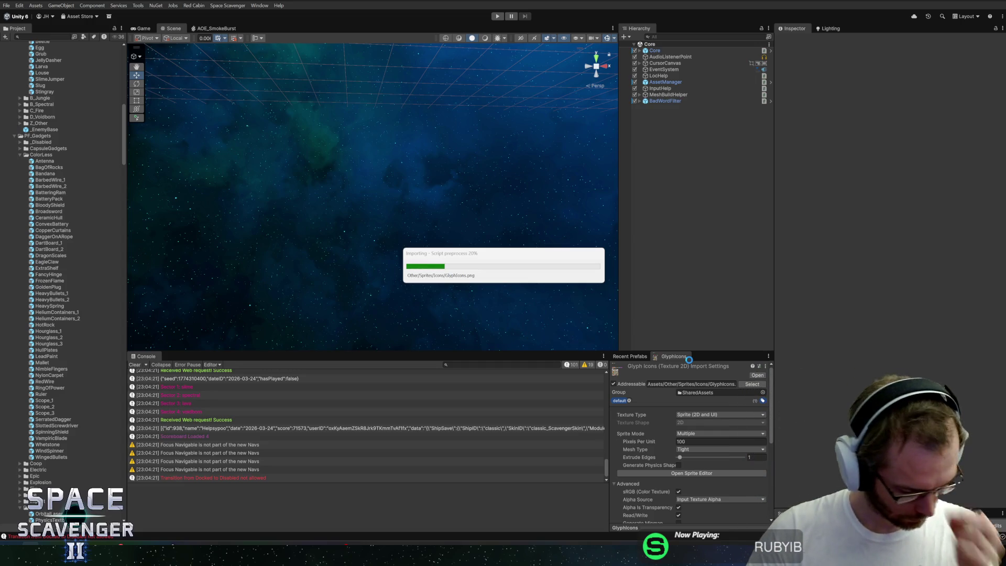
Step: Rename sprite GlyphIcons_8 to GadgetPhysicsTextbook and apply the texture import changes
click(703, 474)
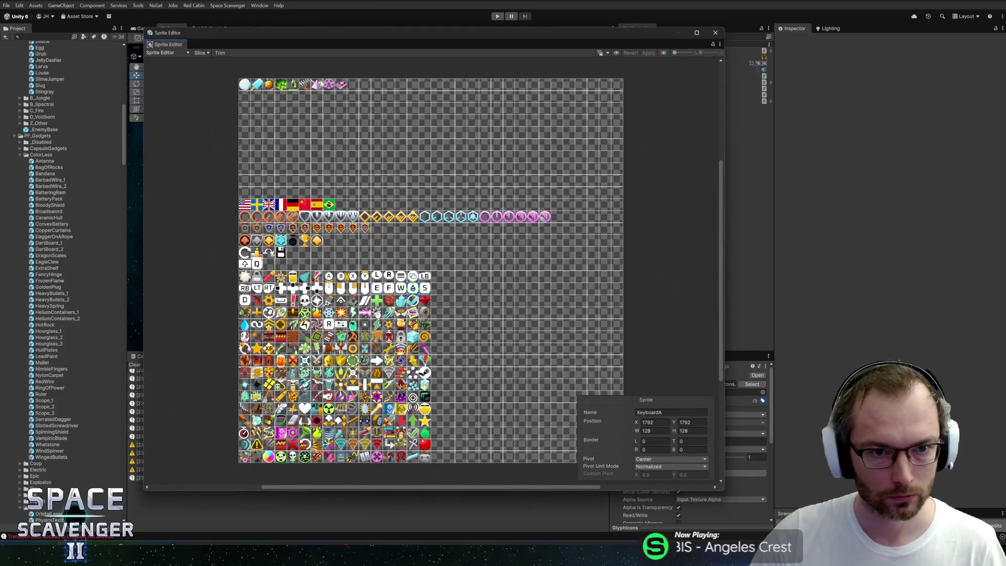
click(340, 84)
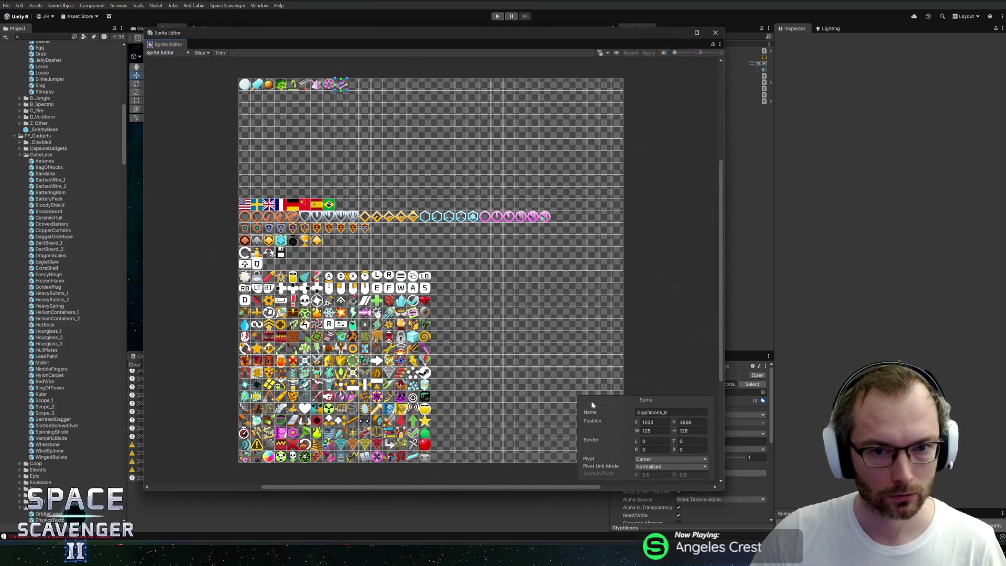
click(669, 412)
text(GadgetPh)
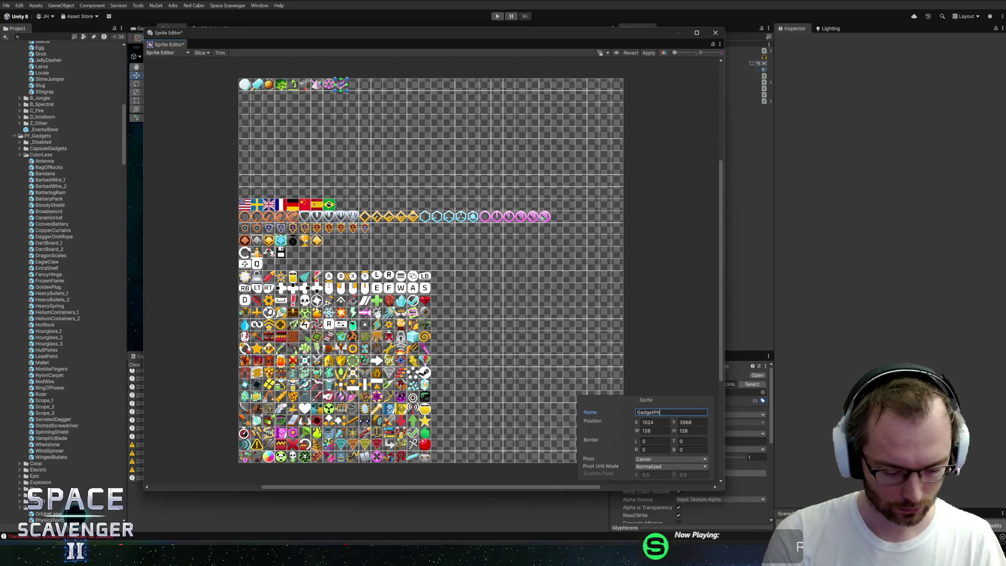
text(xtbook)
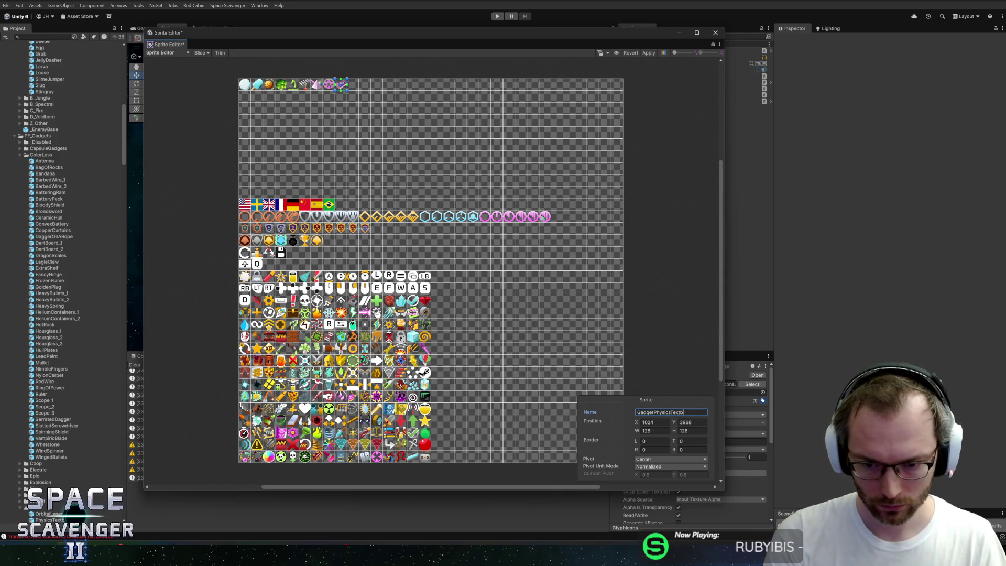
click(649, 52)
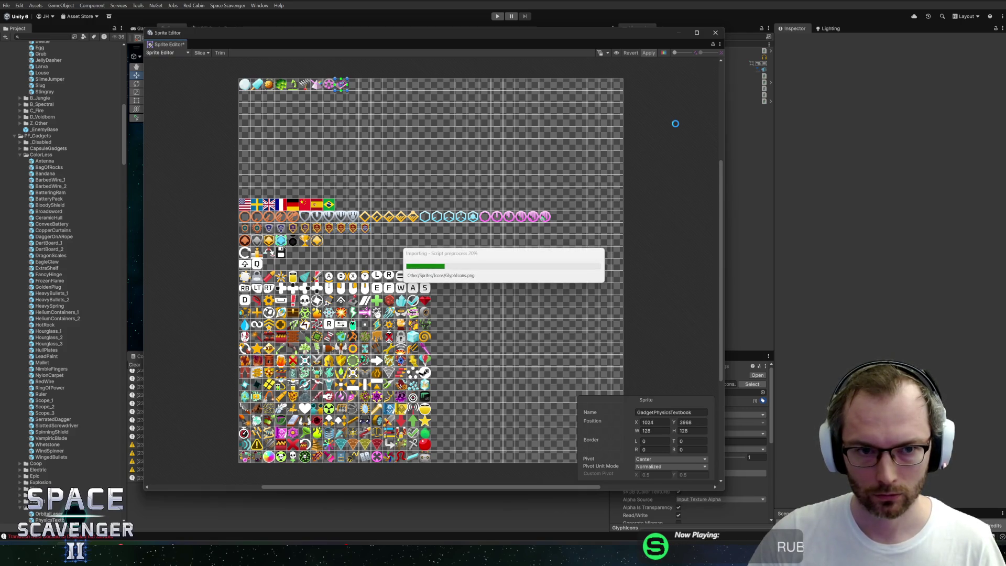
click(713, 33)
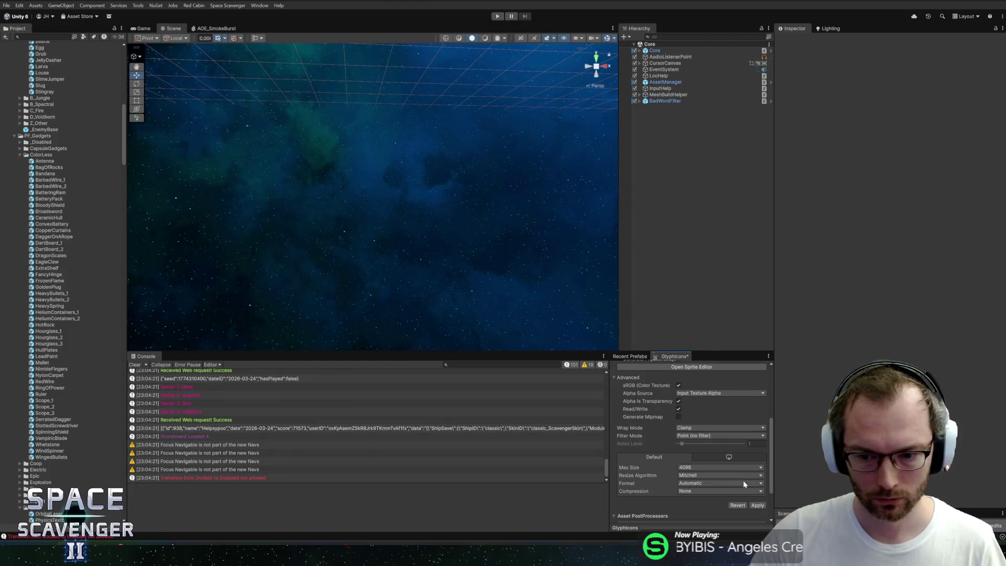
click(758, 505)
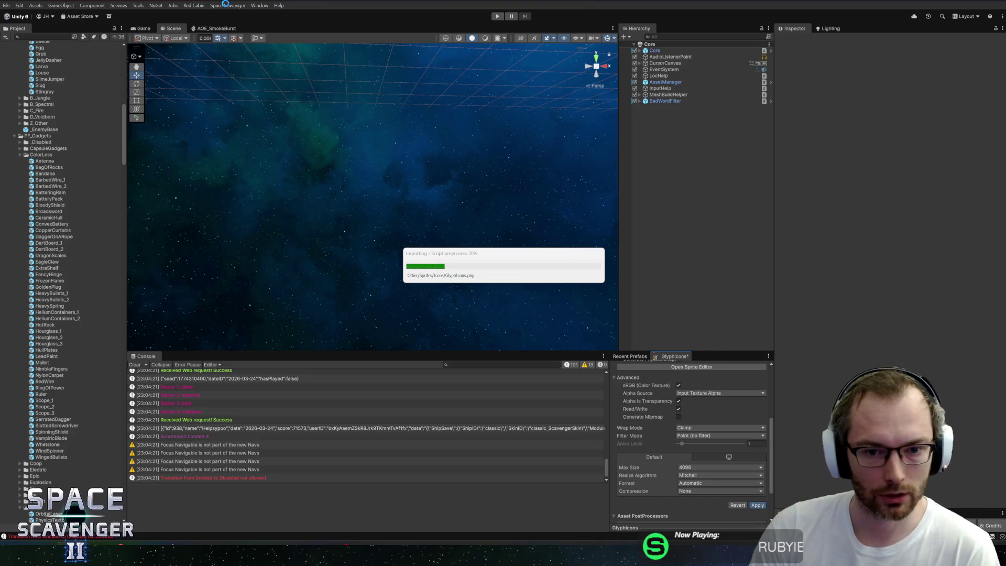
Step: Run Space Scavenger > Generate Glyph Enum so GlyphIcons_8 becomes GadgetPhysicsTextbook, then show Recent Prefabs
click(227, 6)
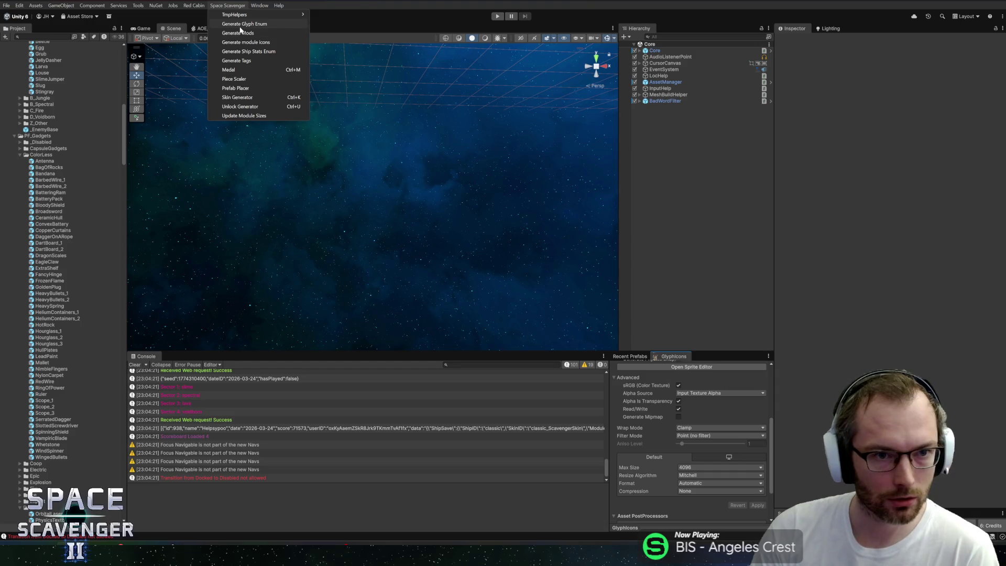
click(241, 24)
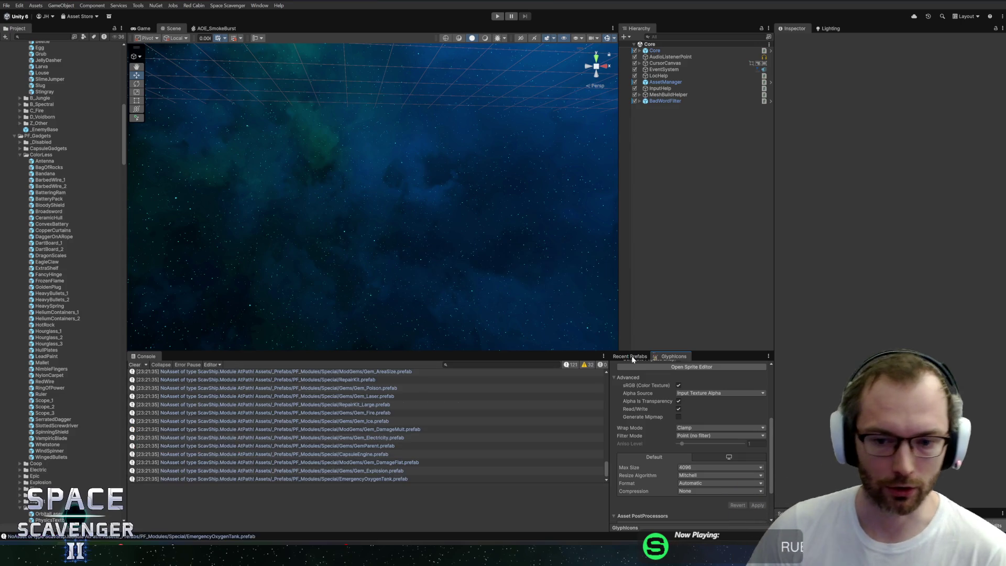
click(632, 358)
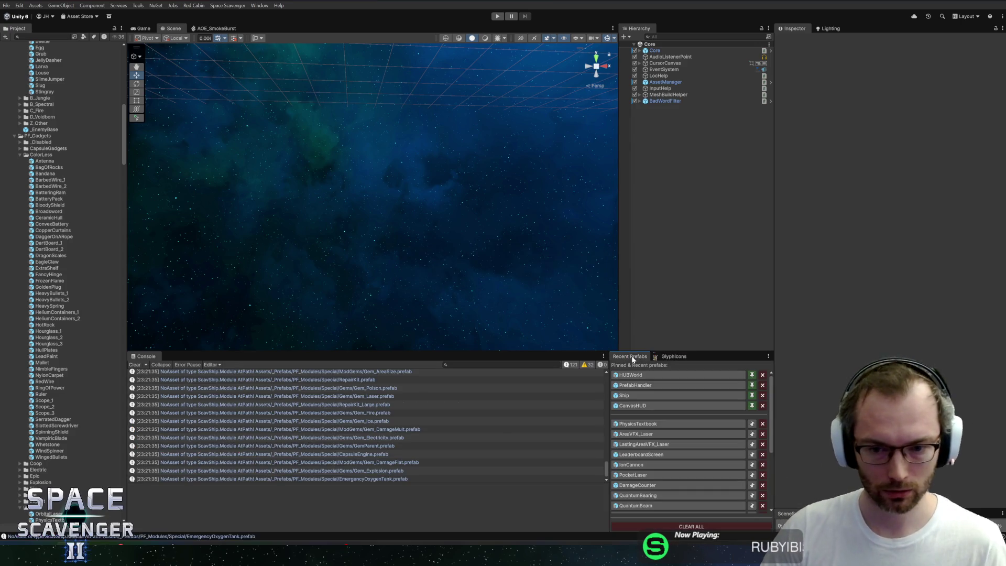
Step: Open the PhysicsTextbook prefab and set its Icon sprite to GadgetPhysicsTextbook
click(652, 425)
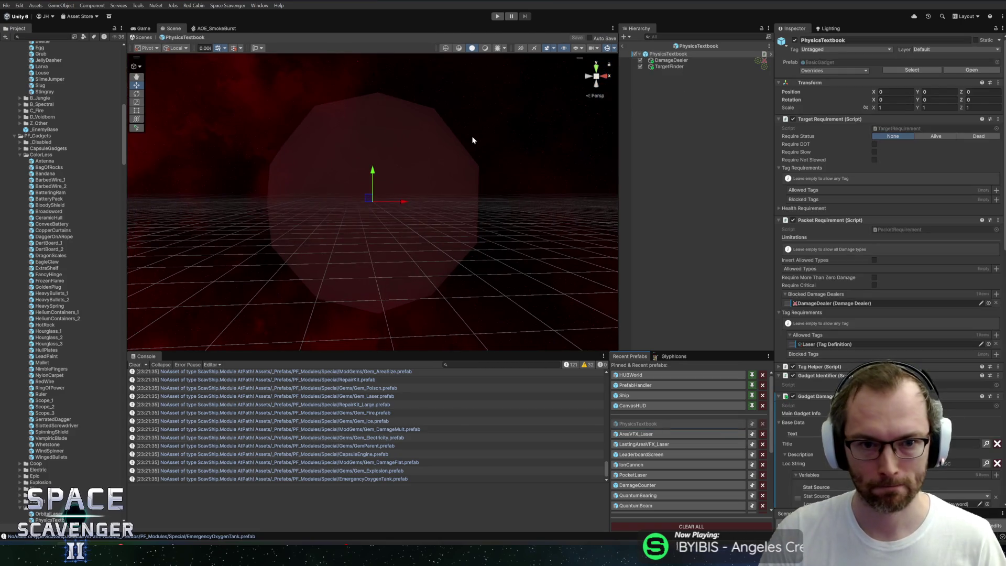
scroll(903, 233, down, 15)
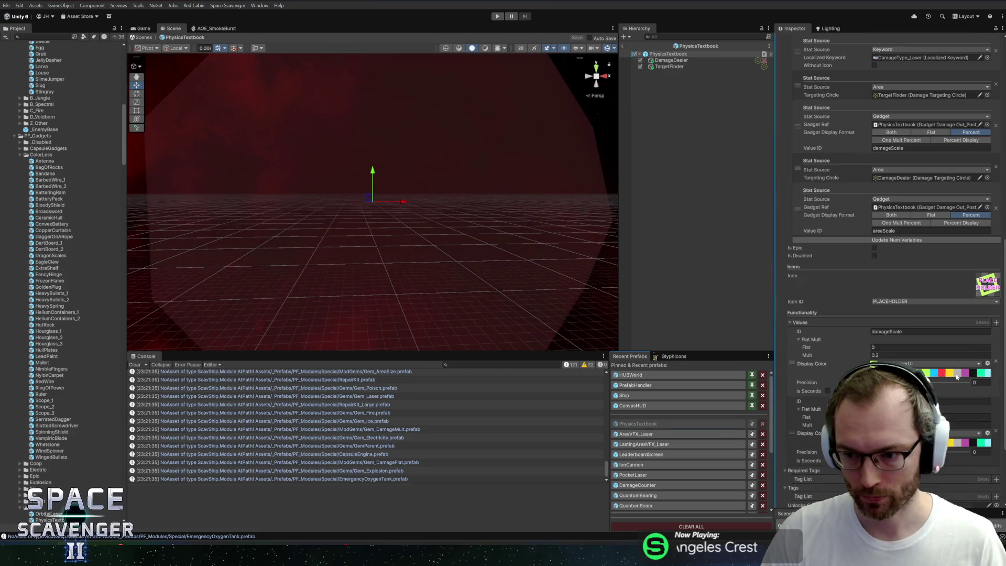
click(987, 295)
text(text)
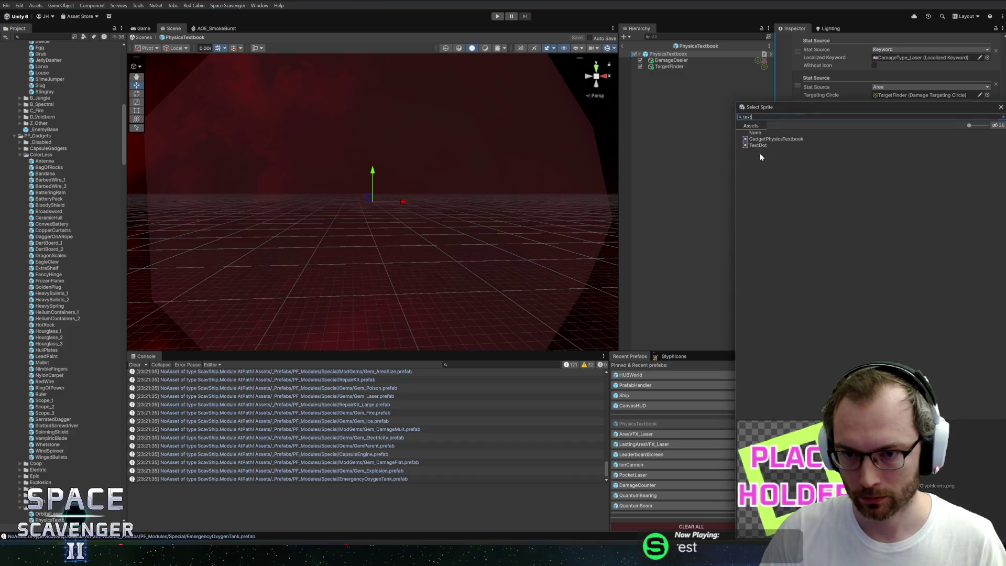
click(760, 140)
key(Return)
Step: Set Icon ID to Gadget Physics Textbook, save the prefab, and switch to Figma
click(930, 304)
text(textb)
click(900, 318)
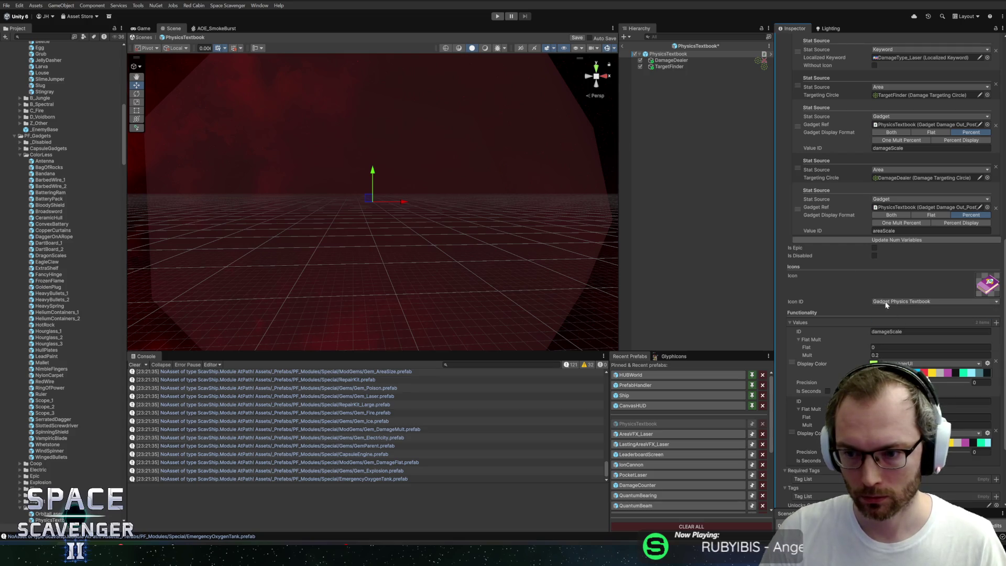
key(ctrl+s)
key(alt+Tab)
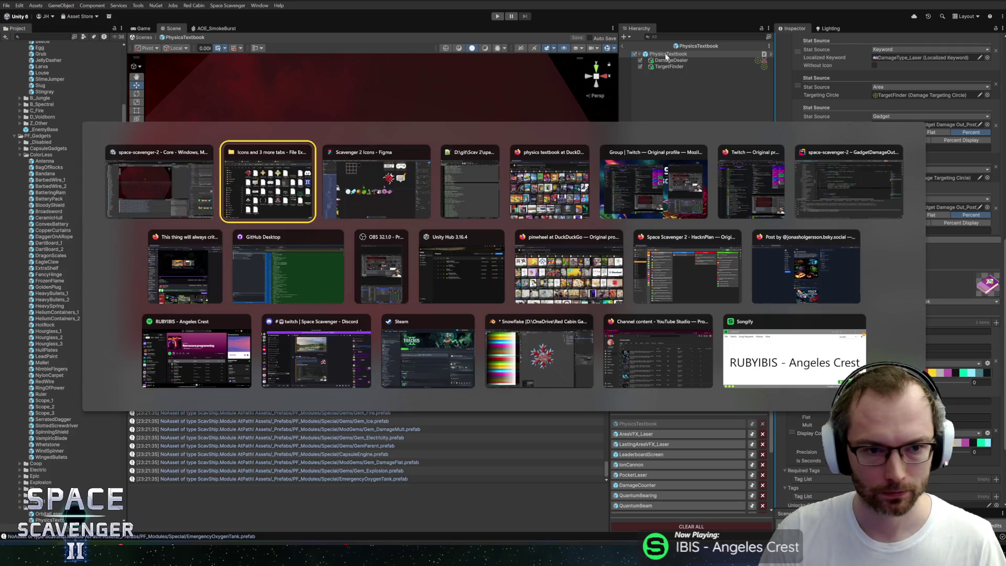
key(alt+Tab)
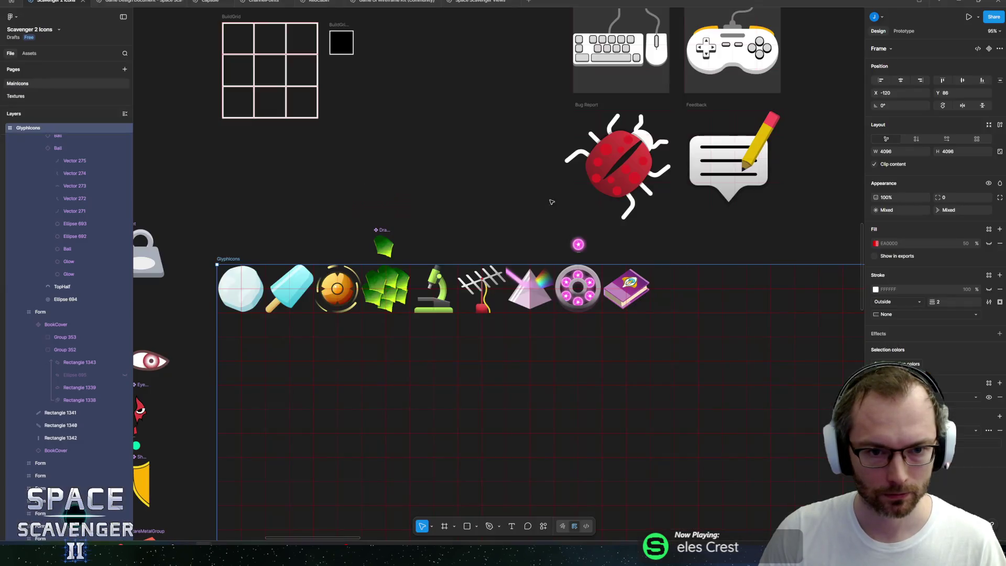
Step: Check the GlyphIcons icon row in Figma, then return to Unity and enter Play mode
scroll(638, 251, up, 5)
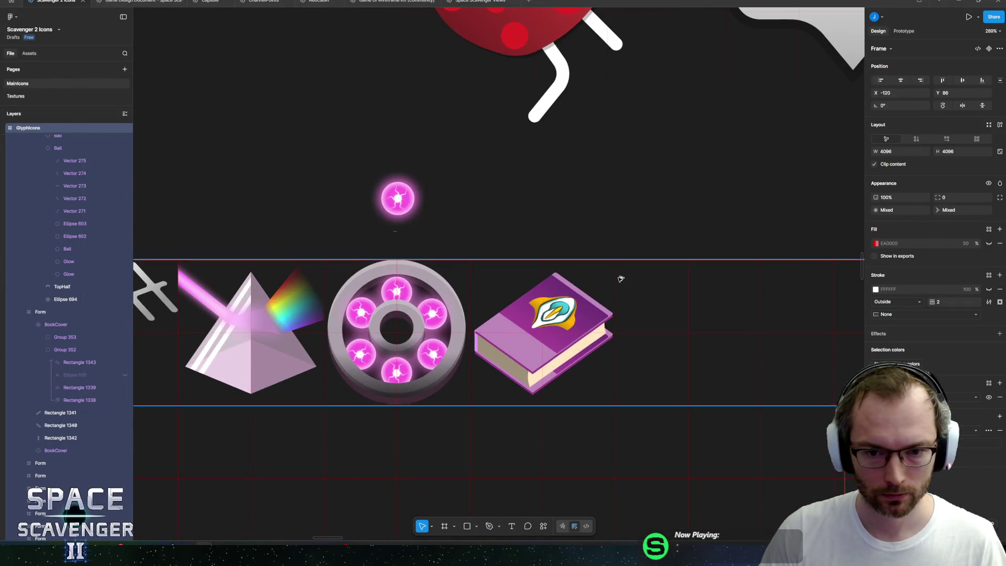
key(alt+Tab)
click(496, 16)
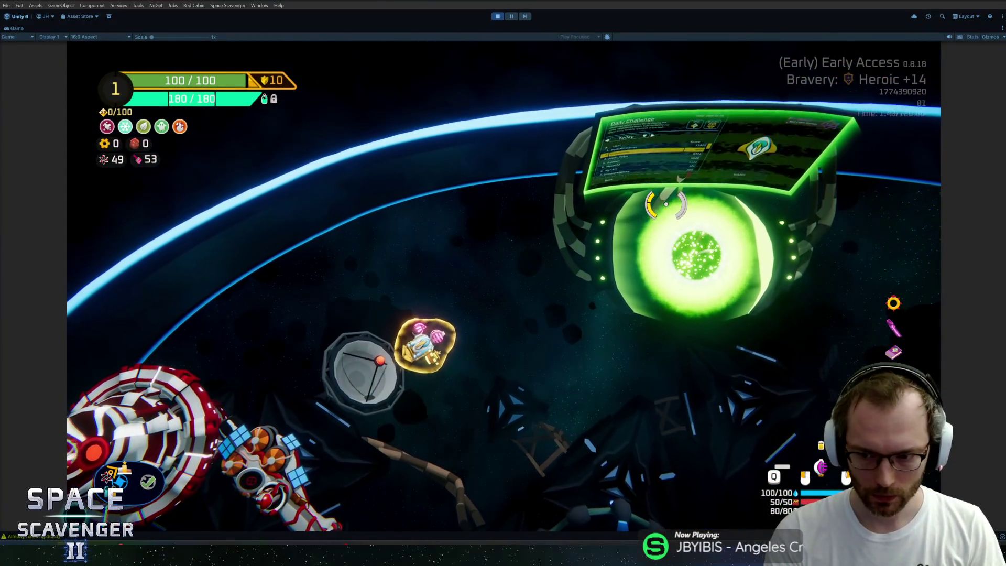
Step: Enable infinite rerolls with the 'debug infiniteRerolls' console command
key(grave)
text(de)
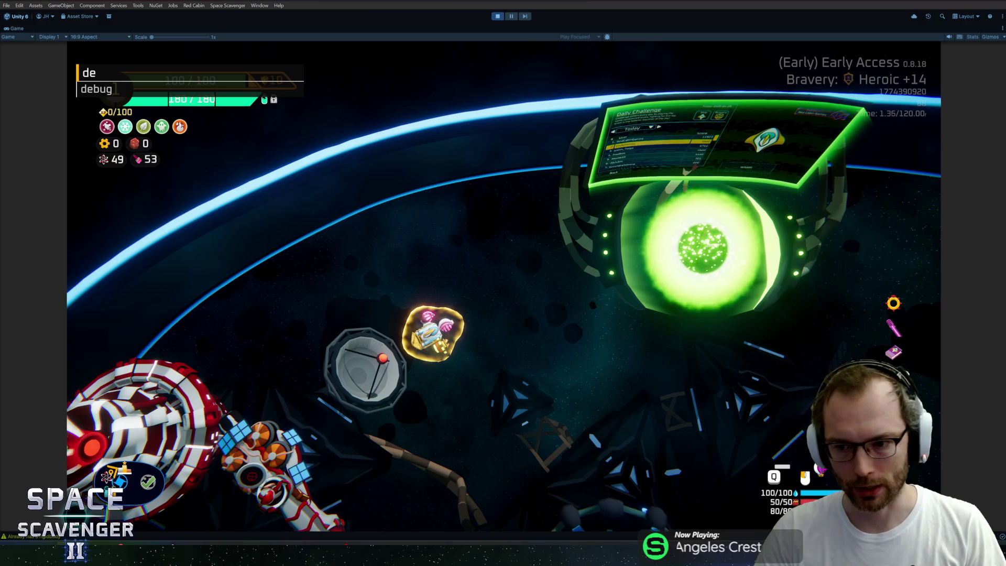
key(Tab)
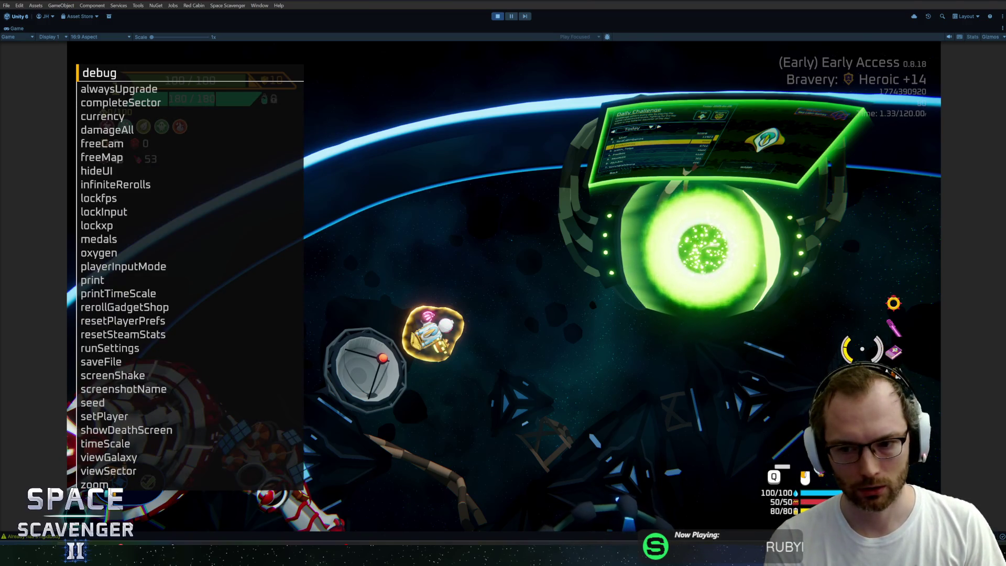
text( in)
key(Tab)
key(Return)
Step: Run 'ship rankUp' to reach Rank 2 and get three upgrade cards
text(ship rank)
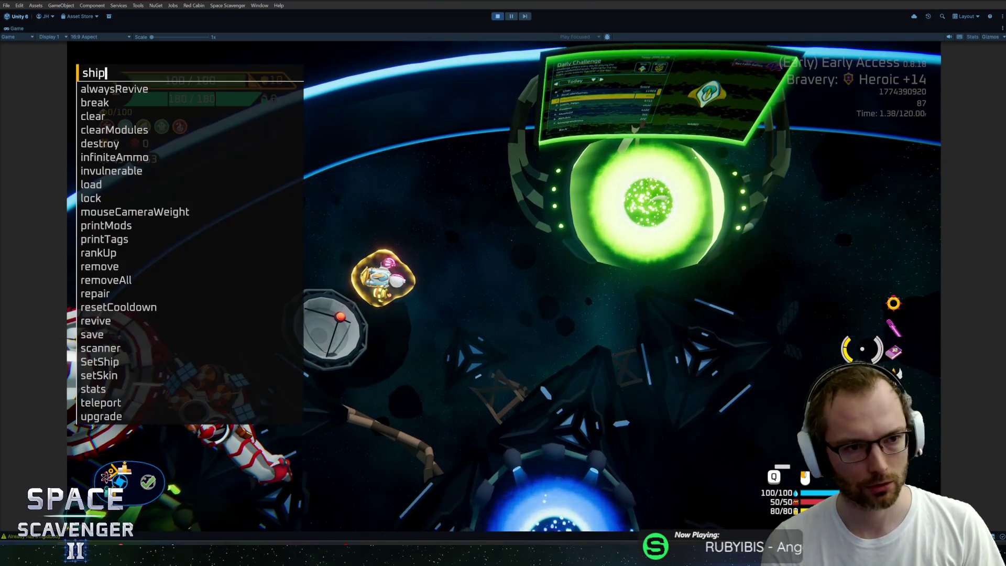
key(Tab)
key(Return)
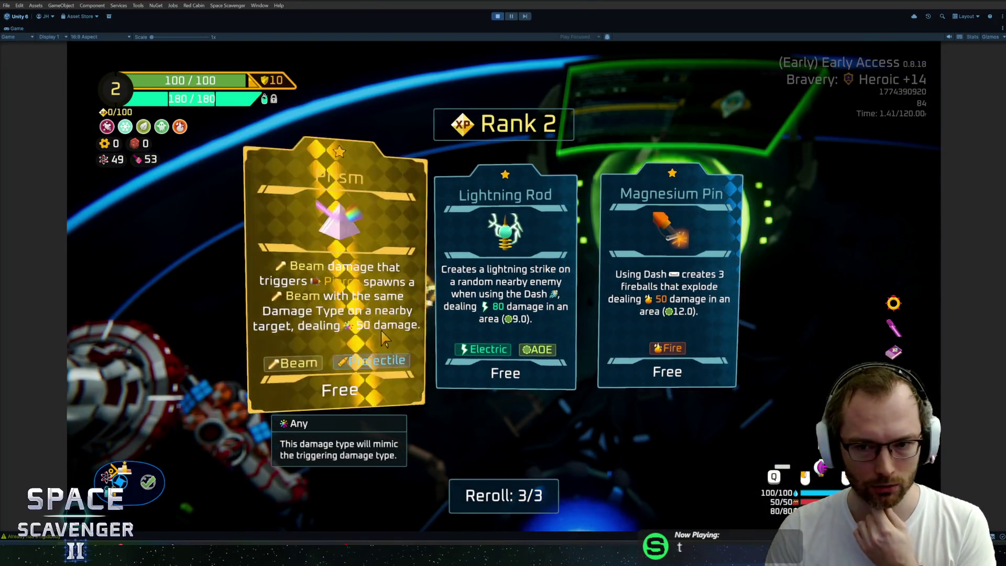
Step: Reroll once, then inspect the ship stats panel's Resources, Damage and Offense tabs
click(489, 496)
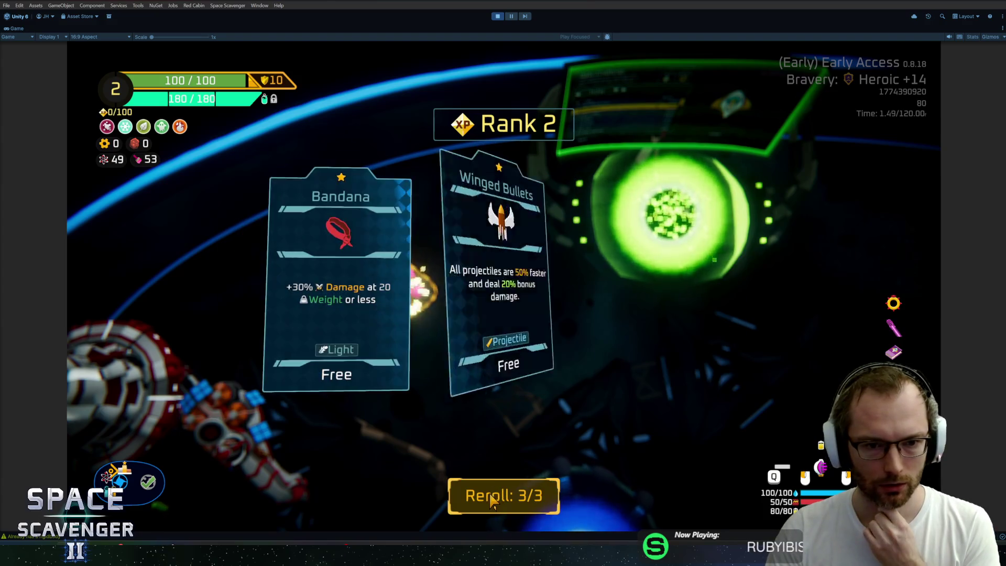
click(518, 221)
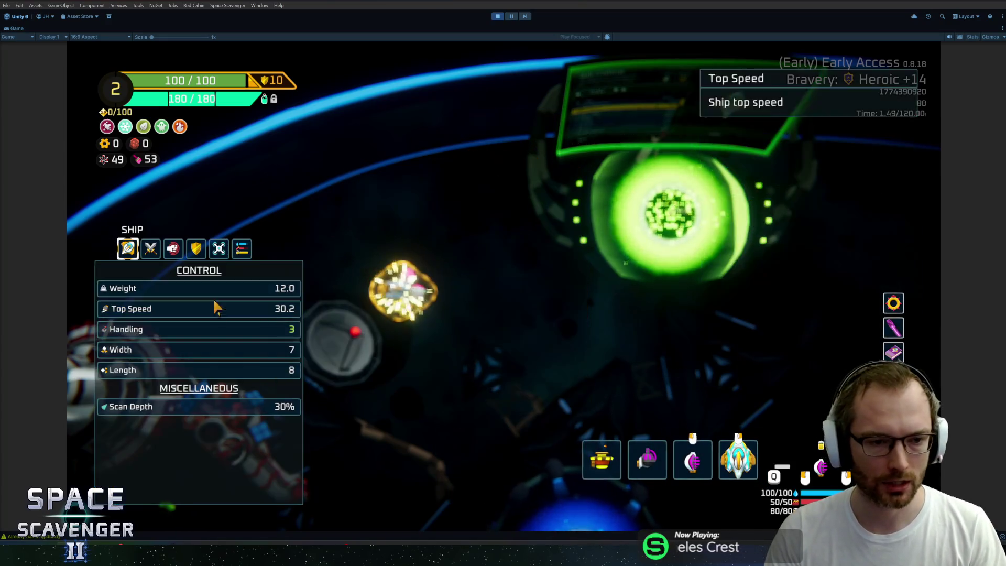
click(241, 249)
click(152, 248)
click(173, 248)
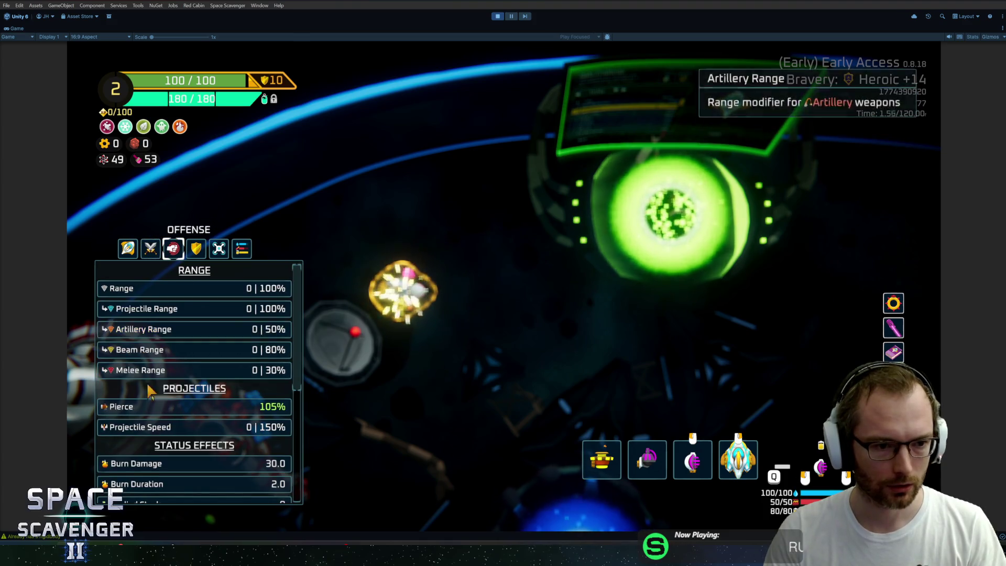
scroll(168, 387, down, 2)
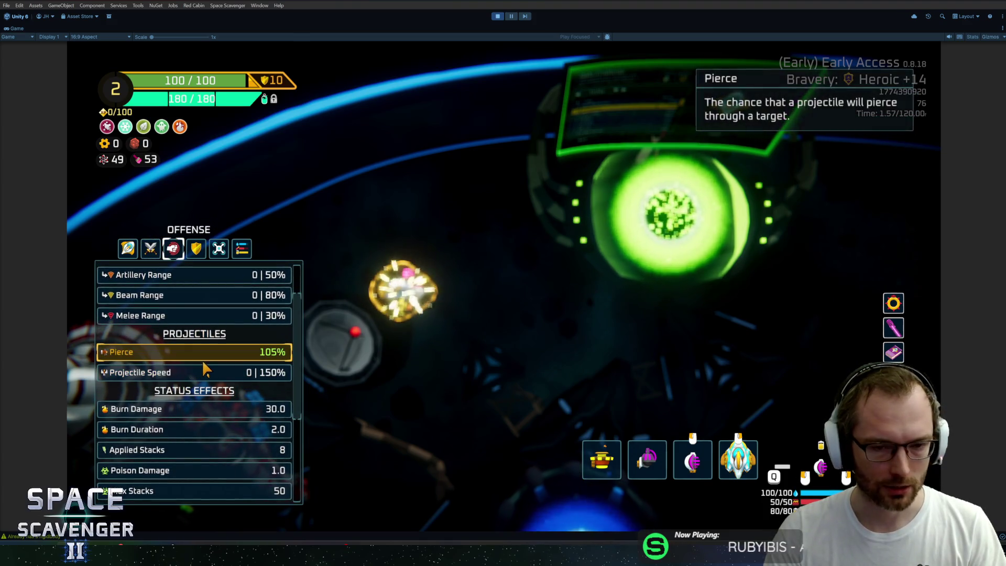
key(Tab)
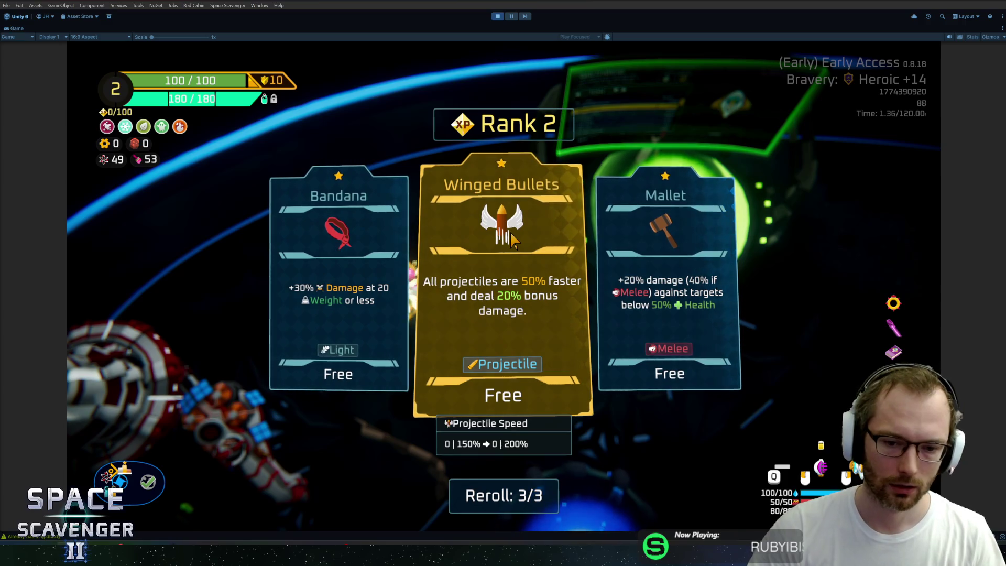
Step: Try the Winged Bullets card, then reroll the Rank 2 offer four more times
click(514, 240)
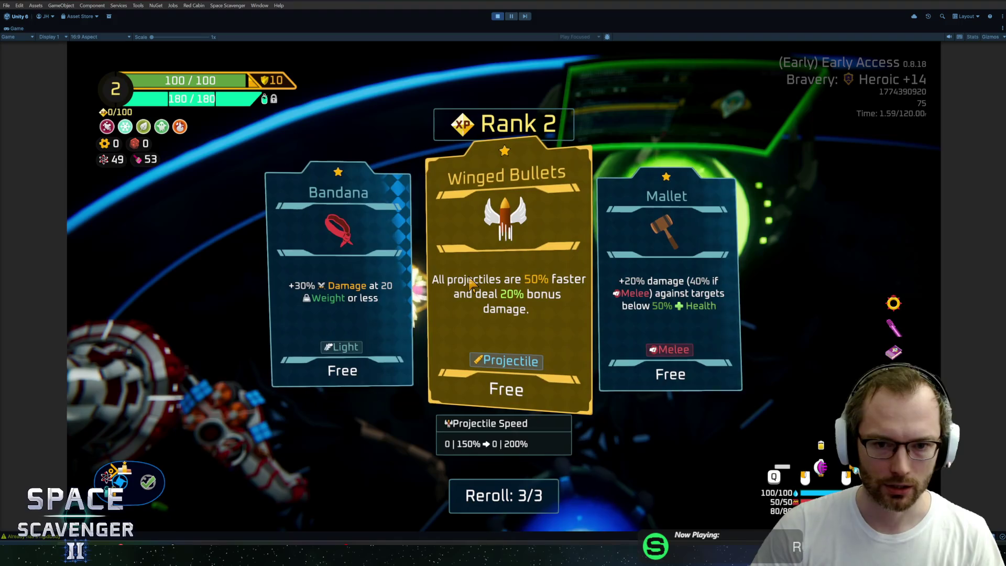
click(488, 495)
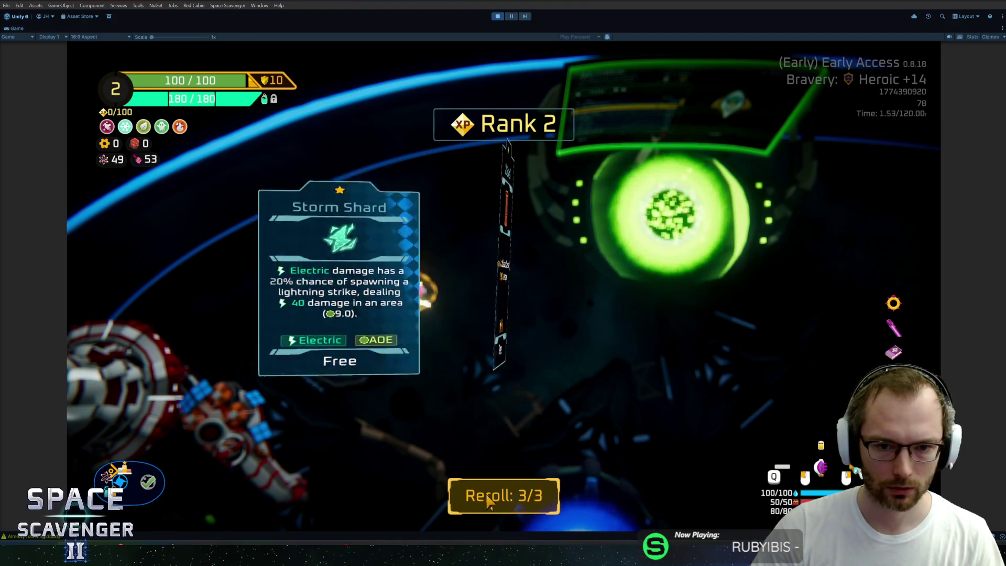
click(501, 497)
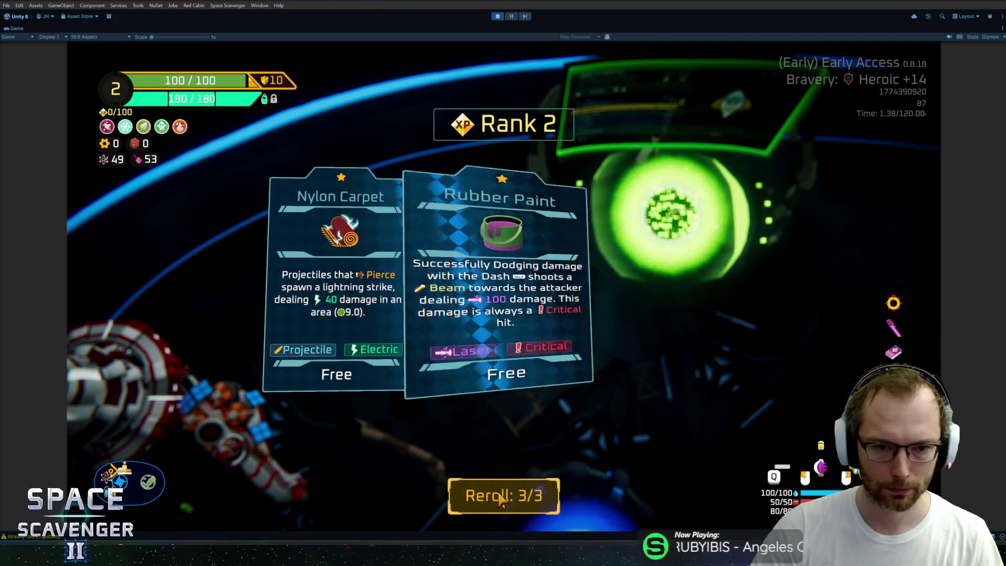
click(503, 499)
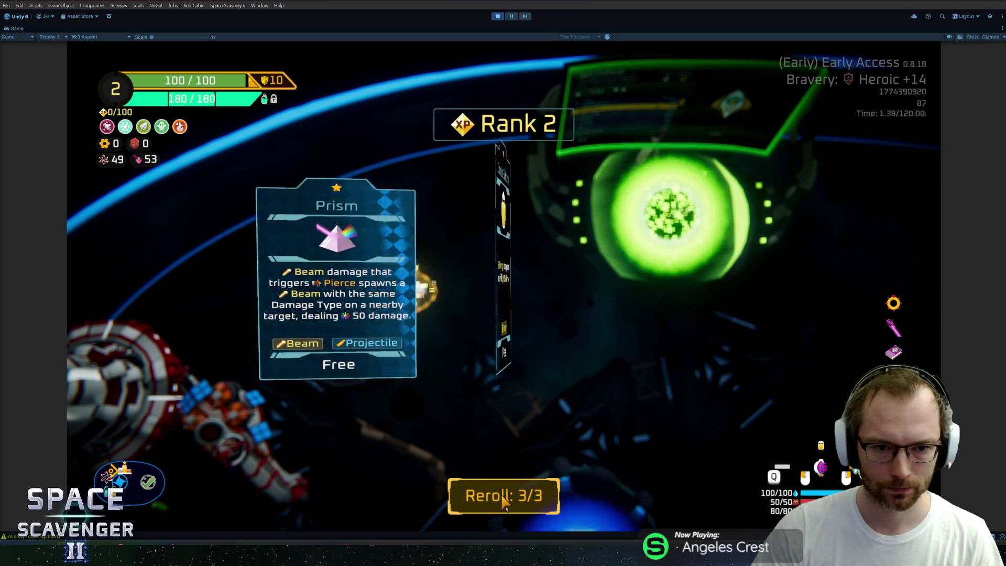
click(495, 502)
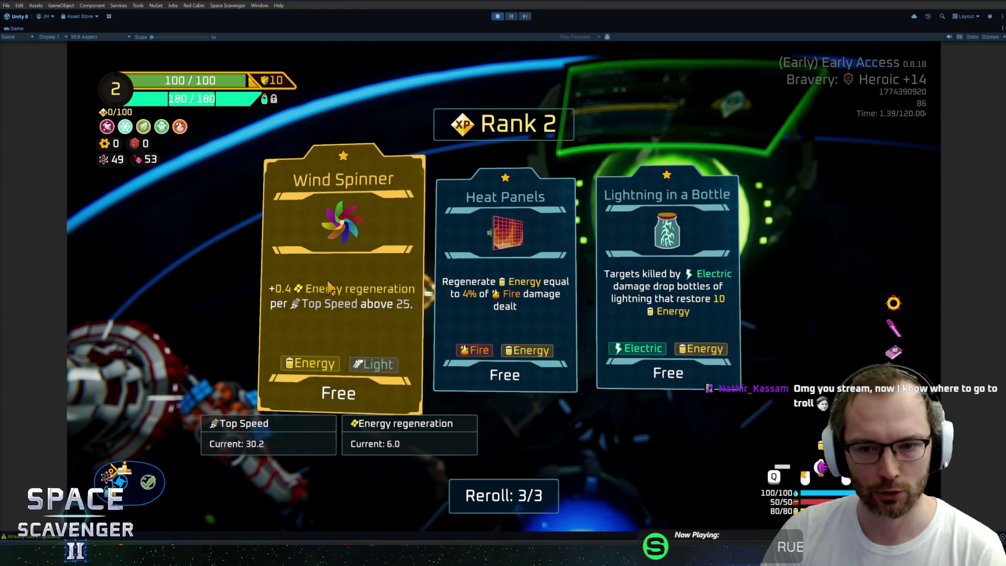
Step: Reroll the Rank 2 offer four more times, then take the Quantum Bearing upgrade
click(500, 479)
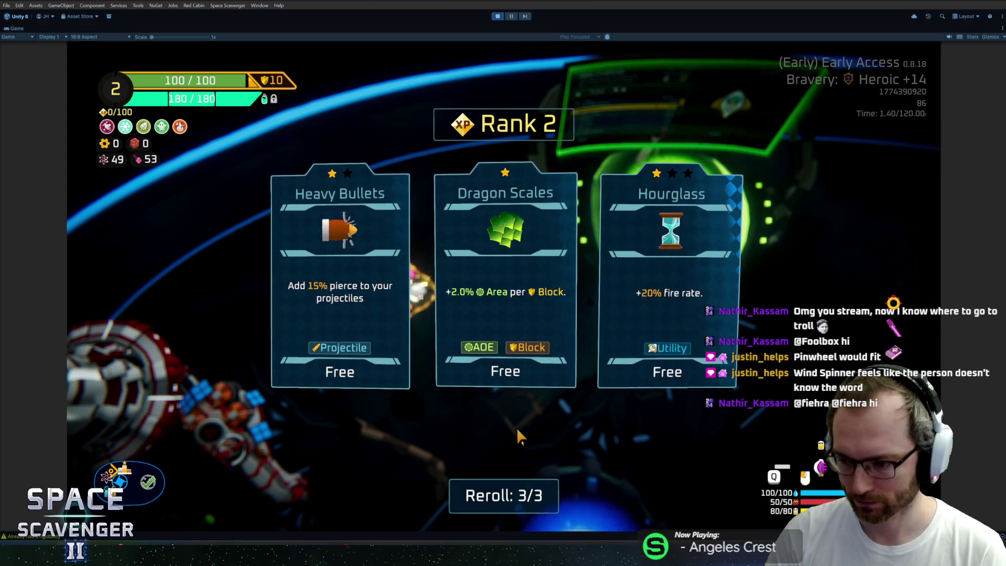
click(526, 493)
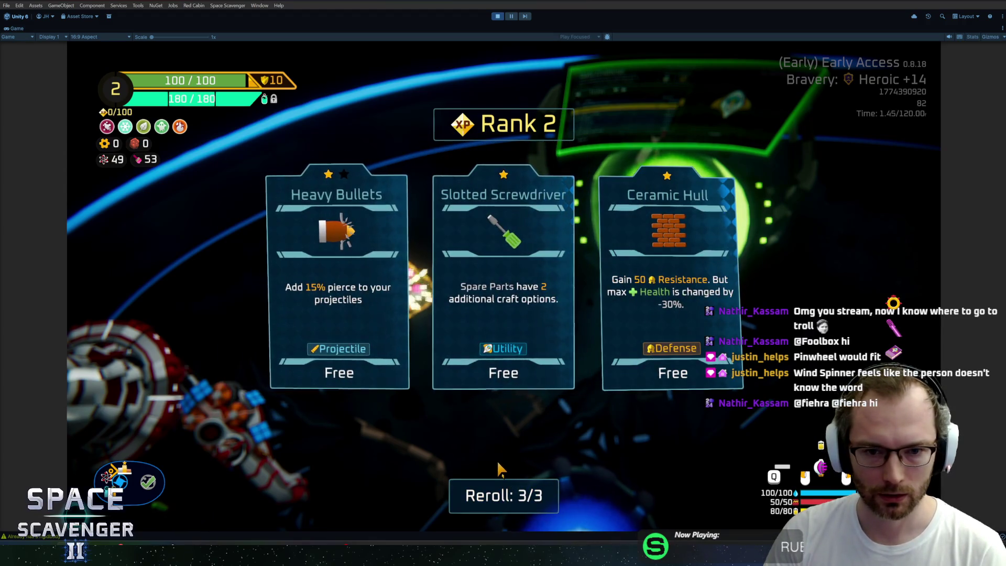
click(500, 502)
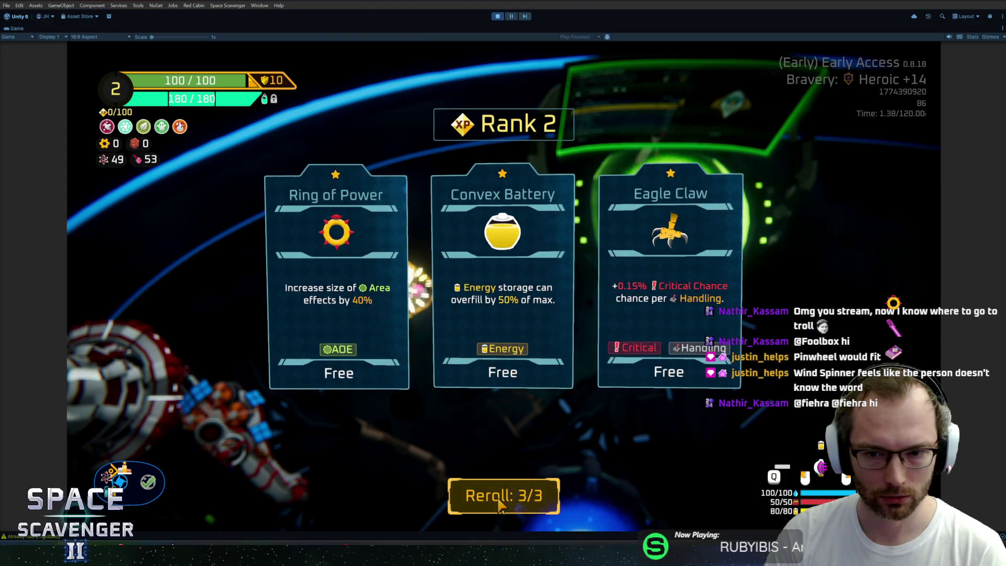
click(498, 504)
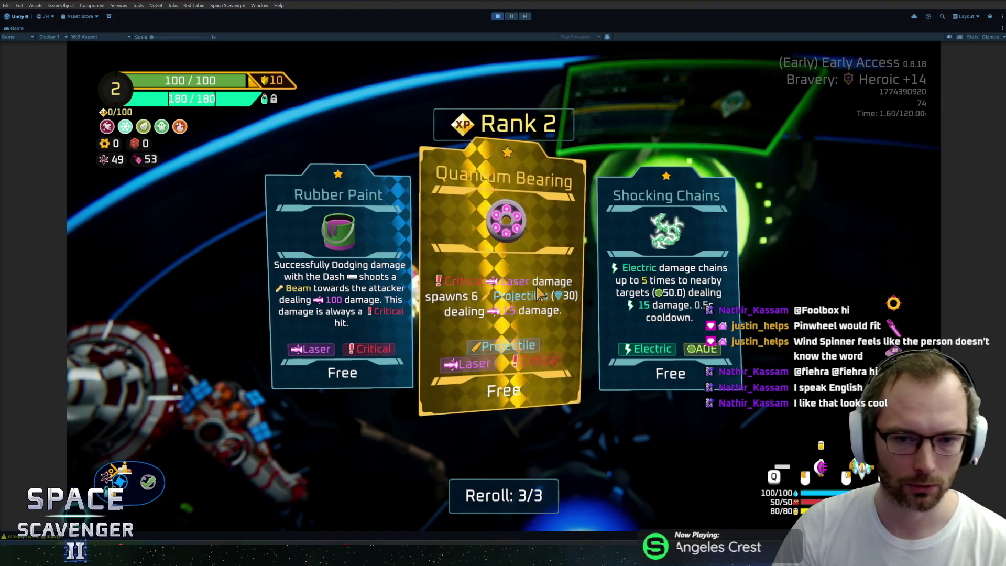
click(516, 298)
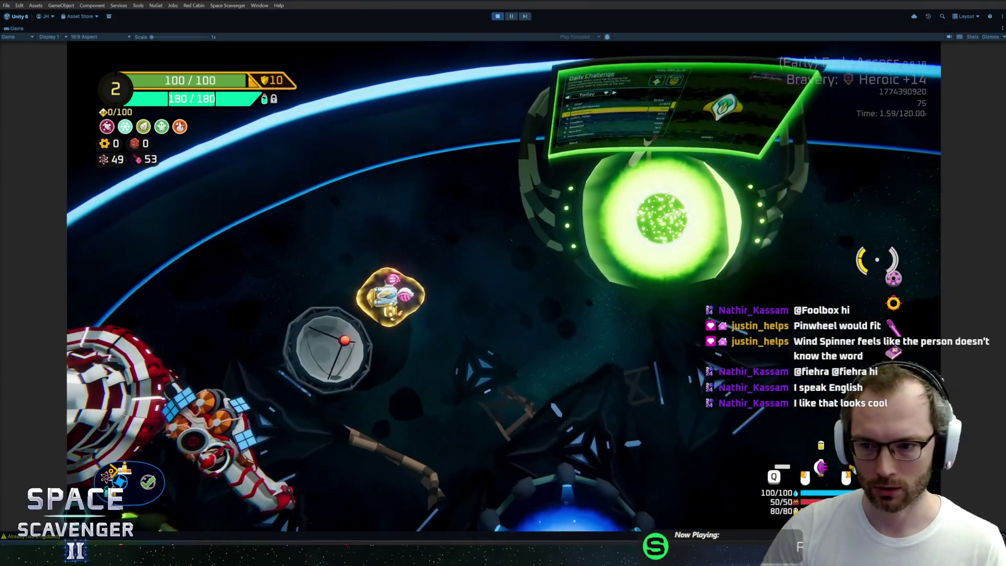
Step: Run 'ship rankup' in the debug console to reach Rank 3 and take Prism
mouse_move(897, 286)
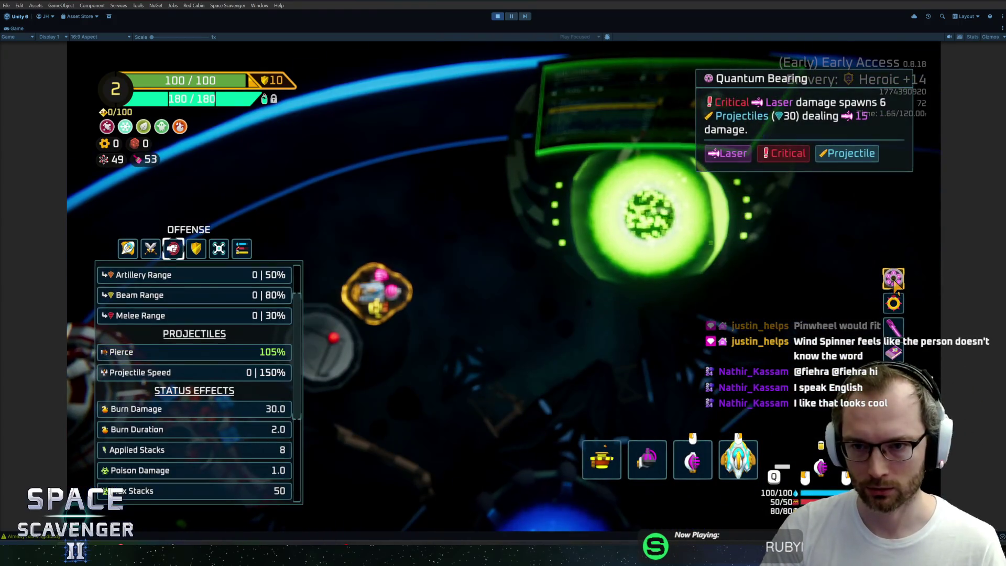
key(grave)
text(ship rankup)
key(Return)
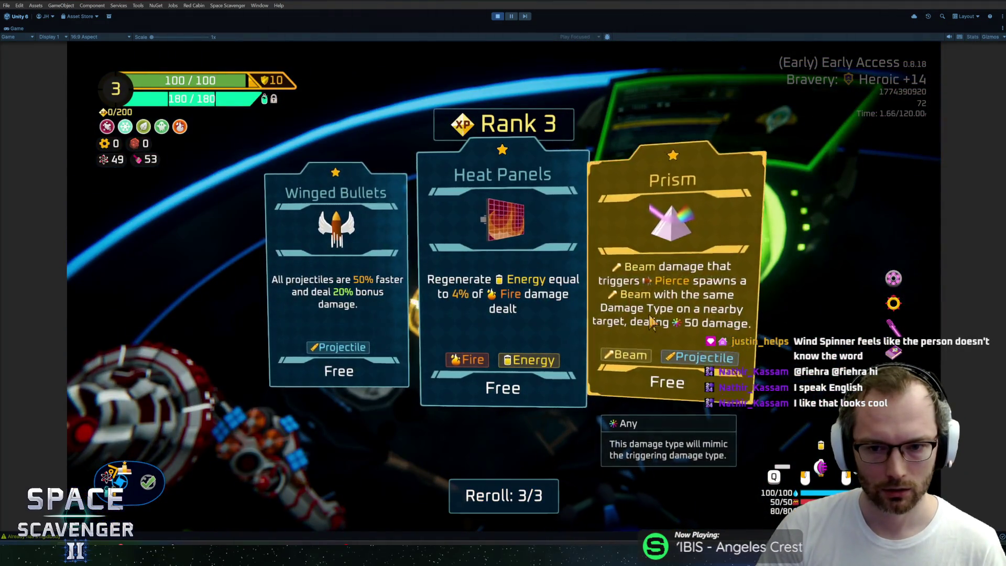
click(653, 301)
Step: Rank up again to Rank 4, reroll once, and take Pocket Laser
key(grave)
key(Return)
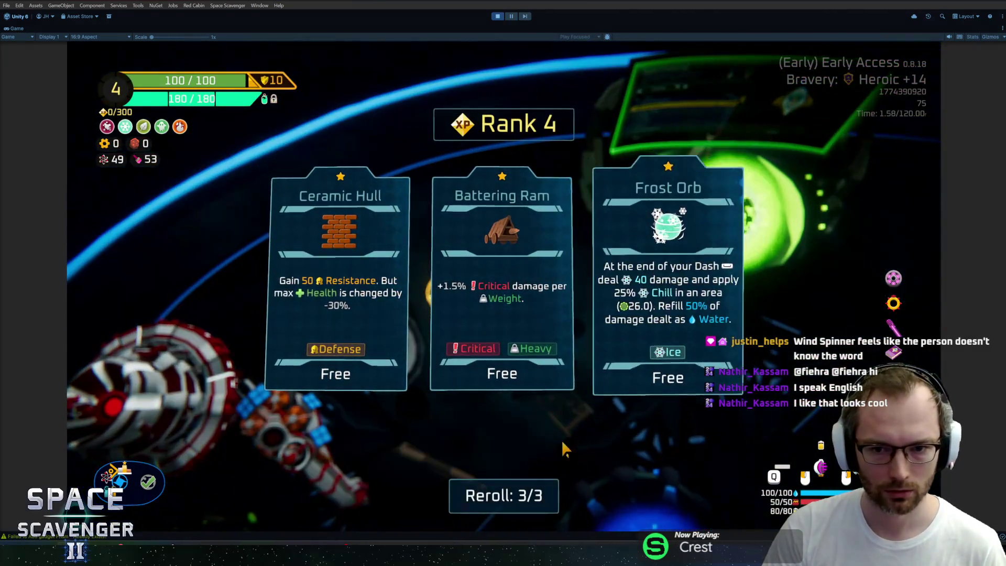
click(518, 495)
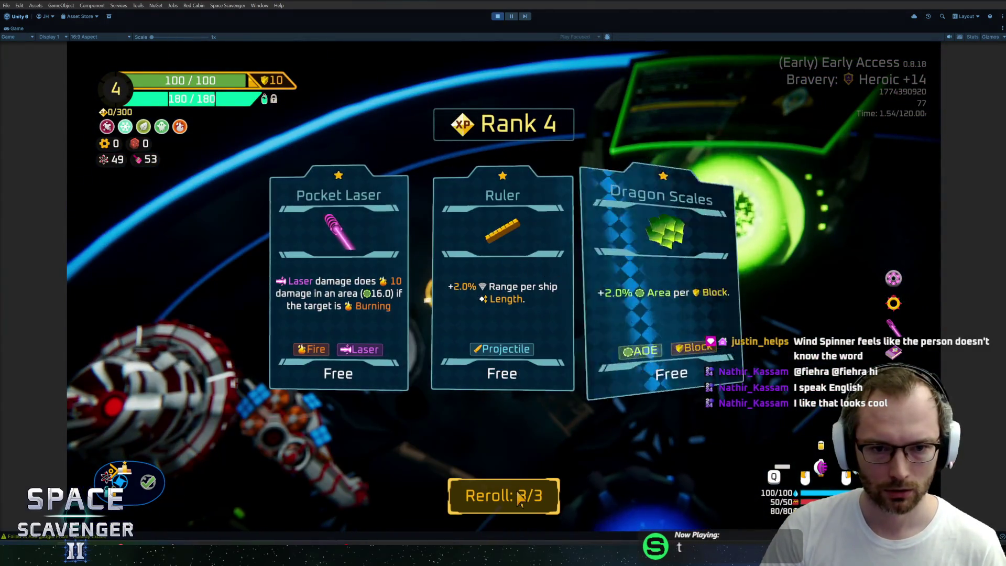
click(334, 290)
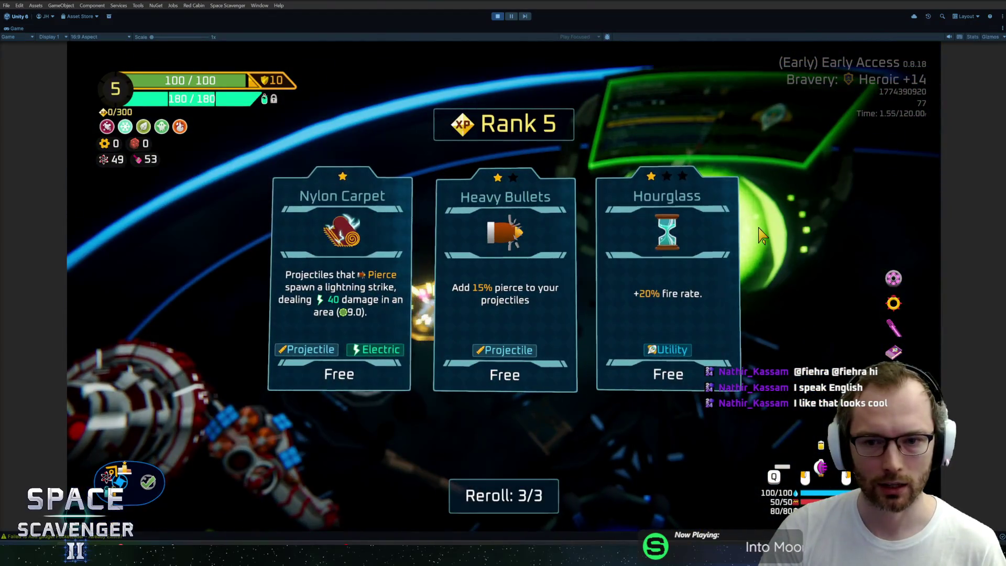
Step: Reroll the Rank 5 offer repeatedly until Winged Bullets, Flame Battery and Dragon Scales appear
click(493, 495)
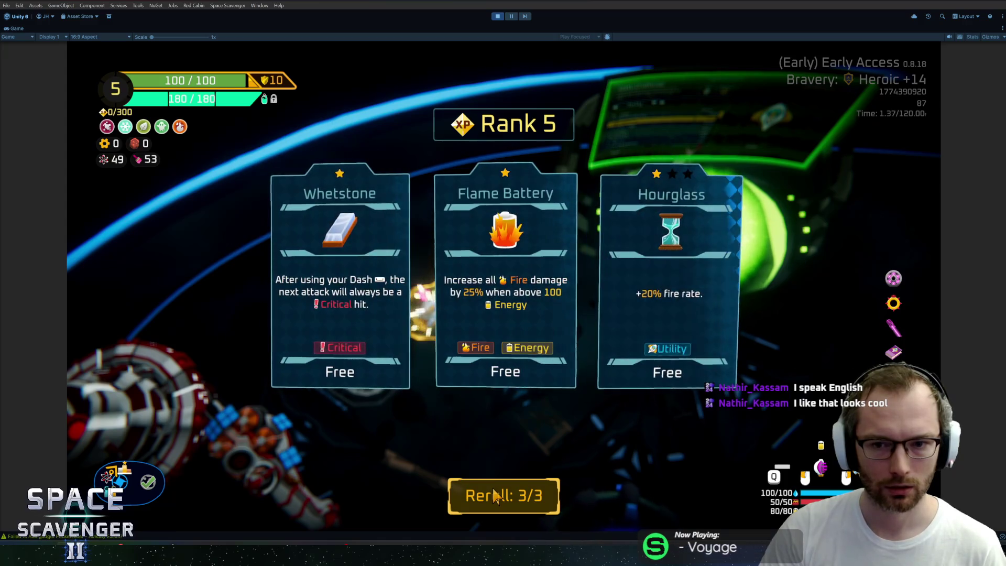
click(493, 496)
click(493, 495)
click(494, 495)
click(493, 495)
click(493, 496)
click(494, 495)
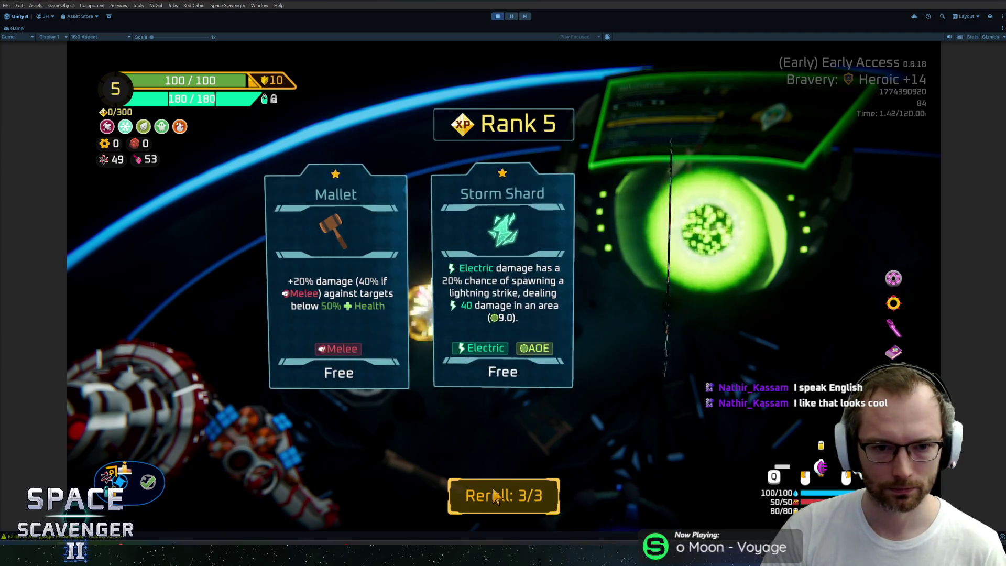
click(494, 495)
click(494, 495)
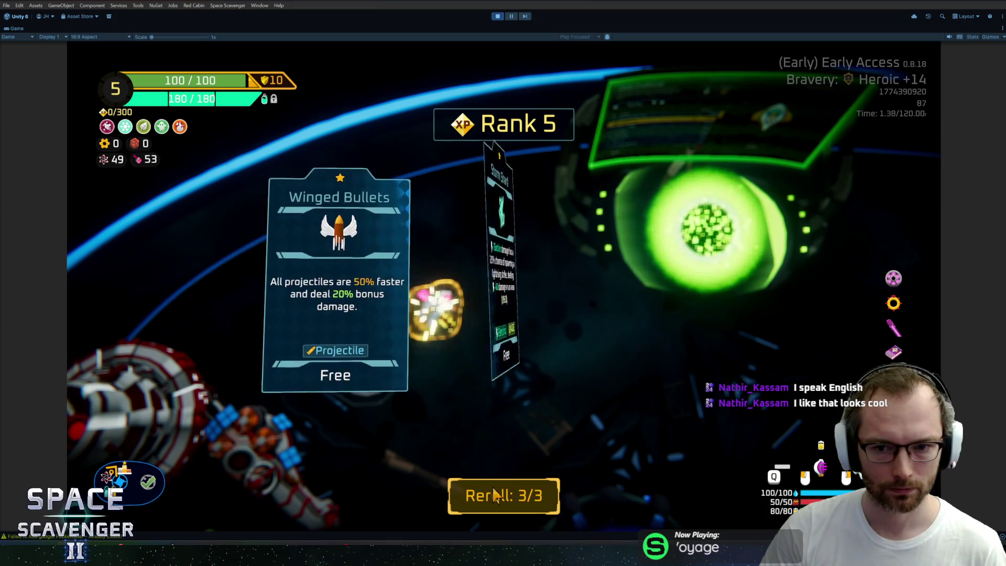
click(493, 495)
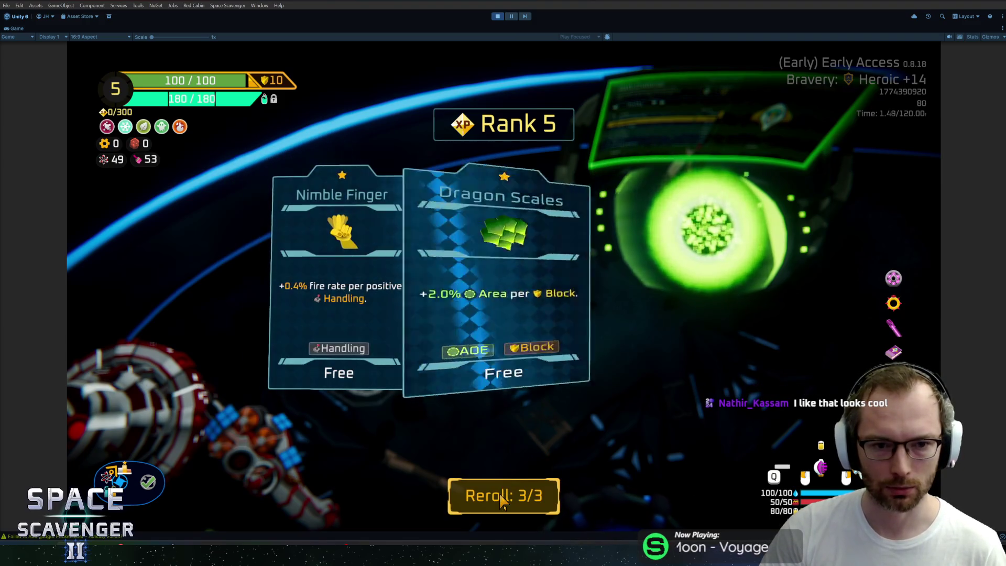
click(500, 502)
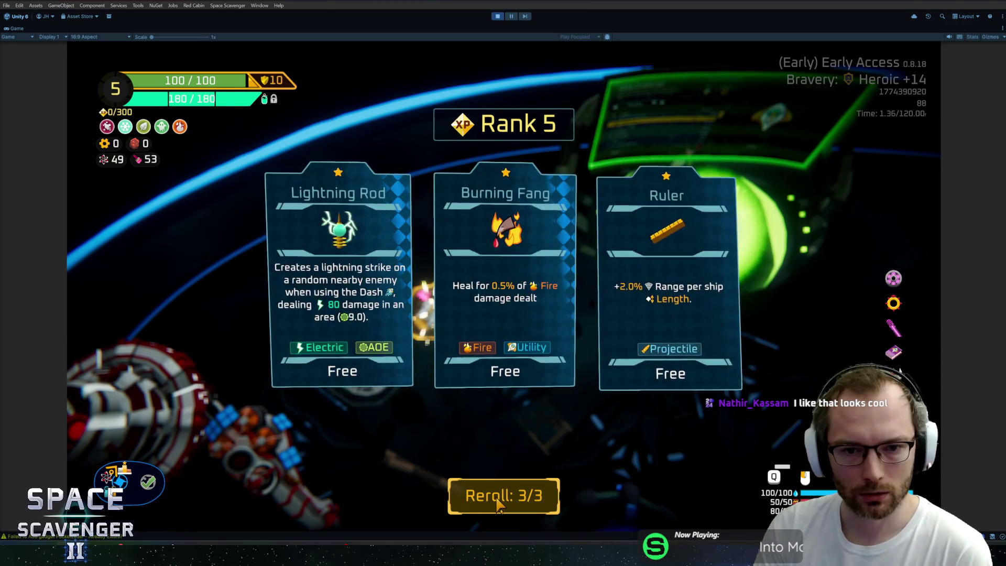
click(498, 503)
click(503, 498)
click(505, 483)
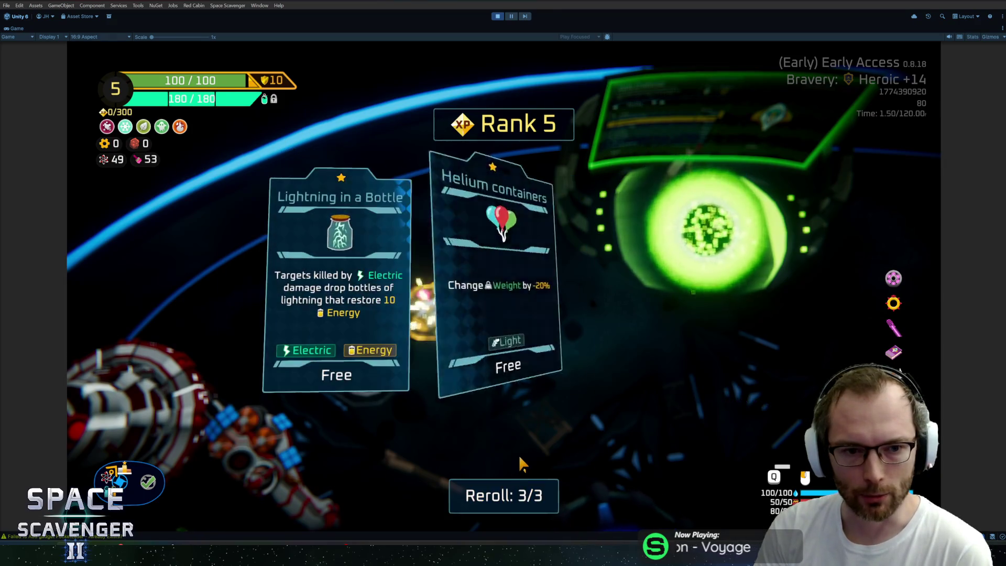
click(523, 481)
click(526, 494)
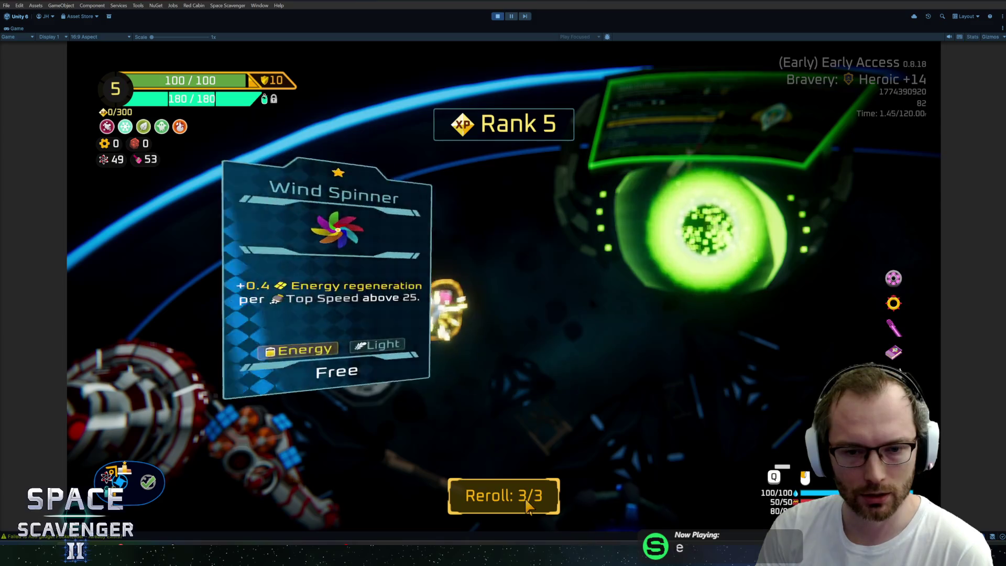
click(526, 493)
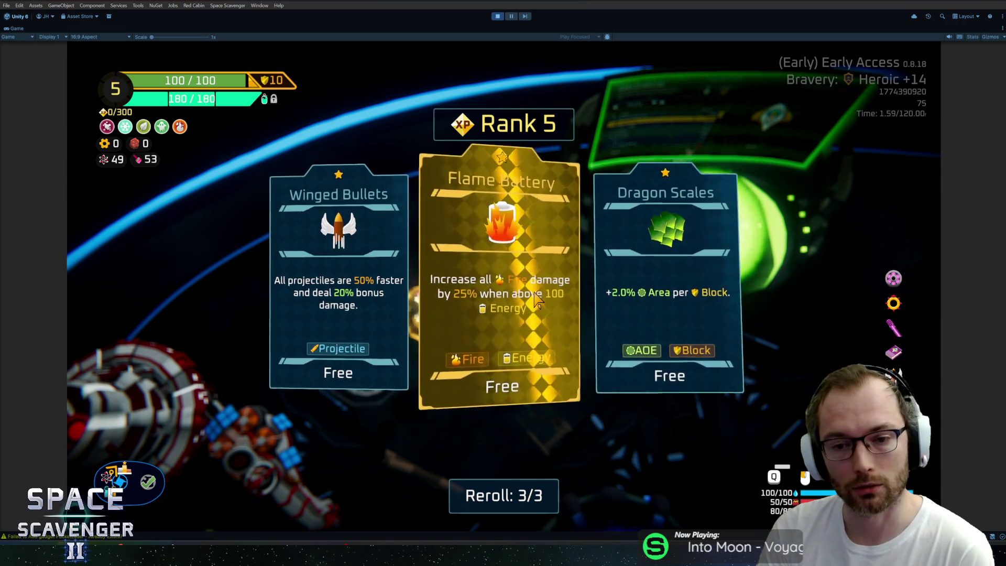
Step: Reroll the Rank 5 offer six more times, landing on Helium containers, Ring of Power, Winged Bullets
click(503, 495)
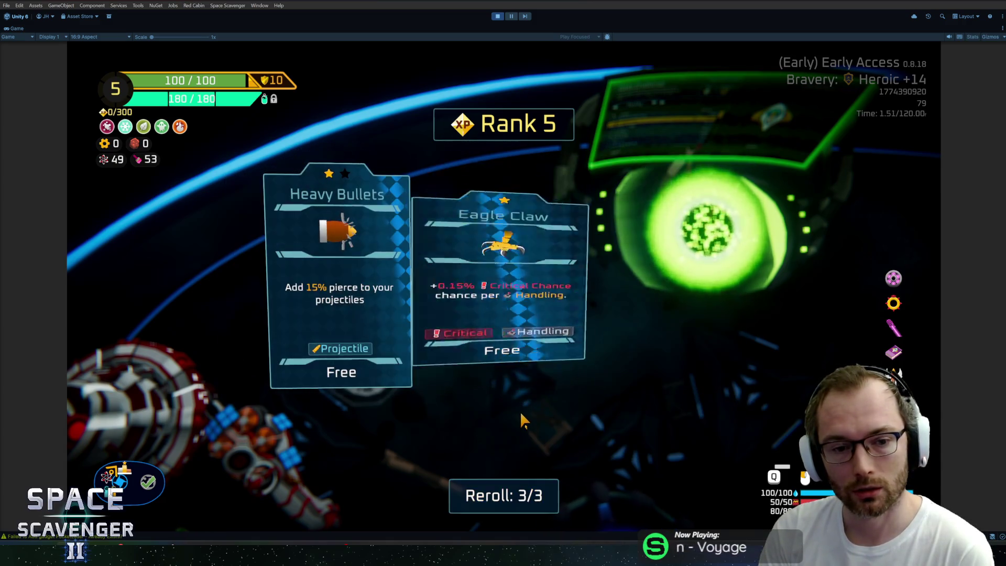
click(512, 497)
click(511, 497)
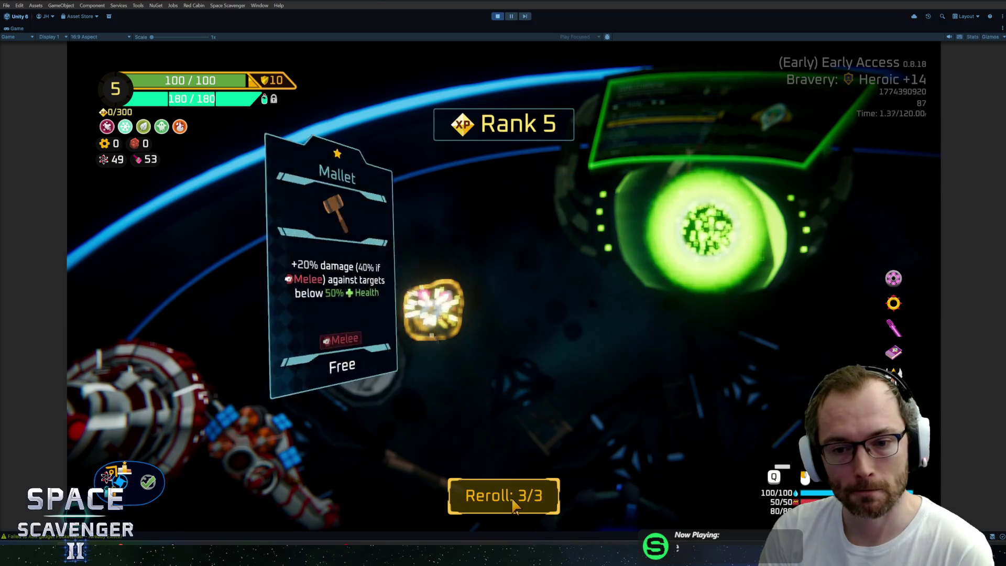
click(513, 497)
click(513, 498)
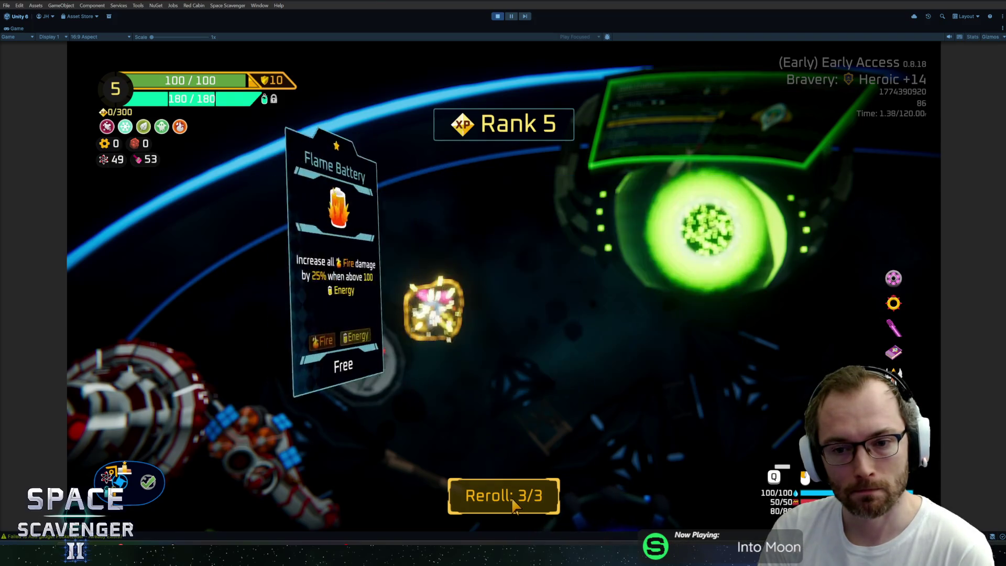
click(513, 499)
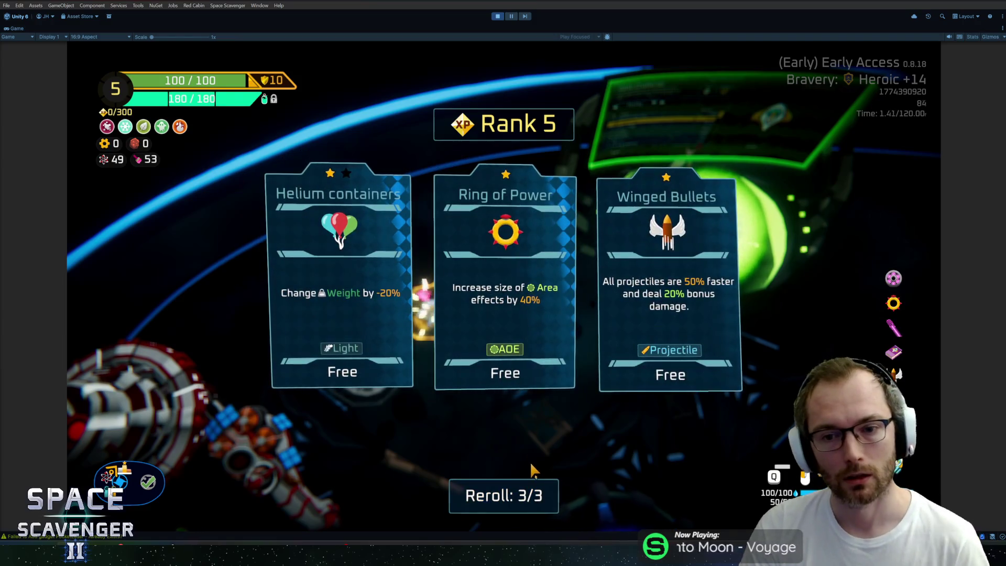
Step: Stop Play mode, open the PhysicsTextbook prefab, and add Laser to its Required Tags
key(ctrl+p)
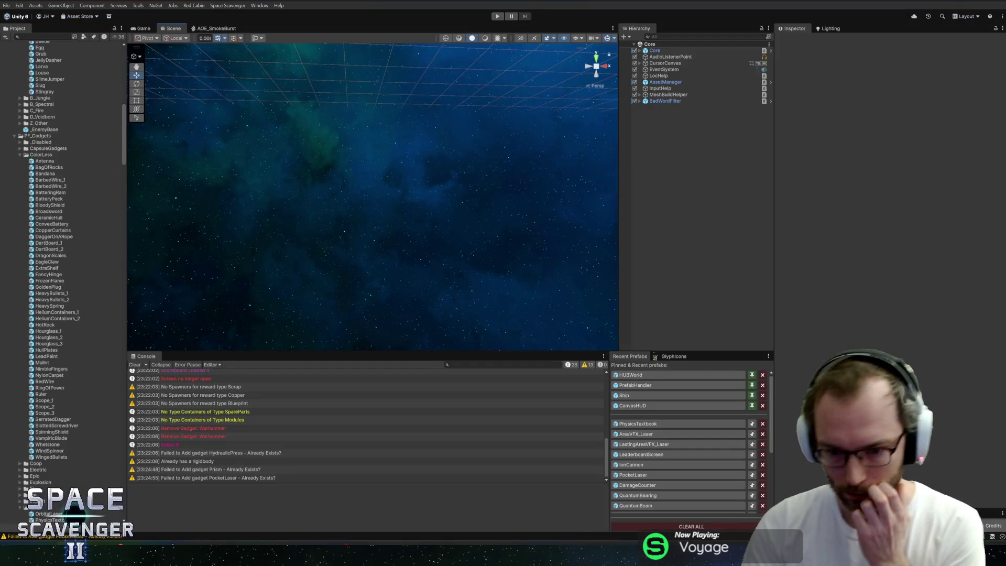
click(655, 424)
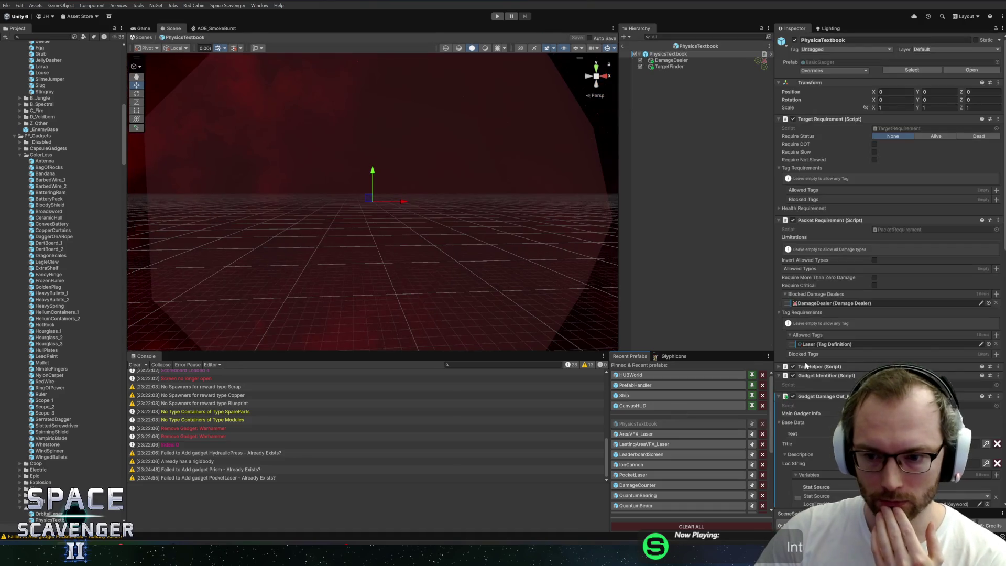
scroll(847, 361, down, 8)
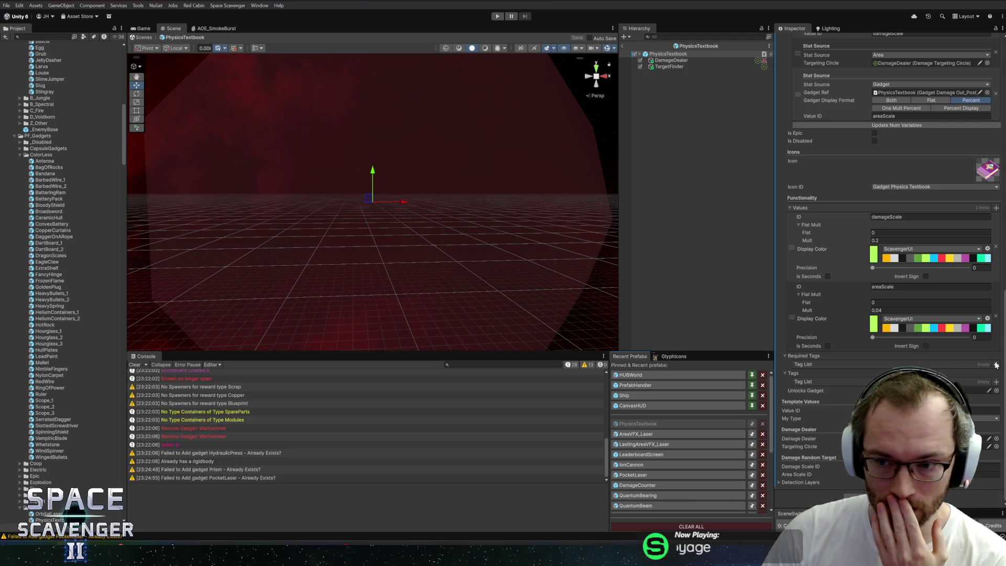
scroll(828, 345, up, 4)
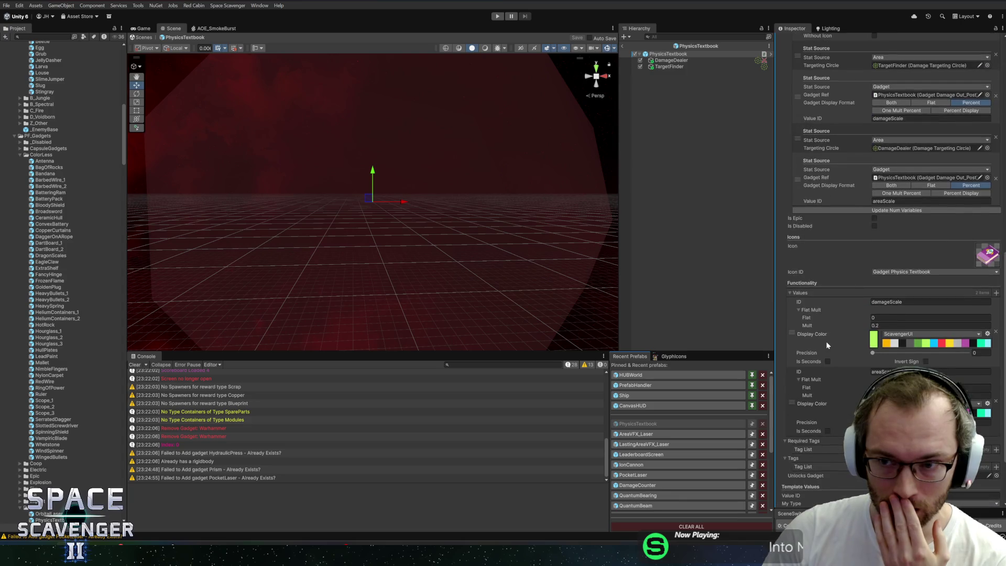
scroll(826, 341, down, 2)
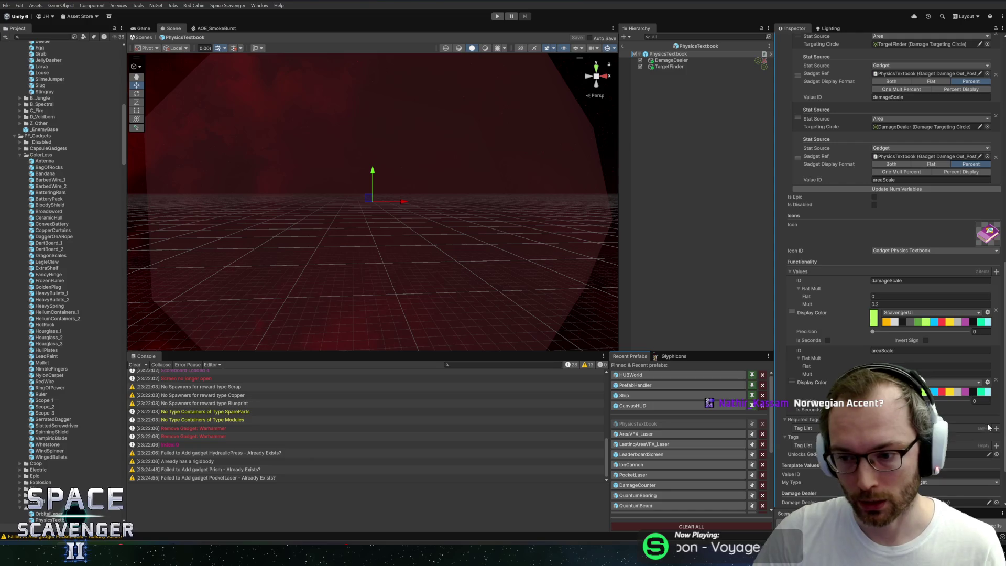
click(996, 428)
text(laser)
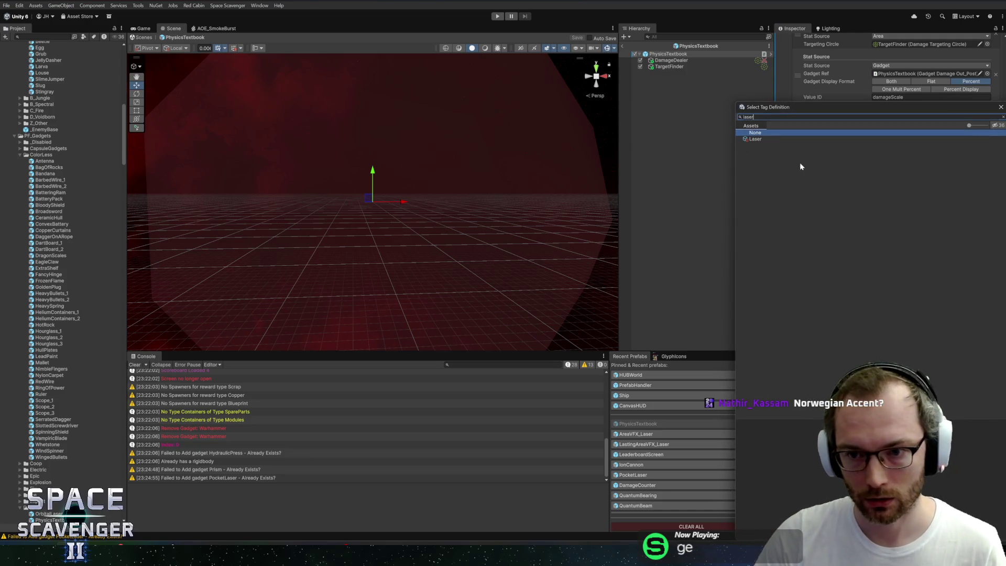
double_click(757, 142)
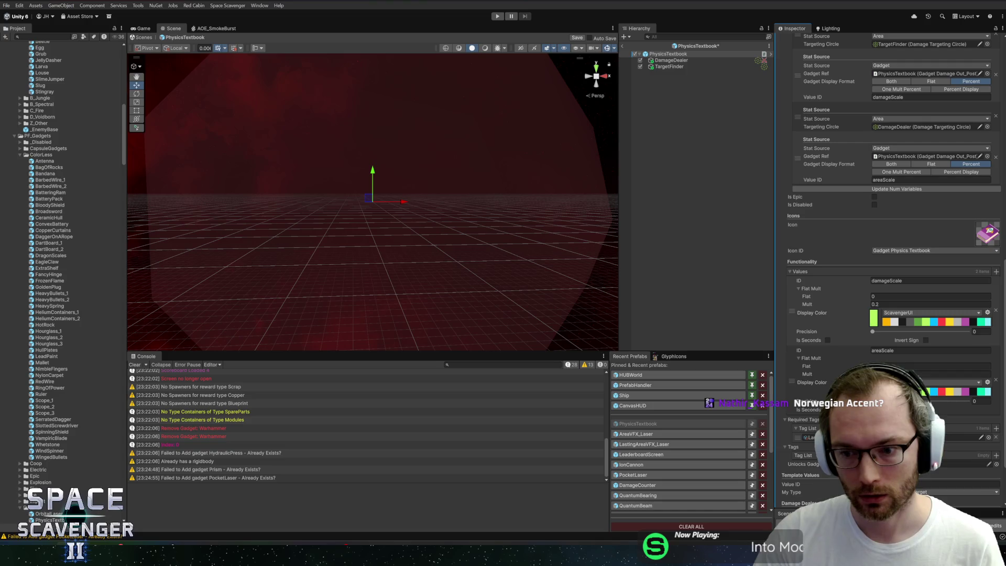
Step: Add Laser and AOE to the PhysicsTextbook prefab's Tags
scroll(890, 236, down, 2)
click(996, 383)
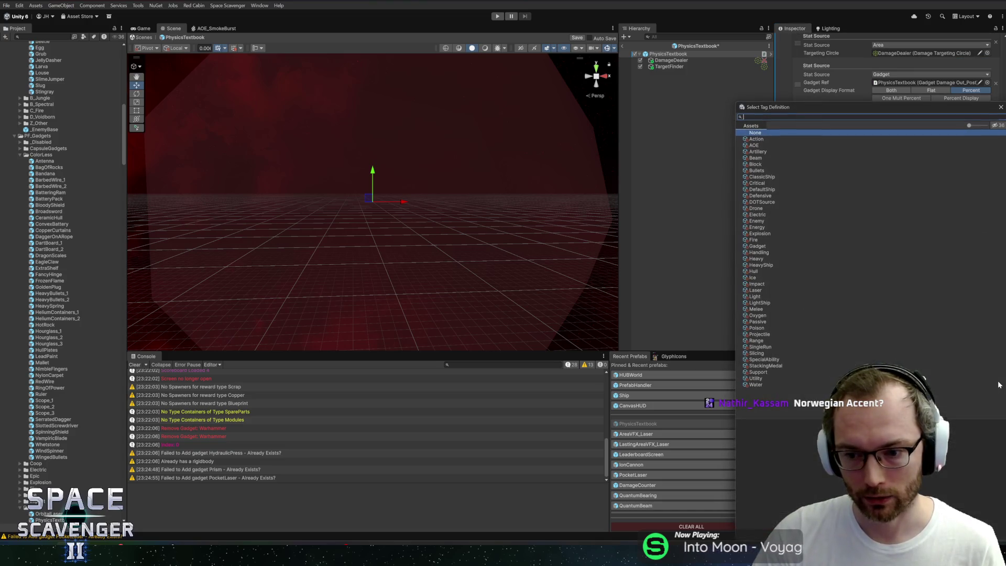
text(laser)
double_click(798, 138)
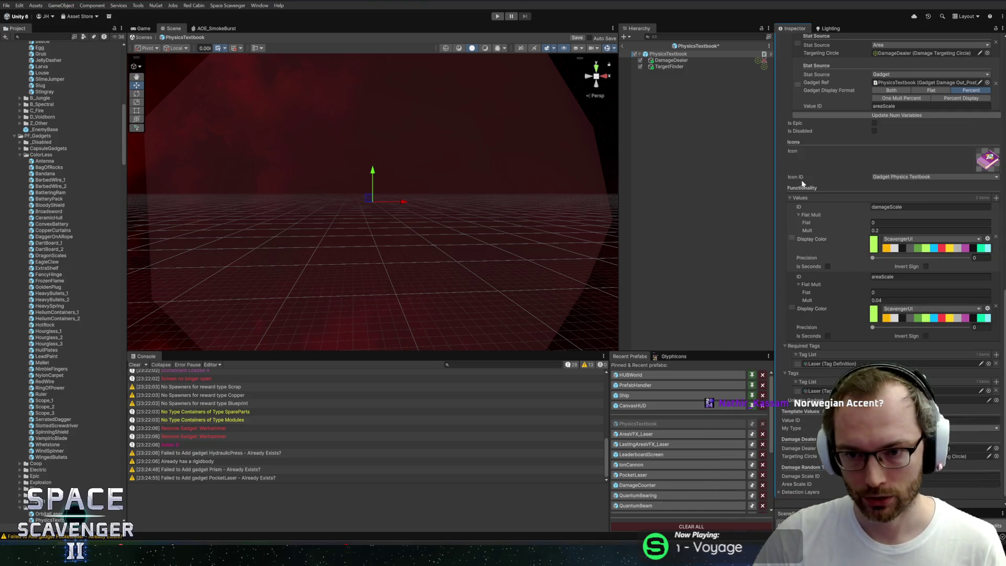
click(996, 382)
text(aoe)
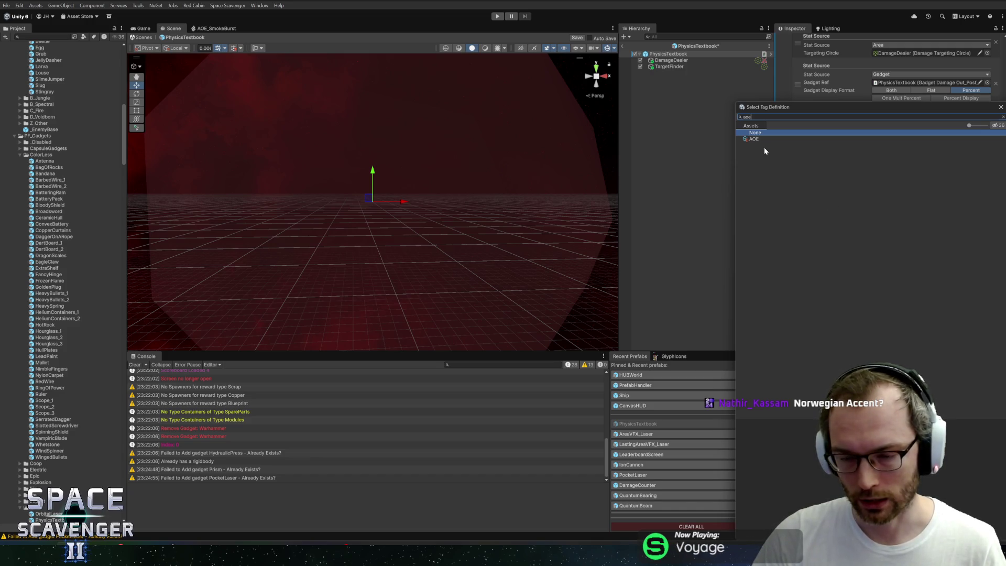
double_click(754, 138)
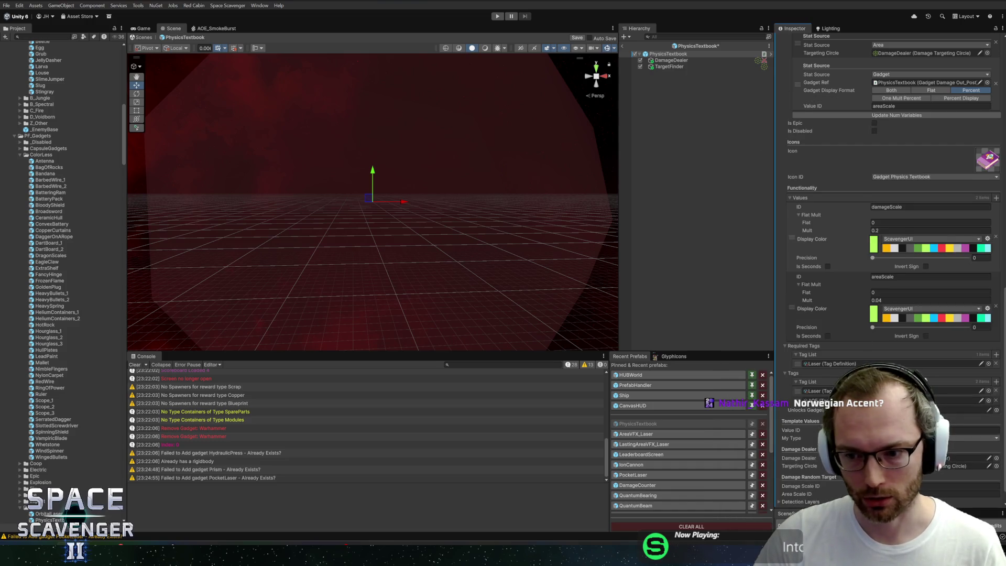
scroll(890, 251, down, 1)
Step: Save the prefab, preview its description text, and check the areaScale value 0.04
key(ctrl+s)
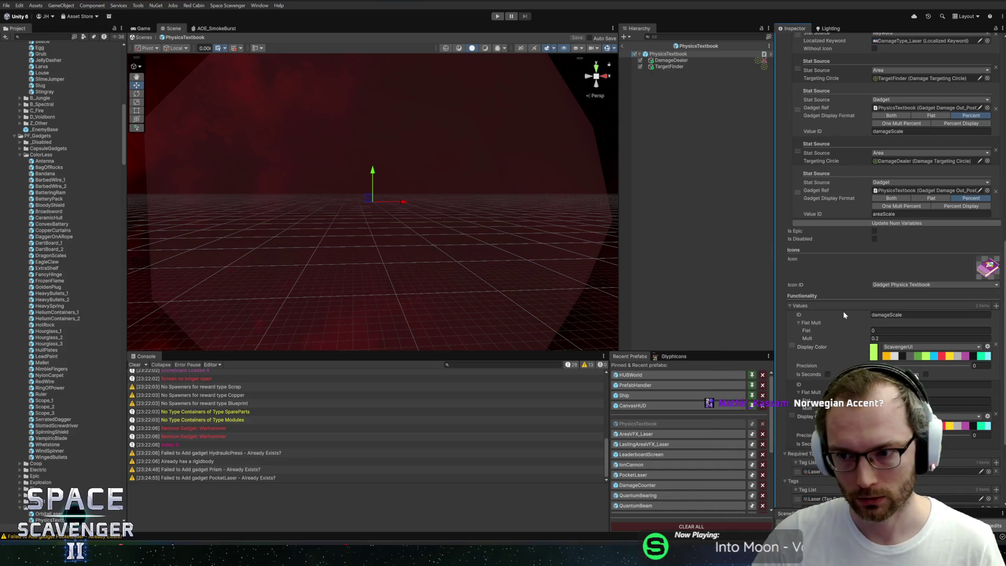
scroll(837, 313, up, 12)
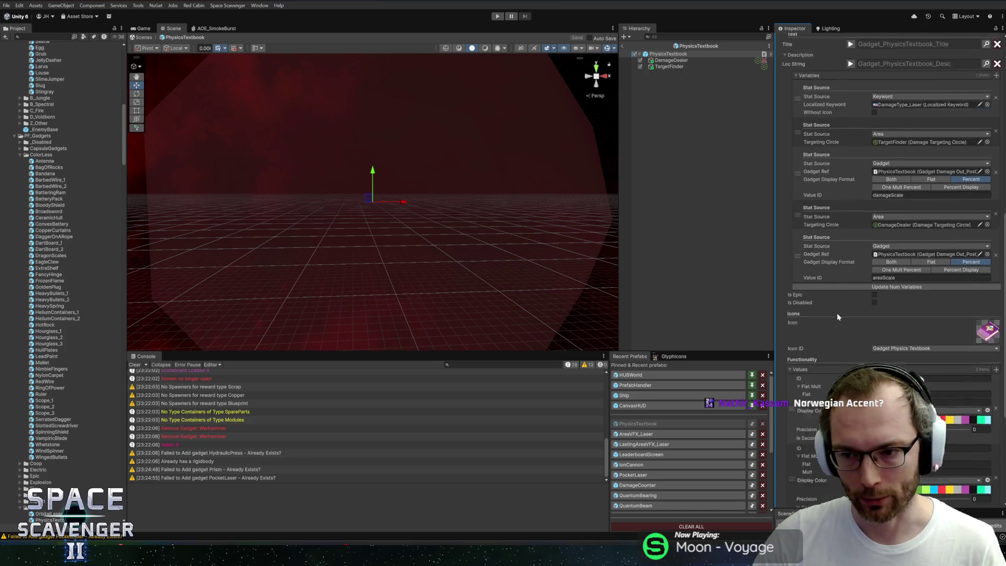
scroll(854, 285, up, 1)
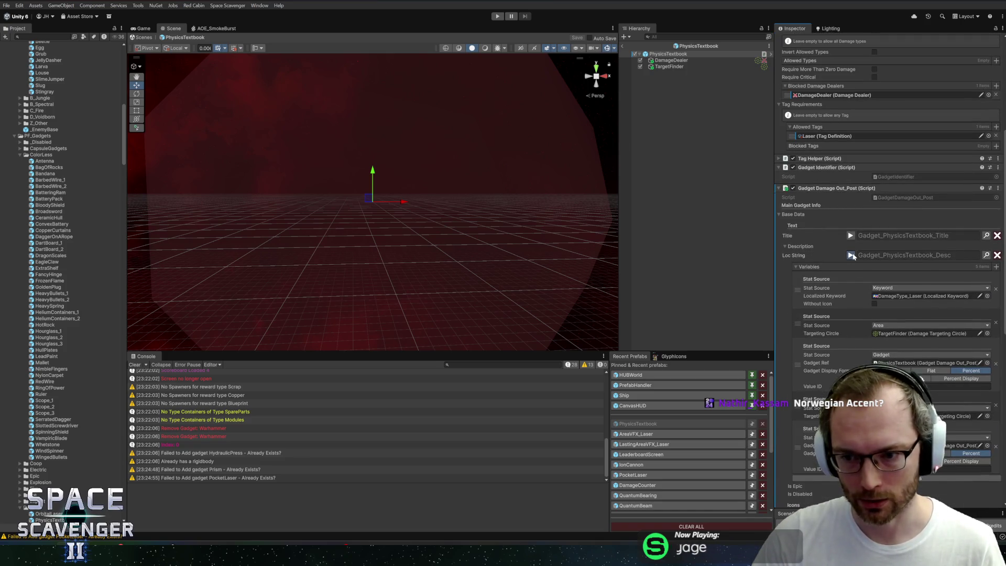
click(852, 255)
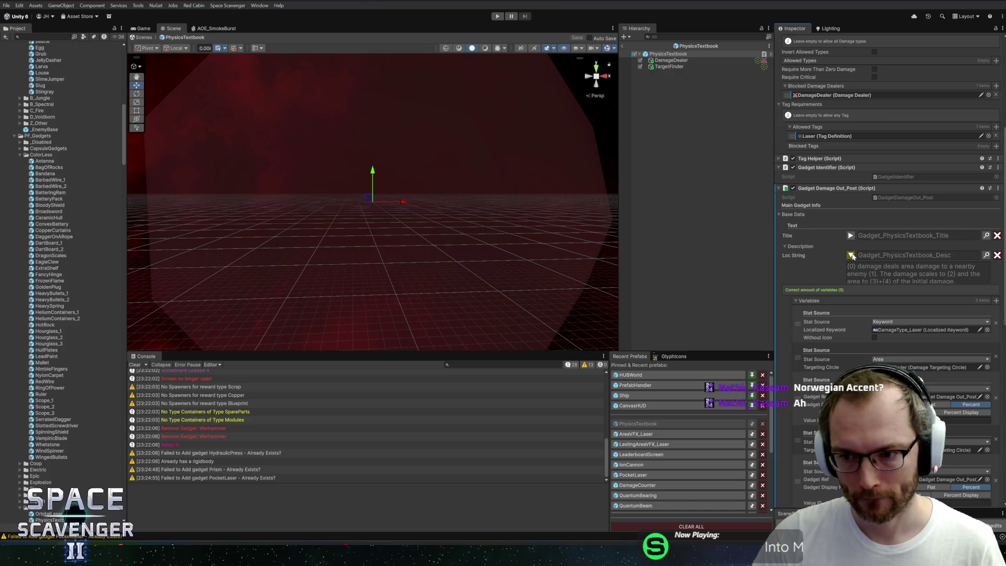
scroll(862, 347, down, 10)
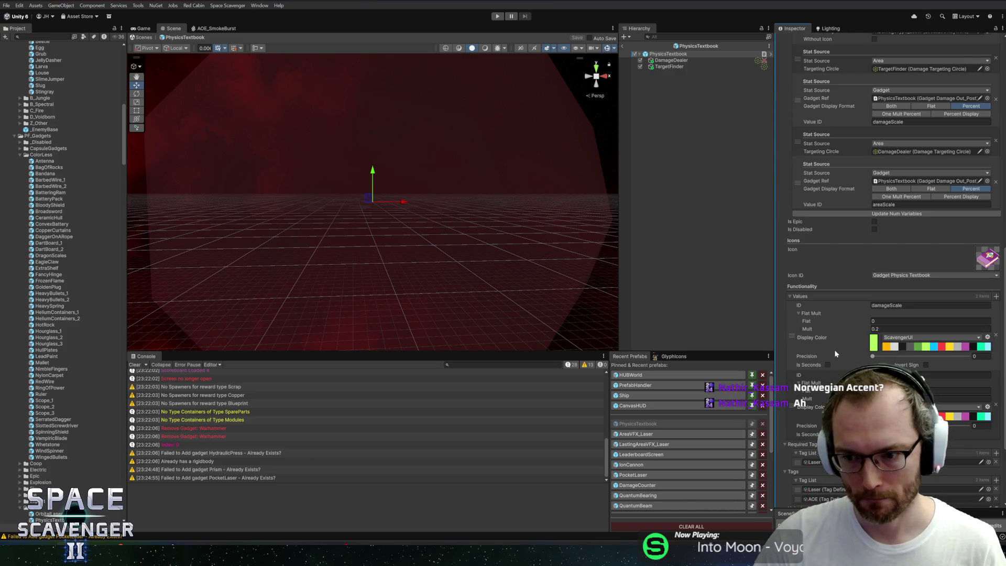
scroll(835, 354, down, 4)
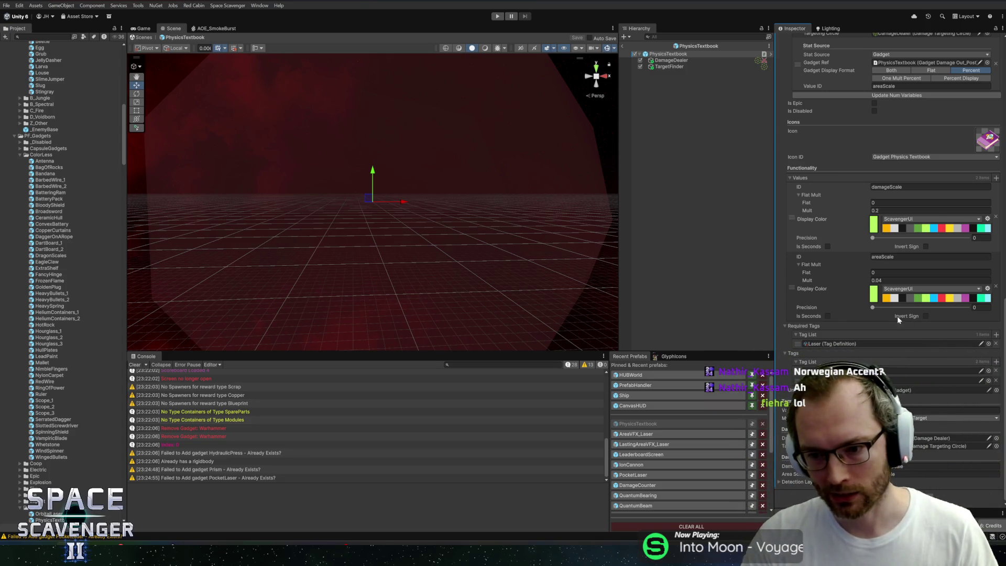
click(891, 280)
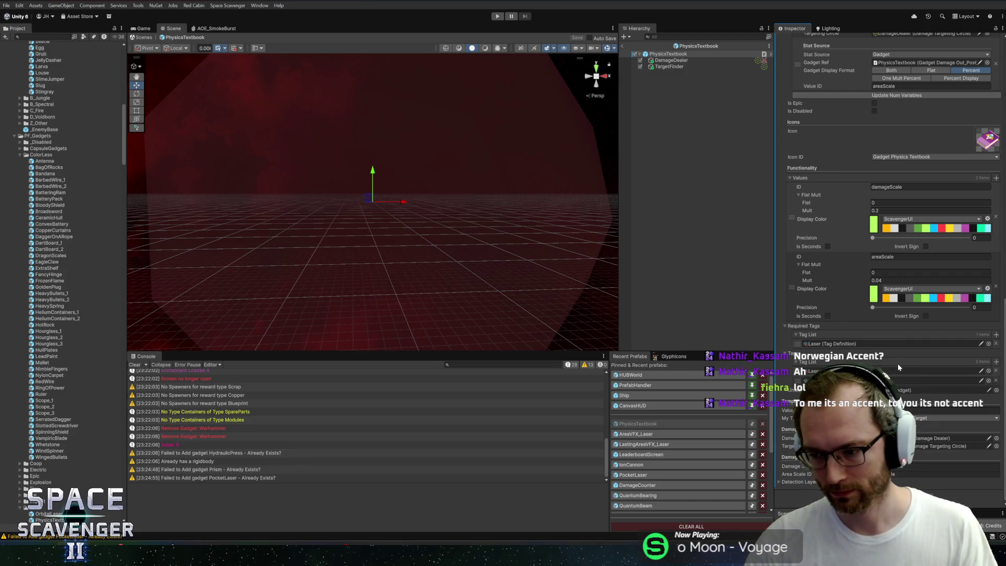
Step: Add a third entry to the Functionality values list
scroll(903, 298, down, 1)
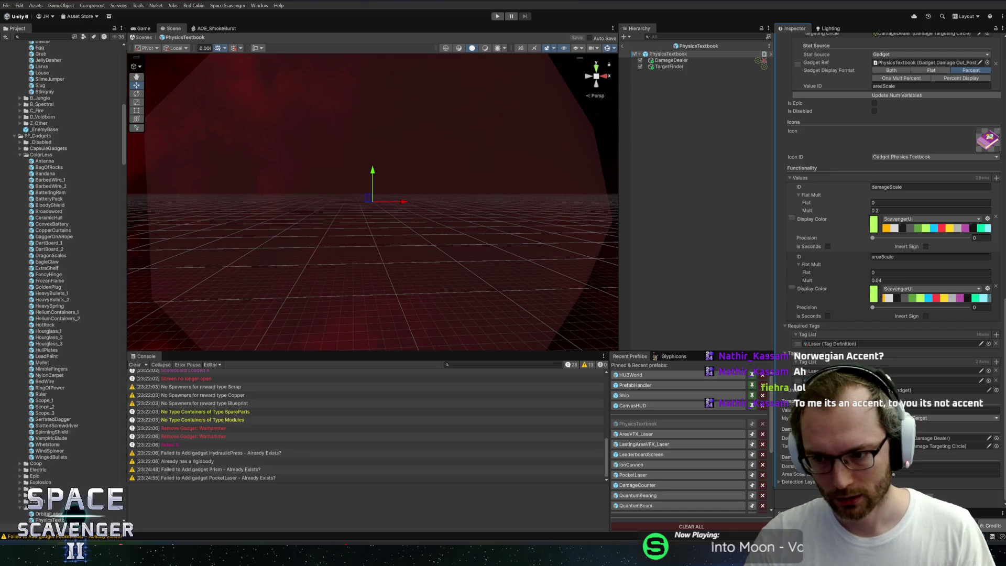
scroll(851, 331, up, 10)
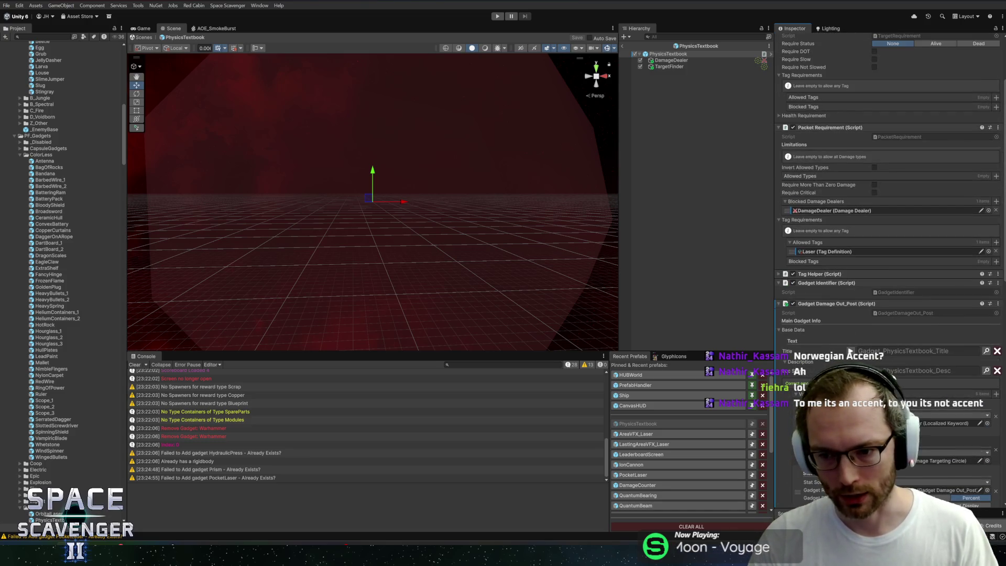
scroll(890, 236, down, 6)
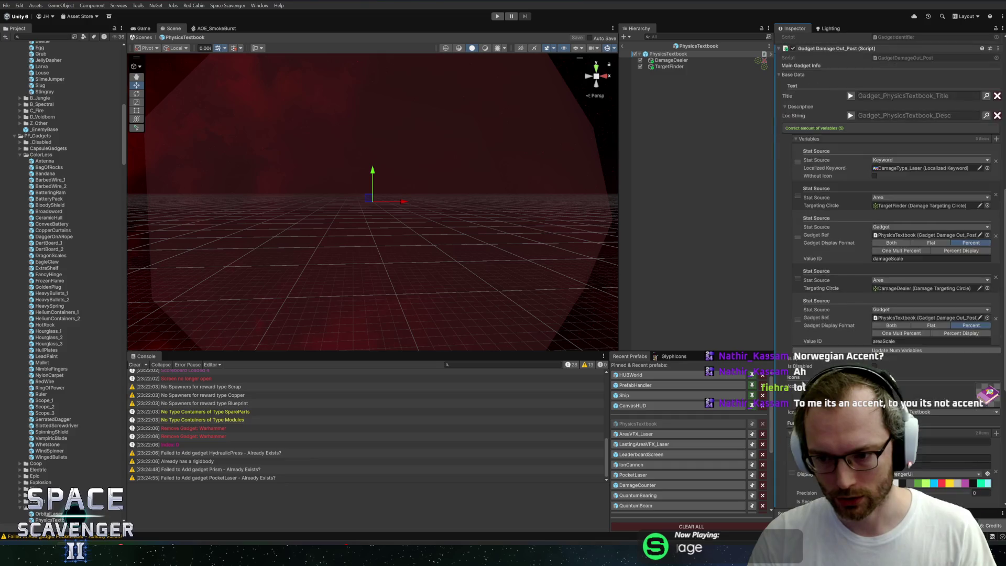
scroll(891, 236, down, 6)
scroll(895, 267, up, 3)
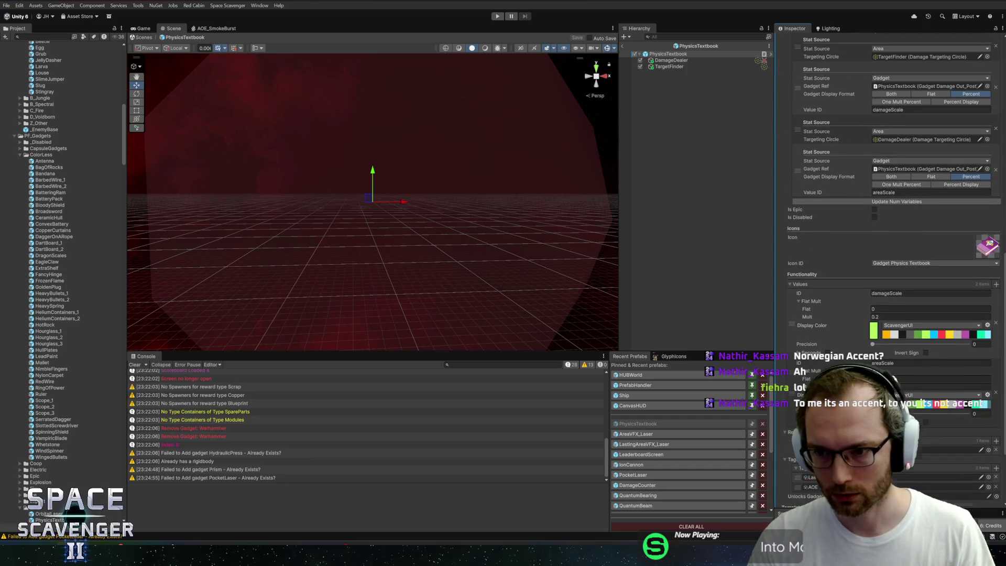
scroll(812, 374, down, 3)
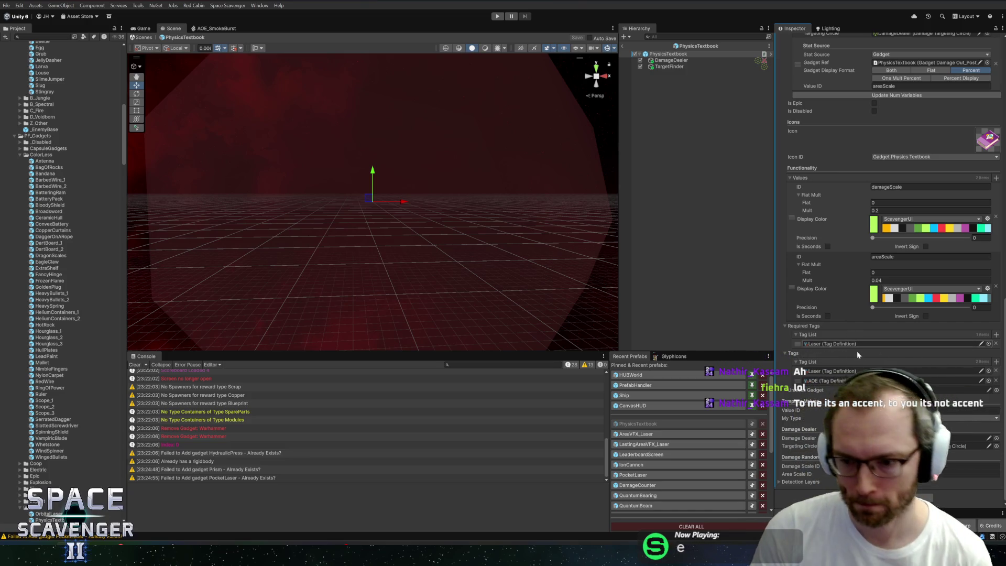
scroll(878, 303, up, 3)
click(996, 306)
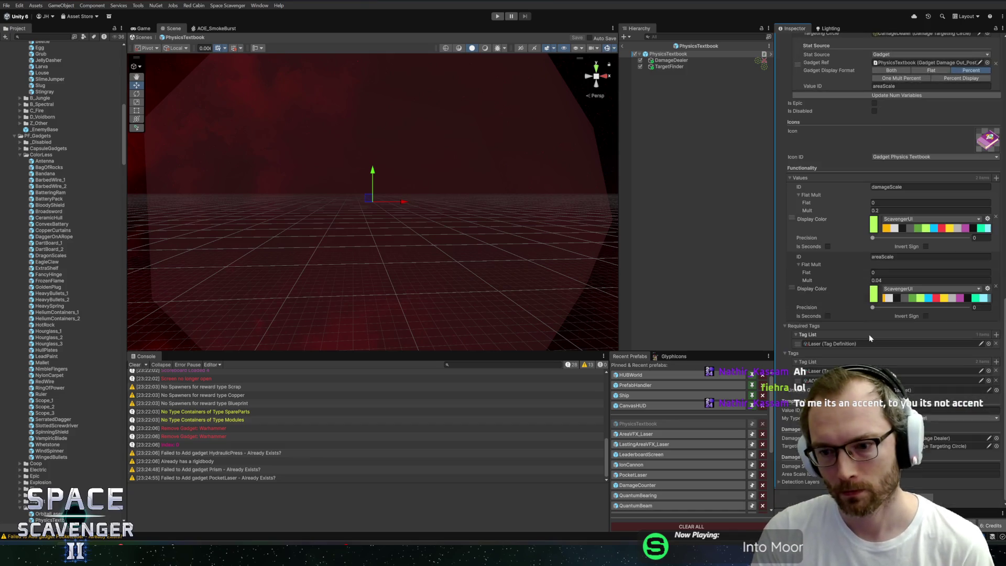
Step: Review the Inspector, then exit prefab mode back to the Core scene
scroll(826, 253, up, 4)
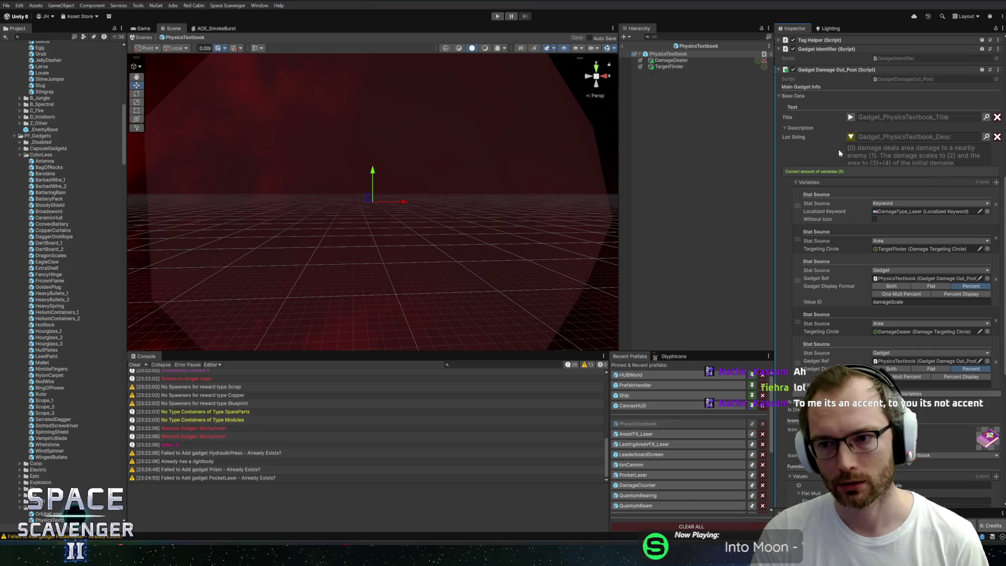
scroll(833, 162, down, 5)
scroll(844, 231, up, 5)
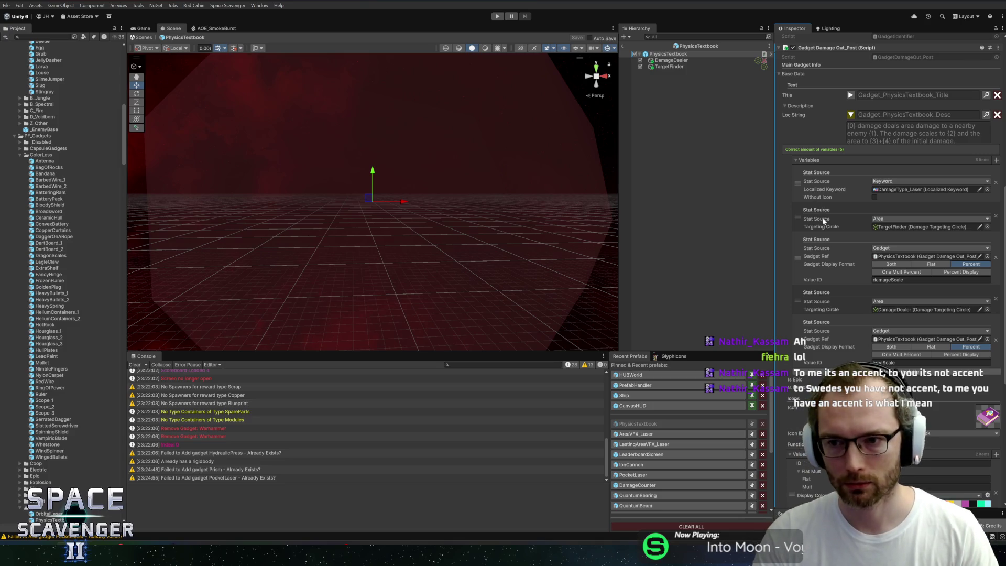
scroll(835, 250, down, 10)
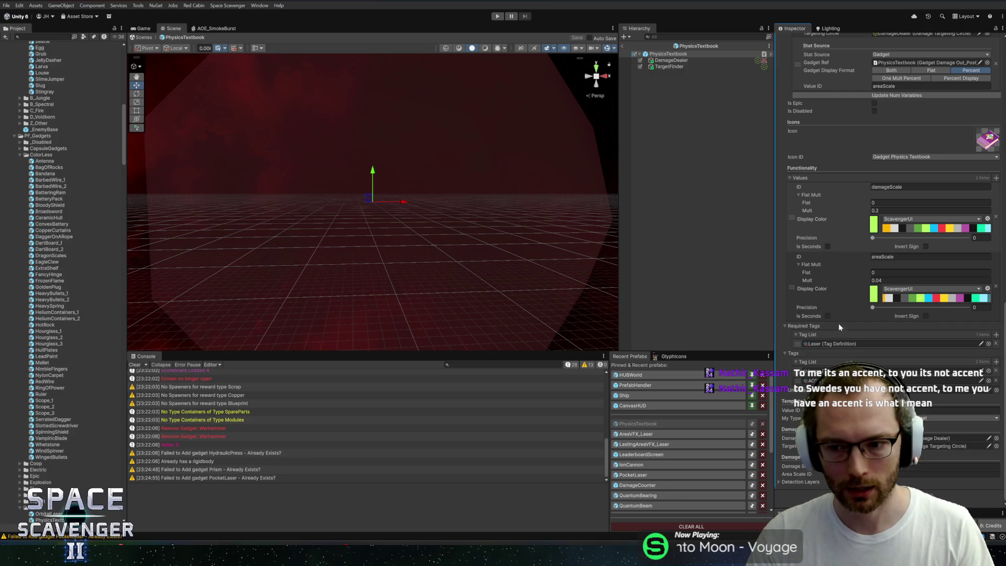
scroll(838, 323, up, 15)
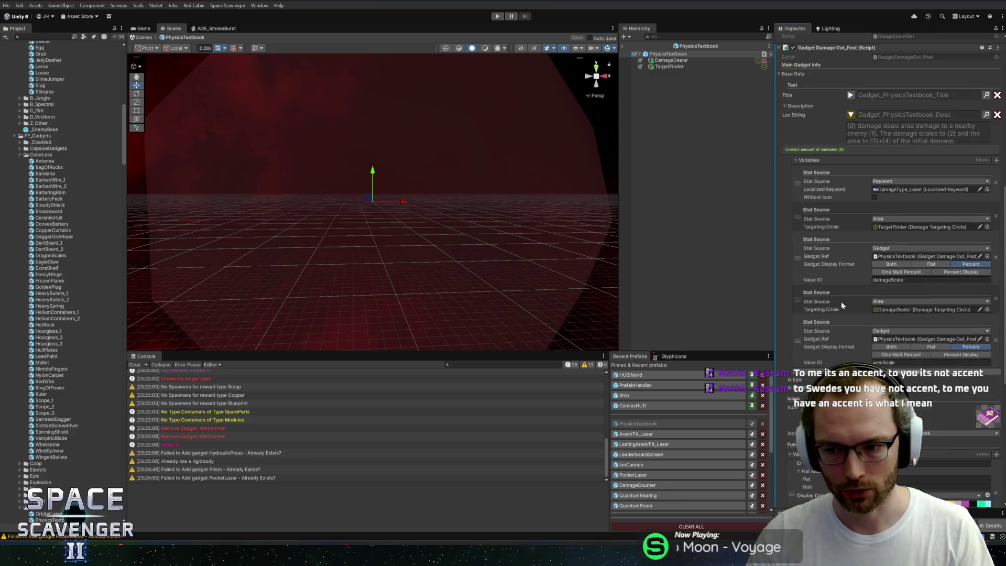
click(624, 45)
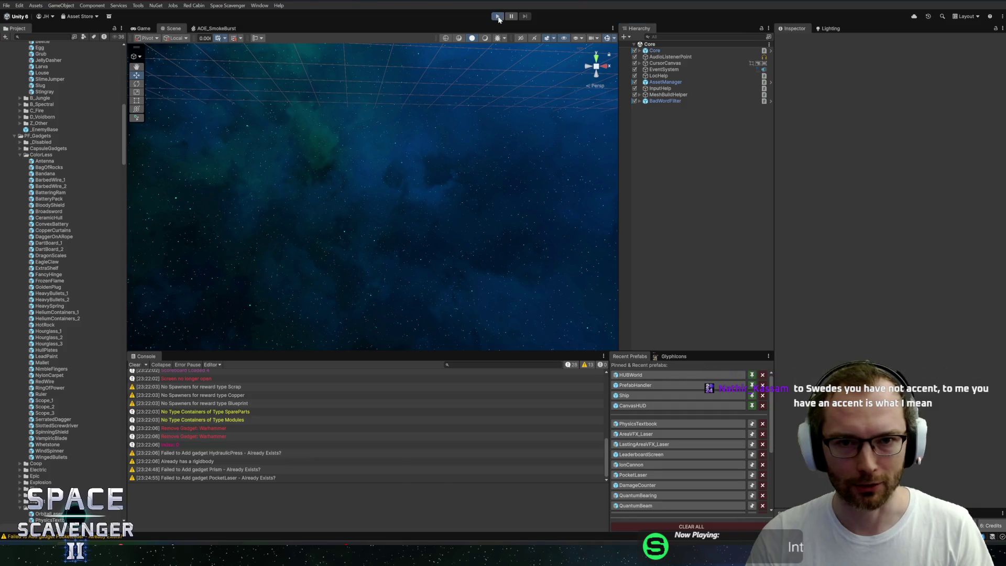
Step: Start Play mode and maximize the Game view so the ship flies full-screen
click(498, 17)
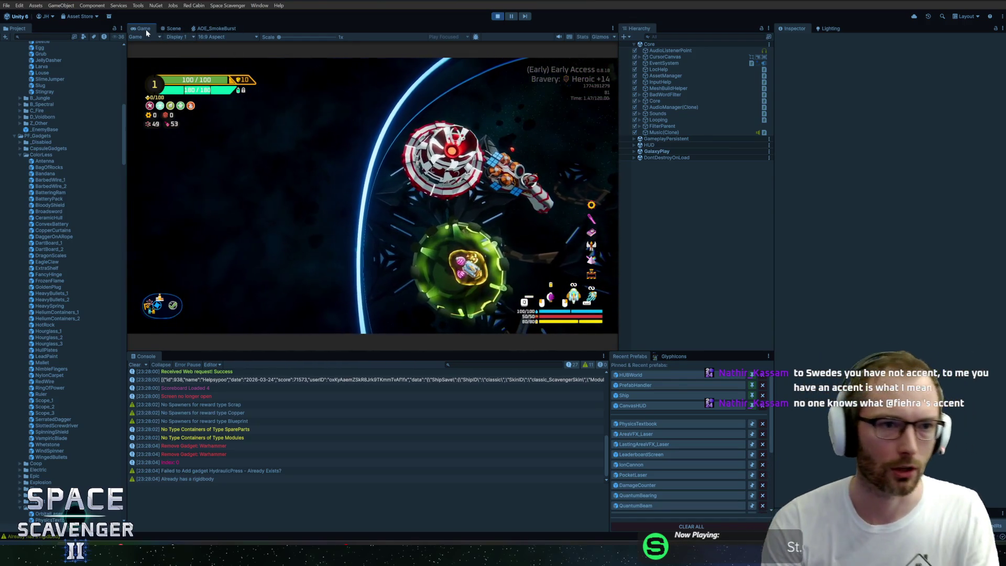
double_click(146, 29)
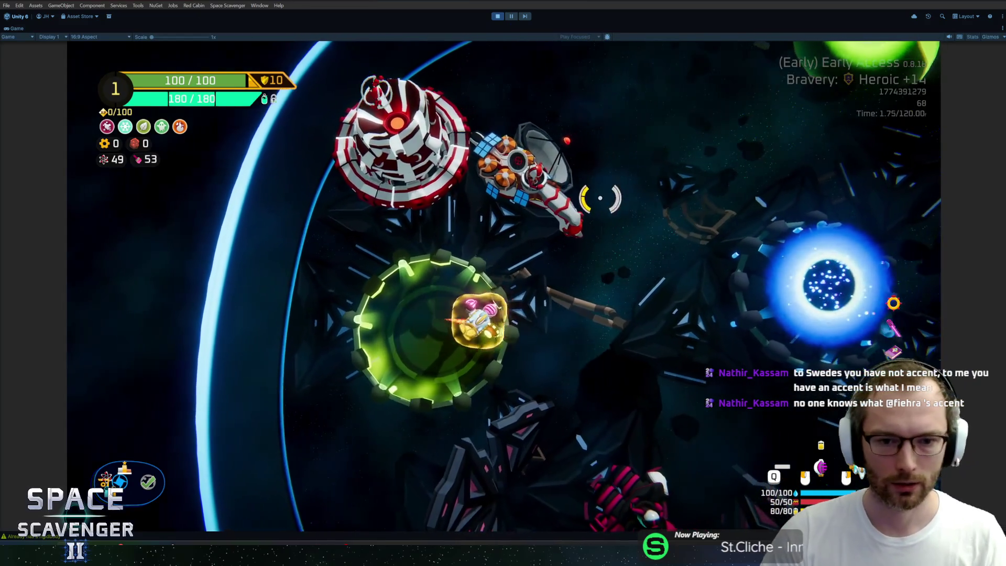
key(f)
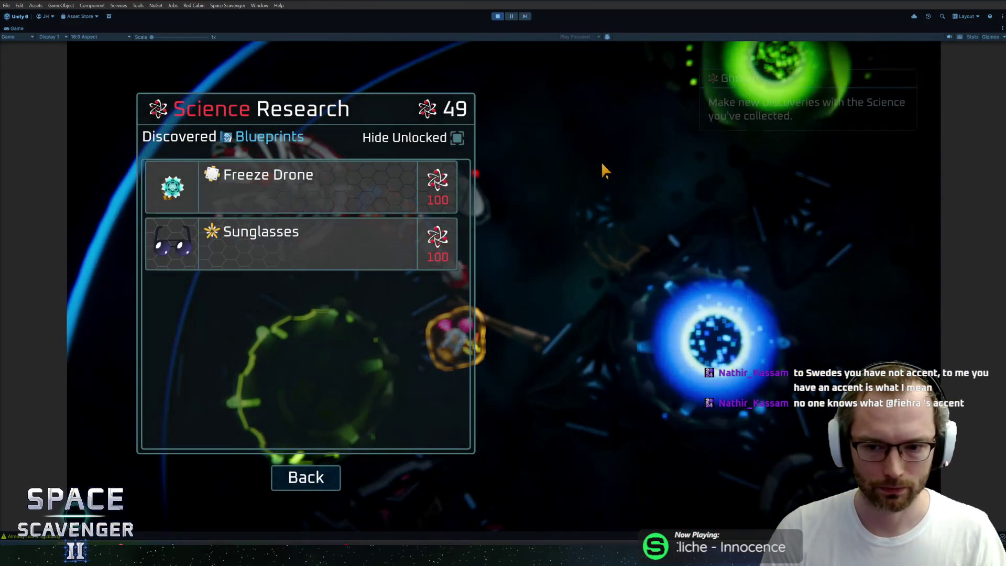
key(Escape)
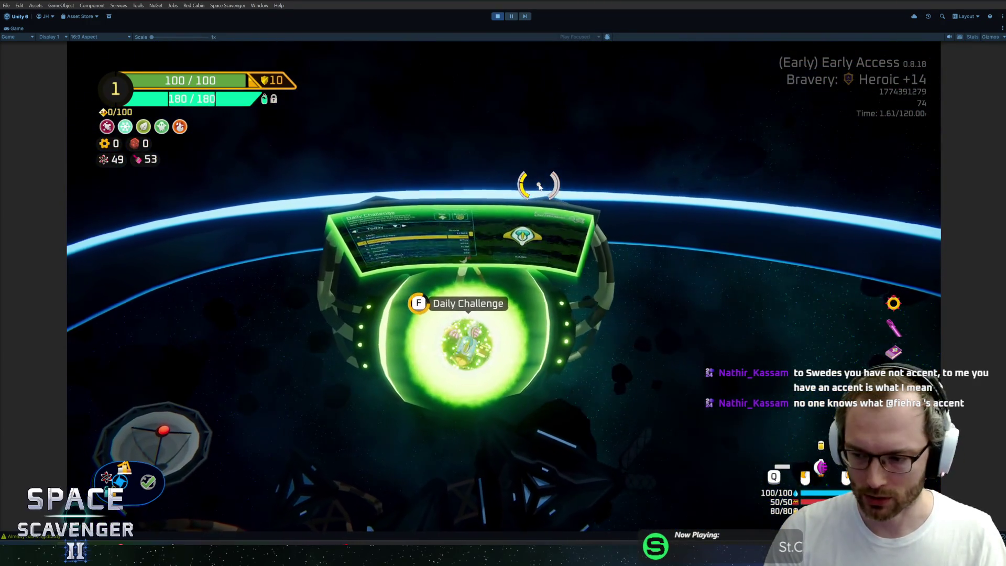
key(f)
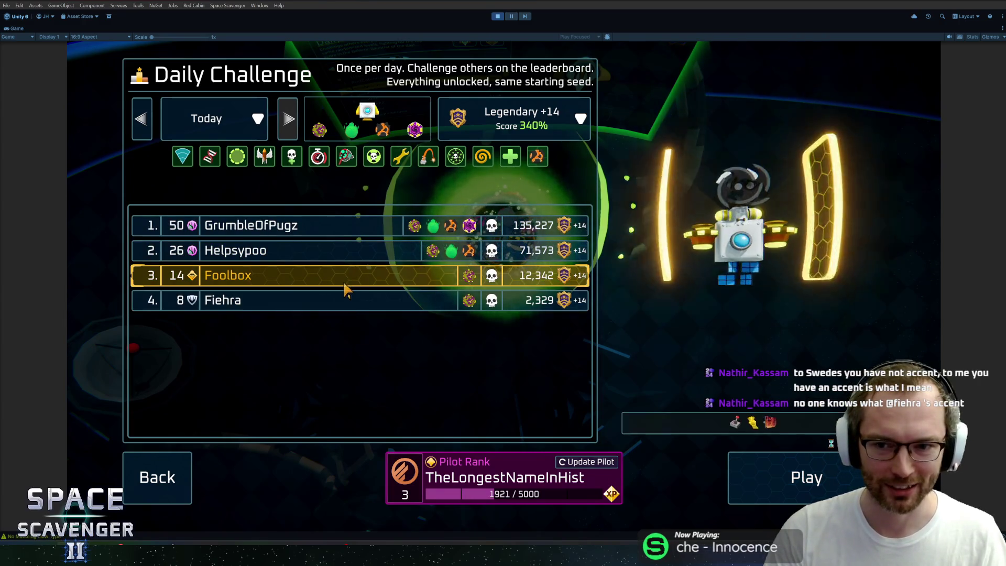
click(351, 232)
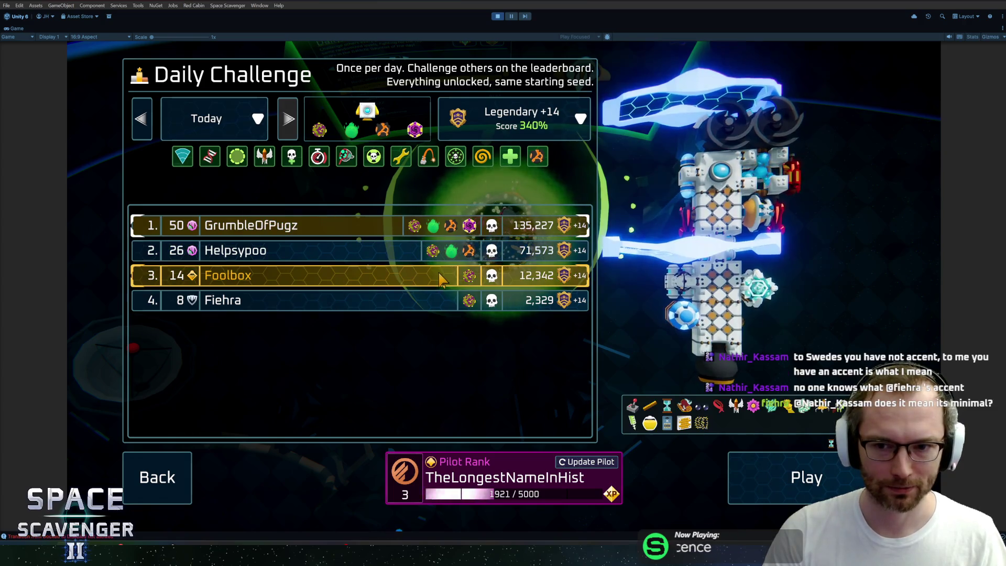
mouse_move(337, 230)
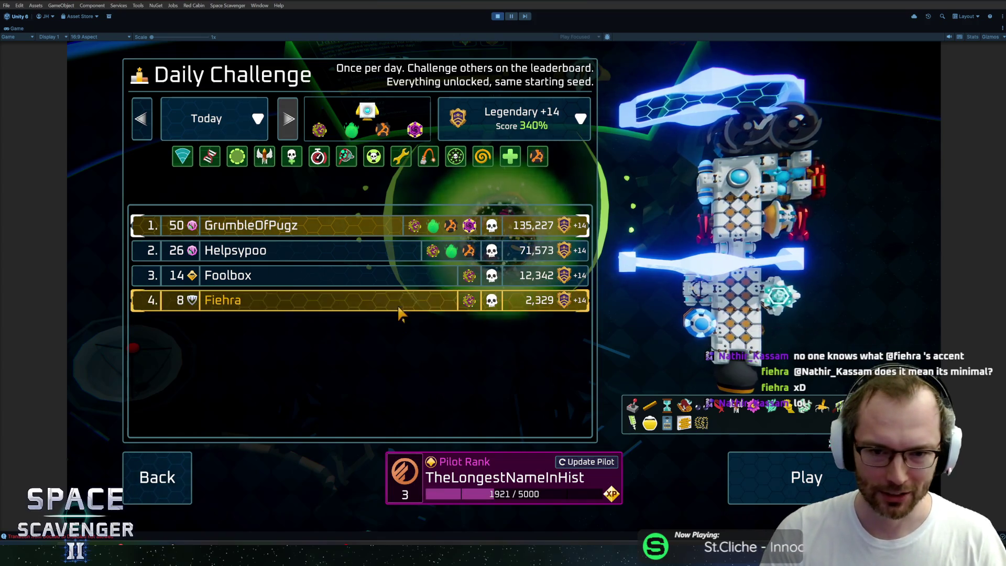
click(379, 275)
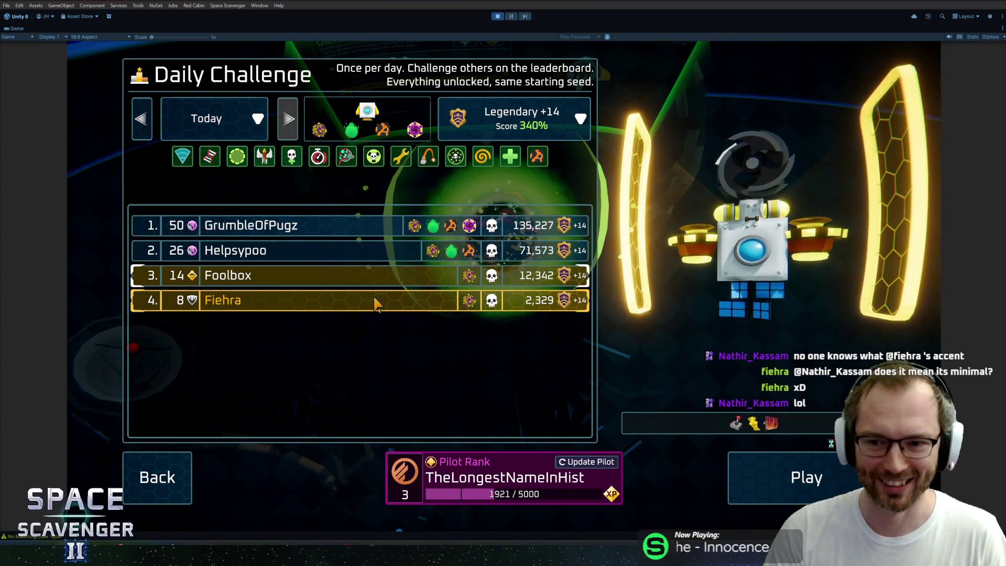
click(375, 302)
key(Escape)
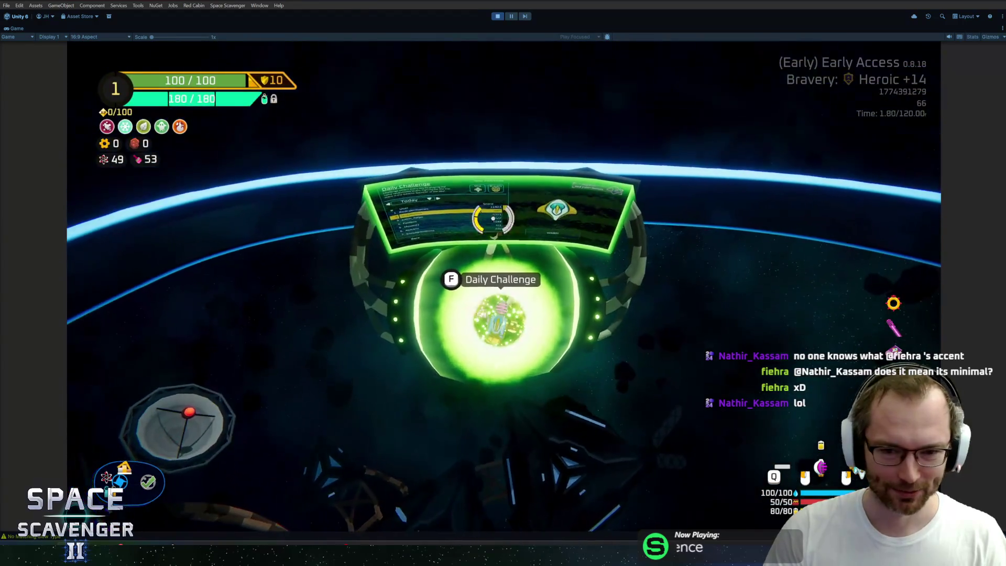
key(e)
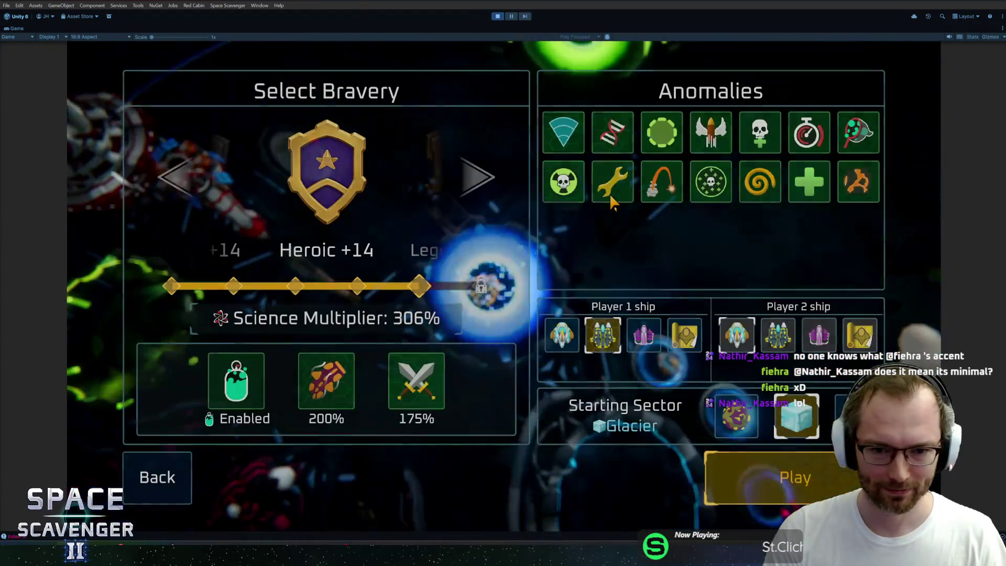
key(Escape)
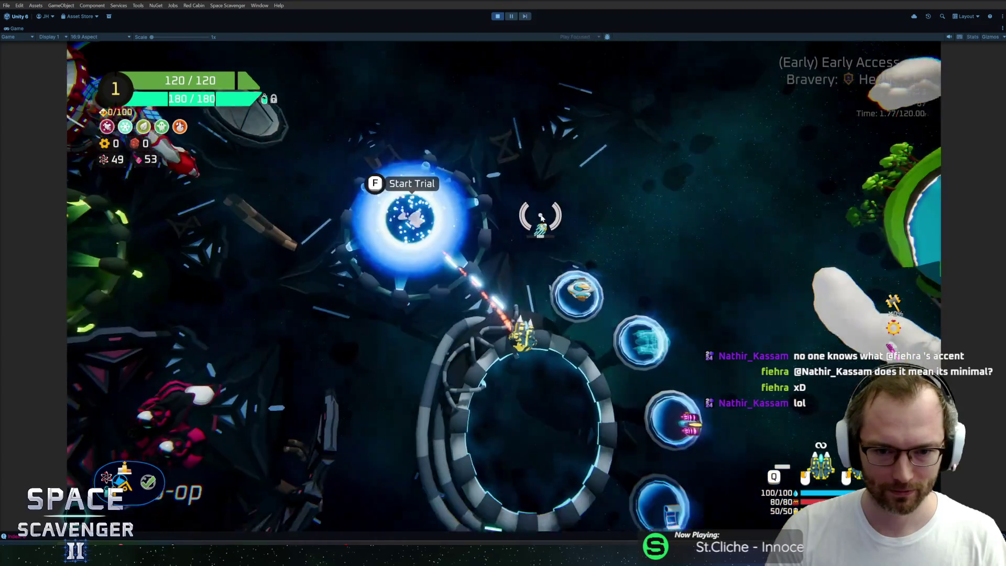
Step: Load the test ship with the 'ship load test' console command and fly toward the portal
key(grave)
text(ship load test)
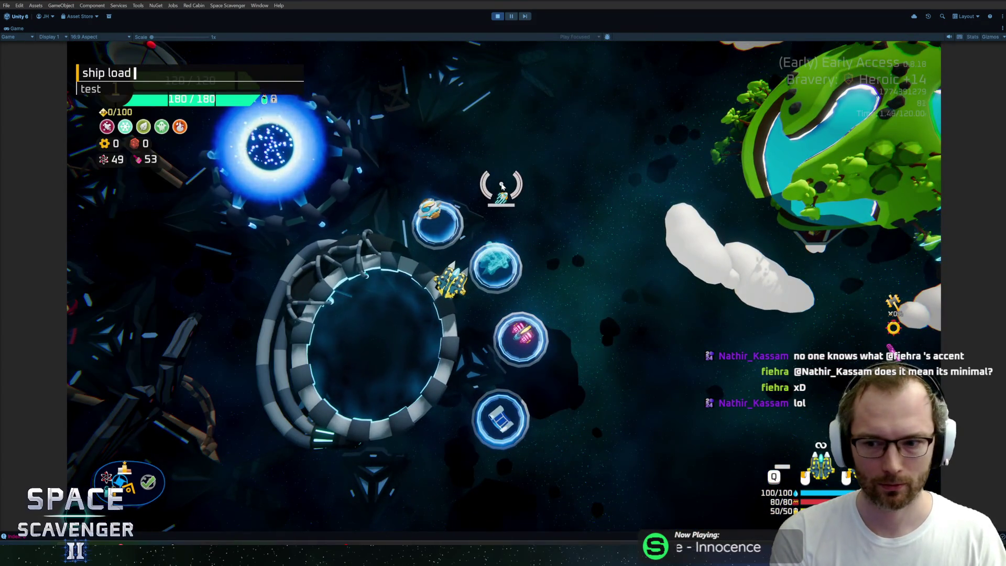
key(Return)
key(w)
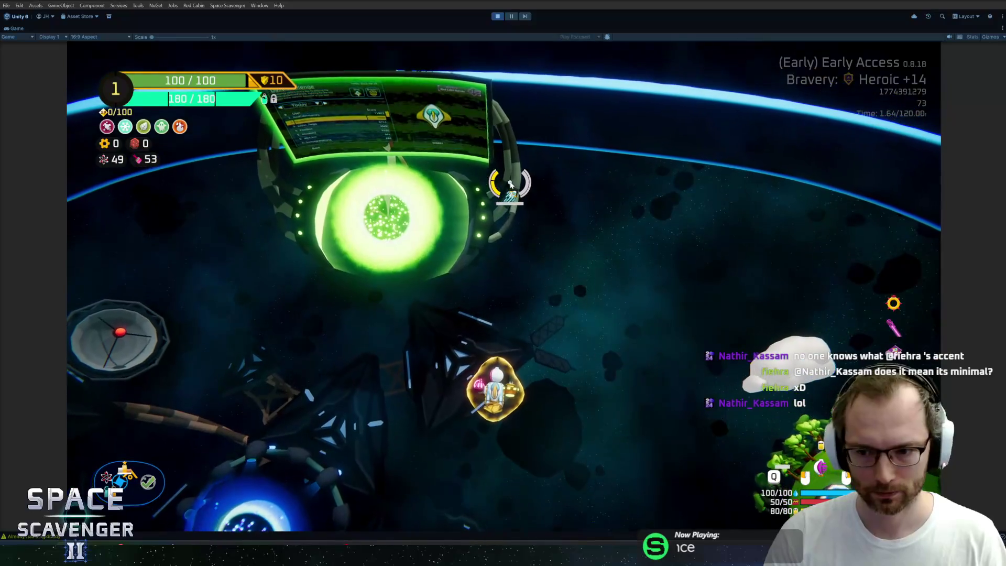
key(Tab)
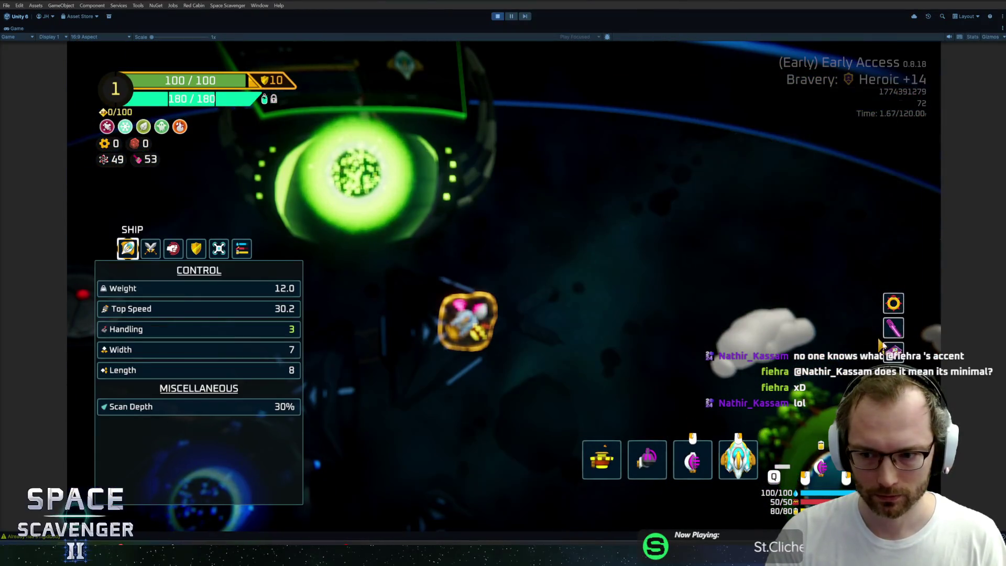
Step: Rank the ship up to Rank 2 with 'ship rankUp', revealing three upgrade cards
key(grave)
text(ship r)
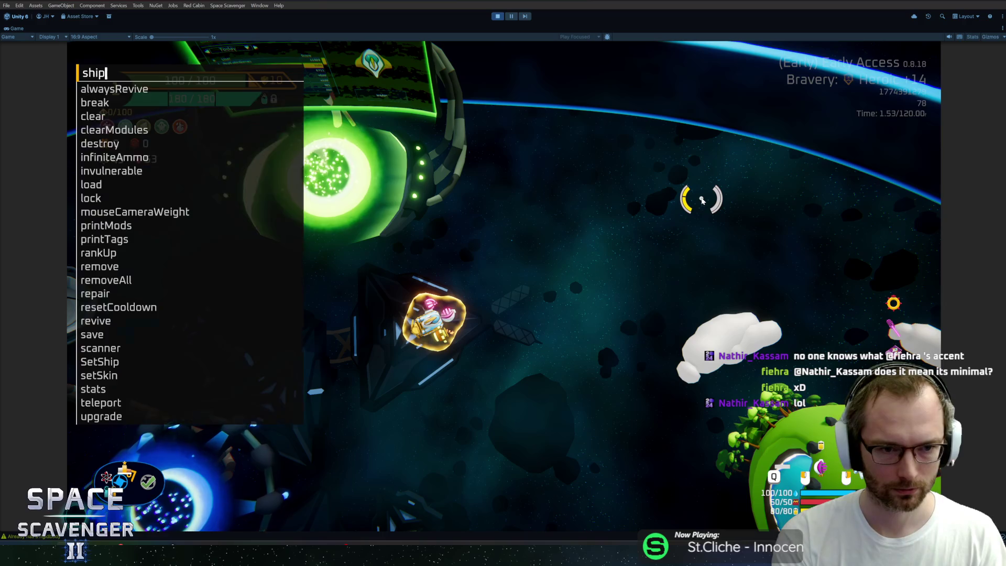
key(Tab)
key(Return)
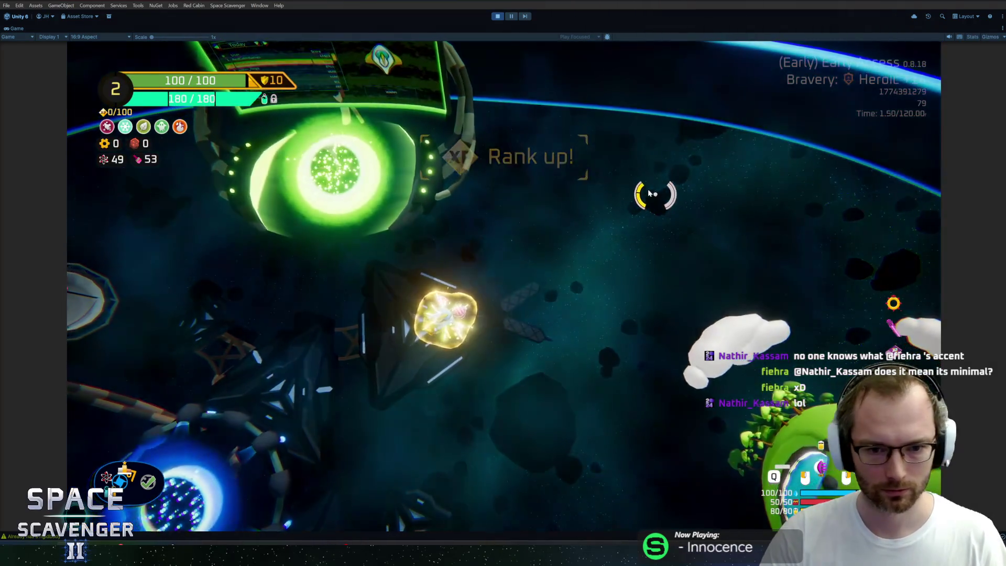
key(grave)
Step: Enable 'debug infiniteRerolls' and reroll the upgrade cards until Physics Textbook is offered
text(debug infinite)
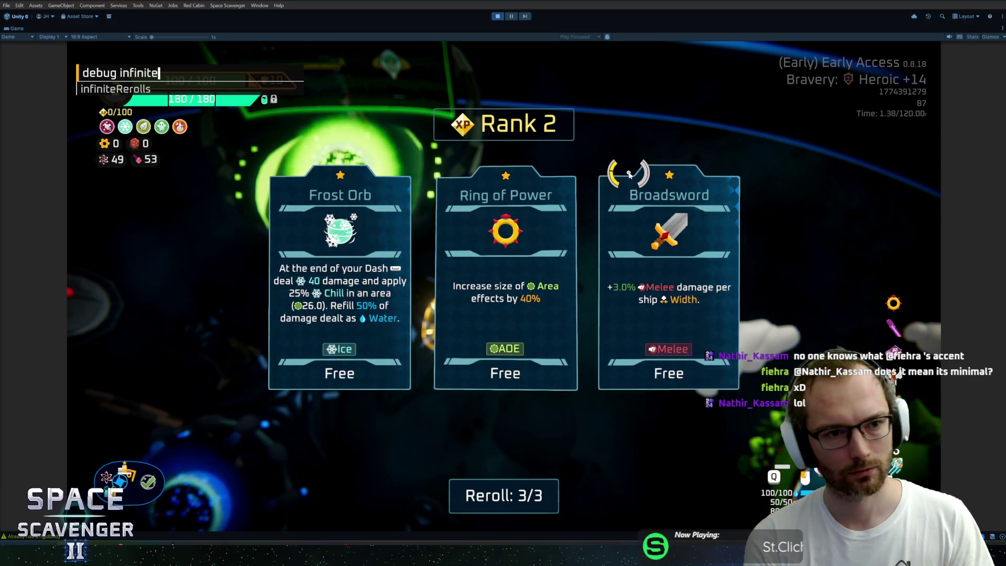
key(Tab)
key(Return)
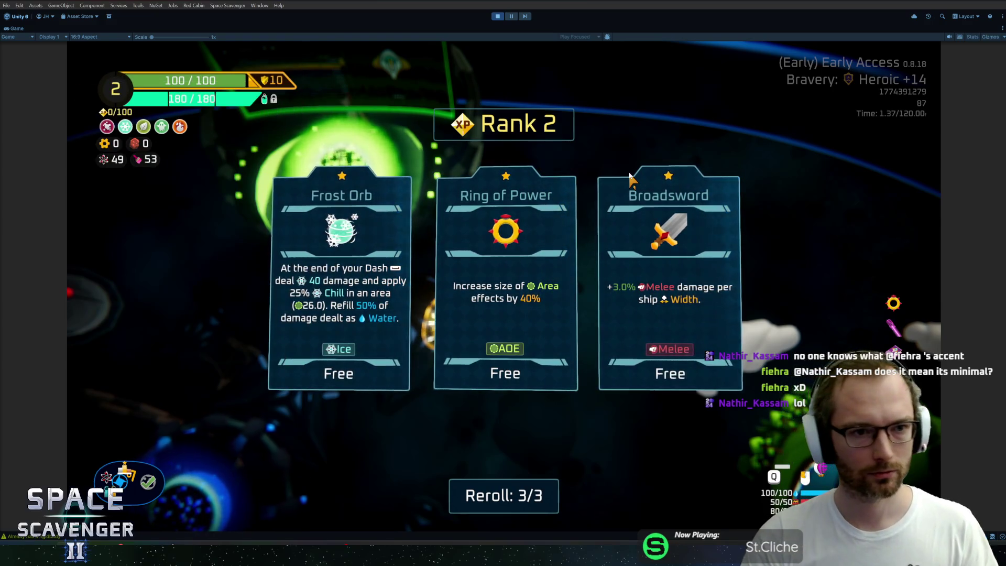
click(477, 510)
click(477, 511)
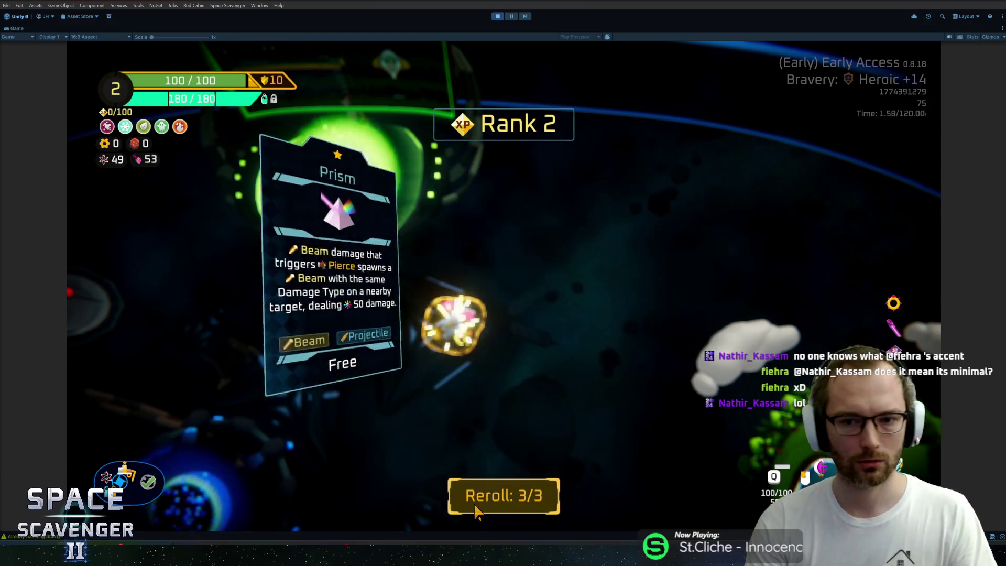
click(477, 511)
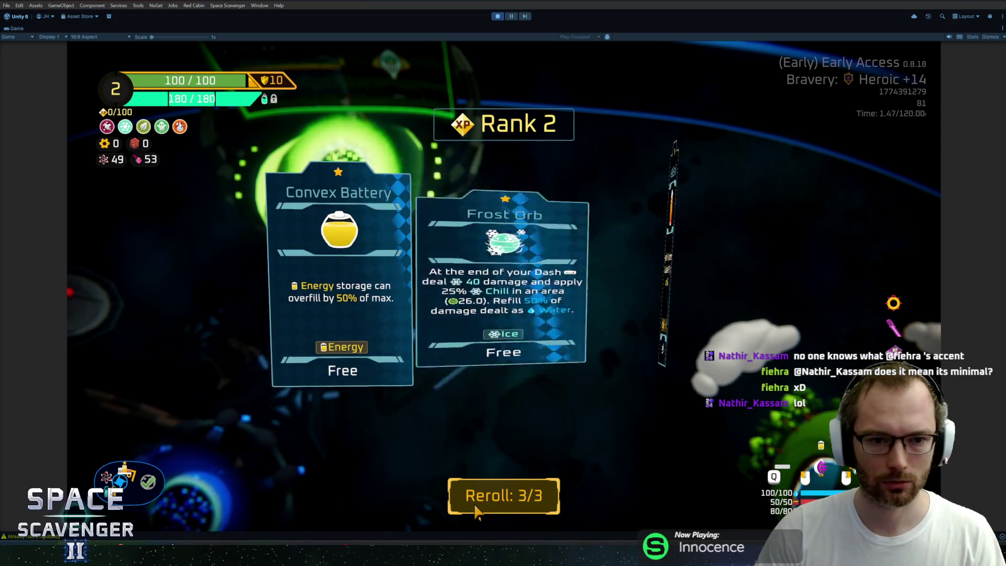
click(476, 511)
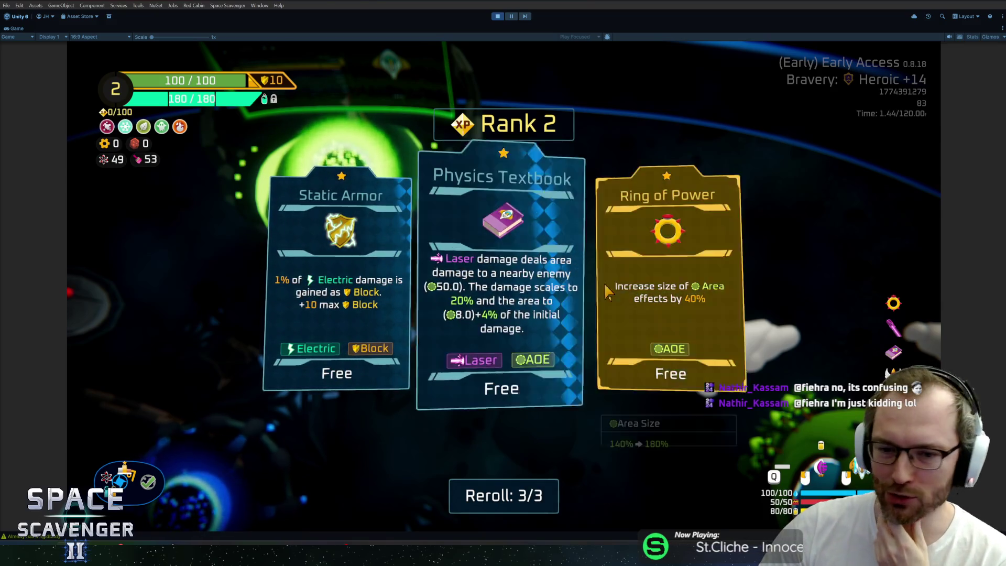
Step: Take the Physics Textbook upgrade and fly down to the ring station
click(512, 281)
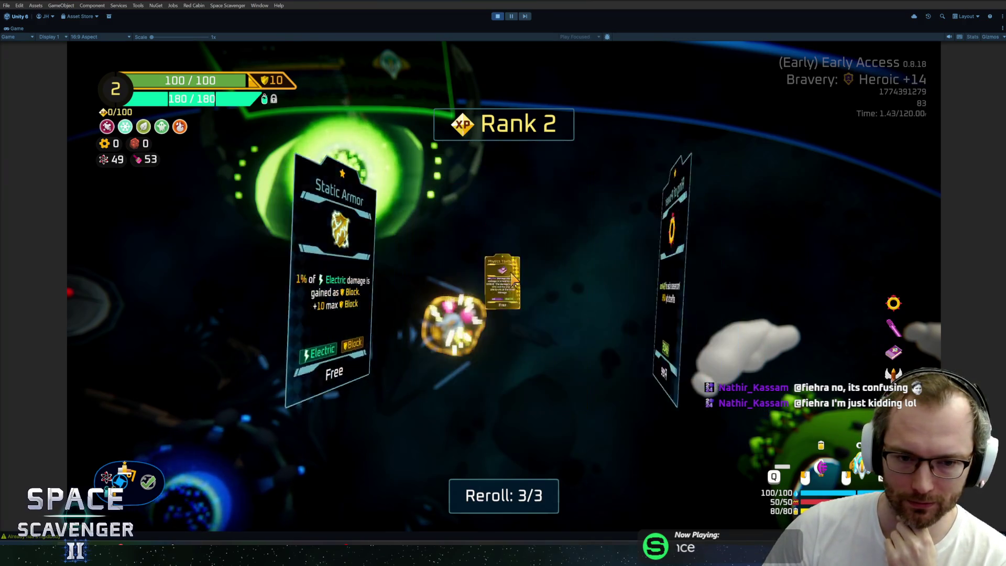
key(s)
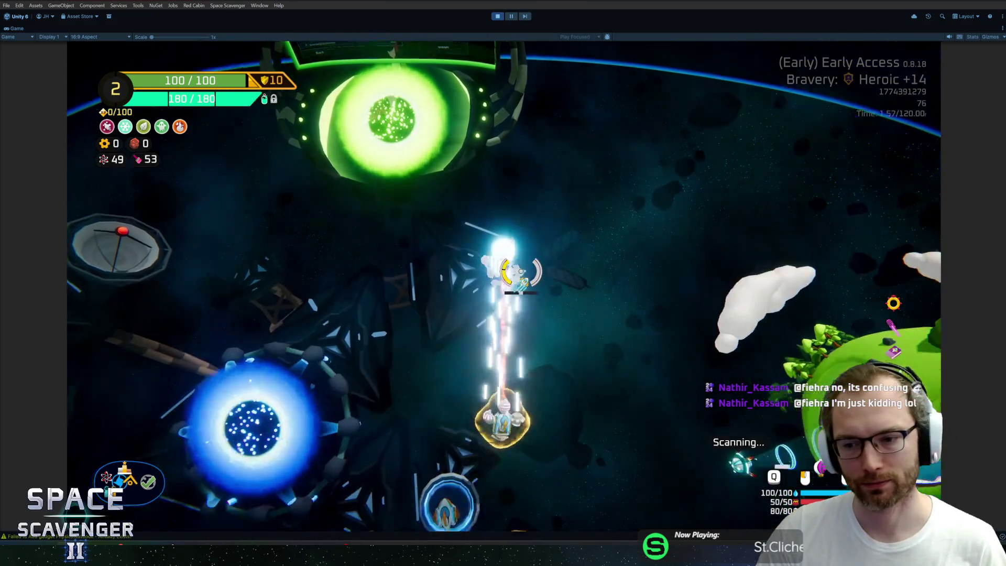
key(f)
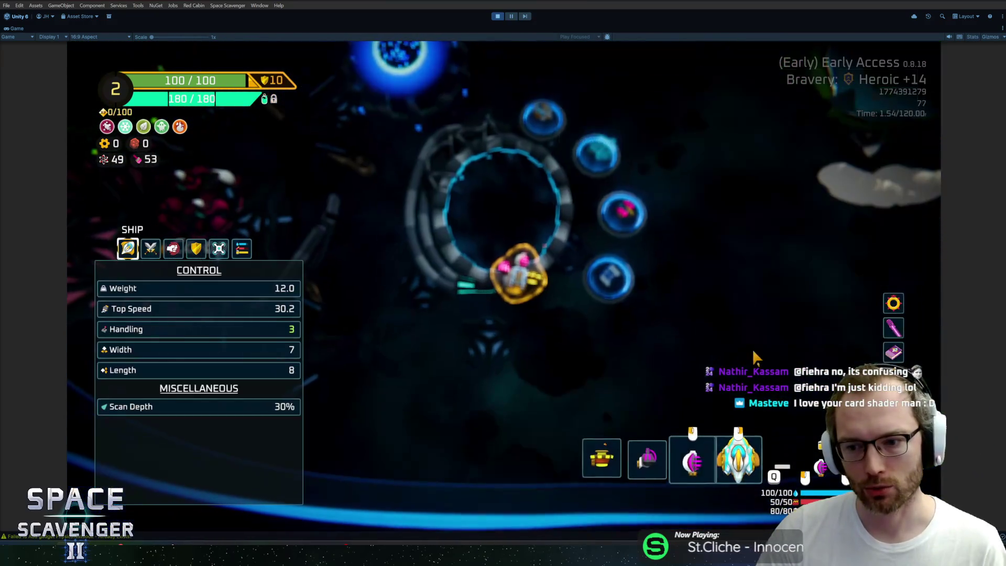
key(f)
key(f)
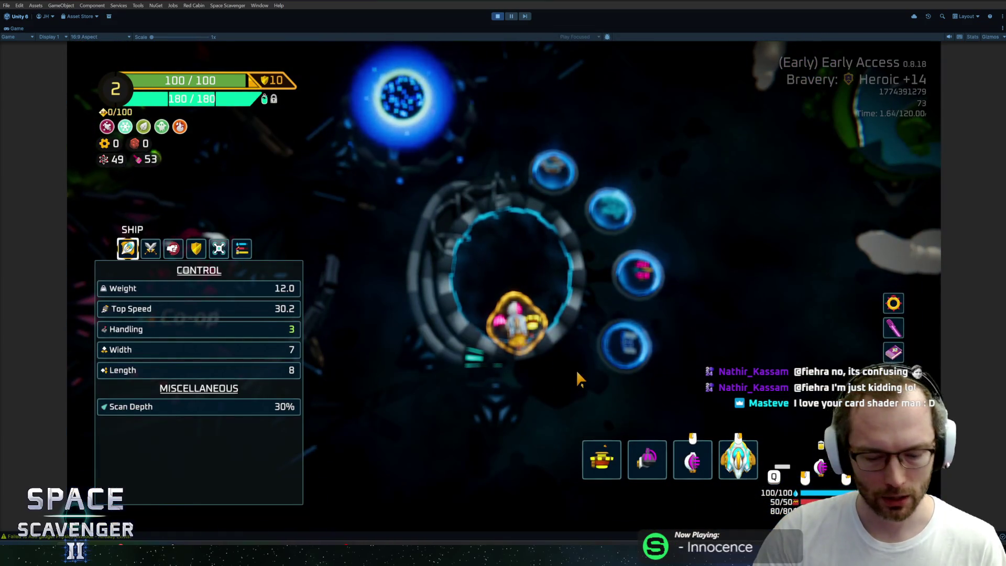
Step: Spawn a QuantumBeam from the console and attach it to the ship in customization
key(grave)
text(spawn qu)
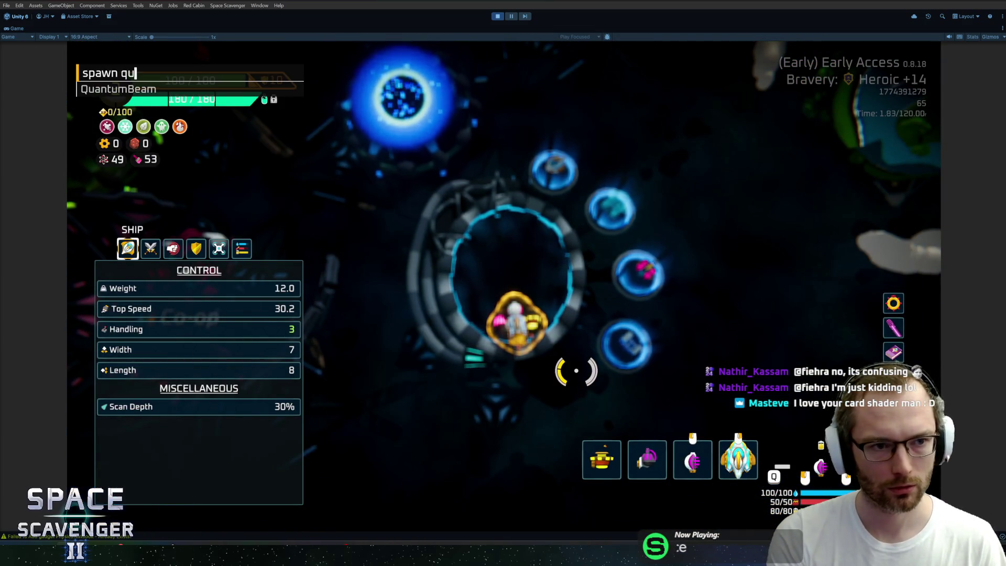
key(Tab)
key(Return)
key(f)
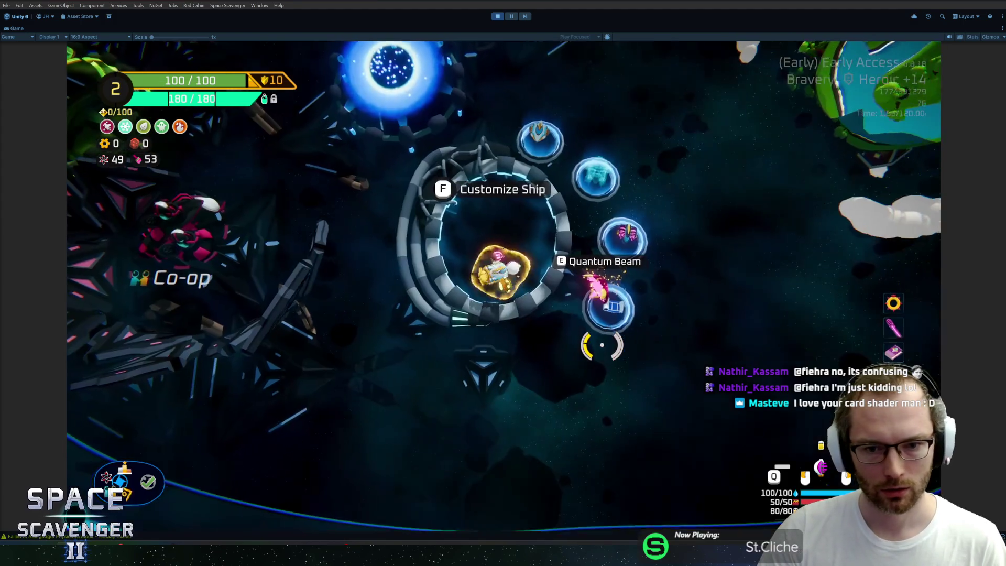
key(f)
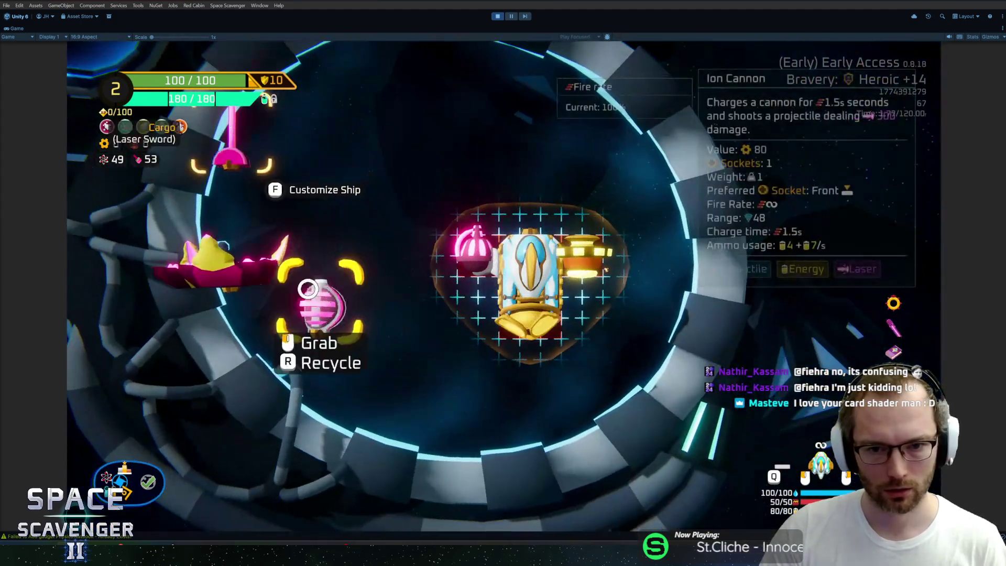
drag(307, 289, 512, 265)
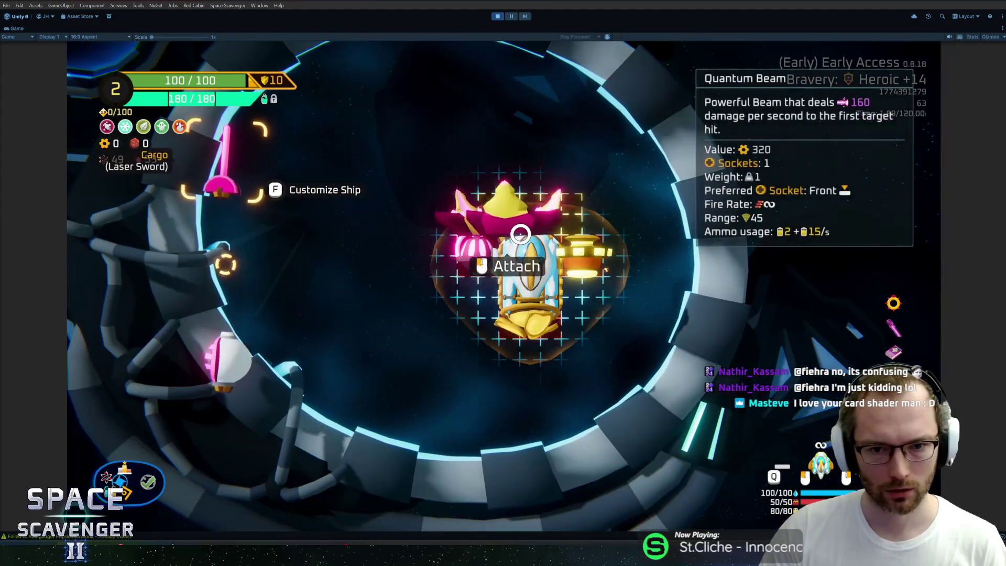
key(f)
Step: Spawn two TrainingDummy targets and fly around them to test the Quantum Beam
key(w)
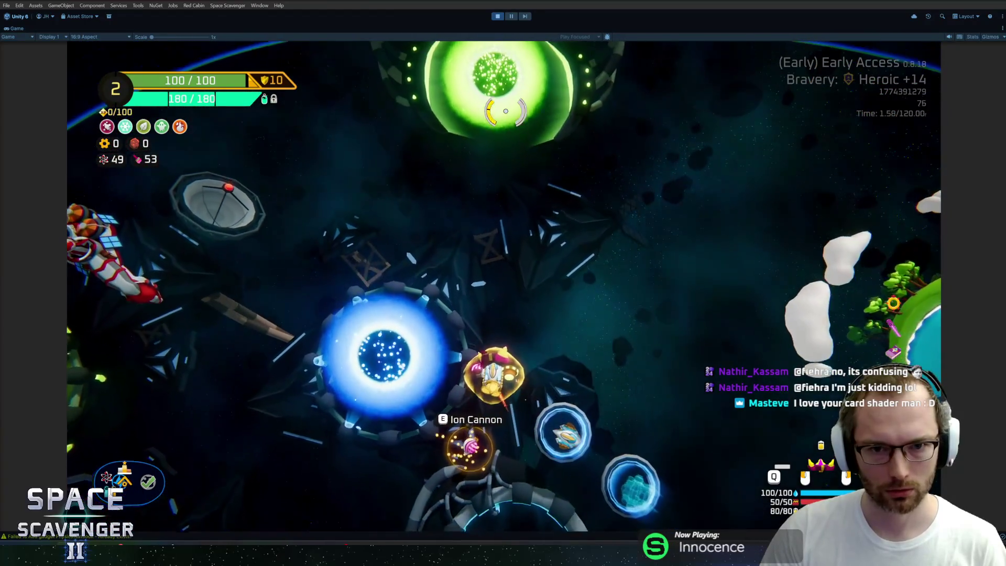
key(grave)
text(spawn g)
key(BackSpace)
text(trainingd)
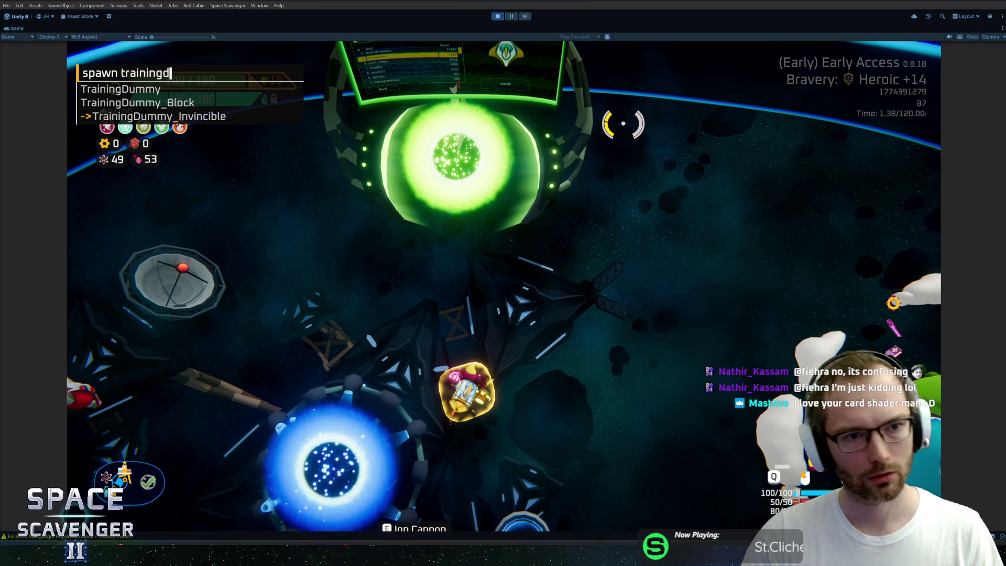
key(Return)
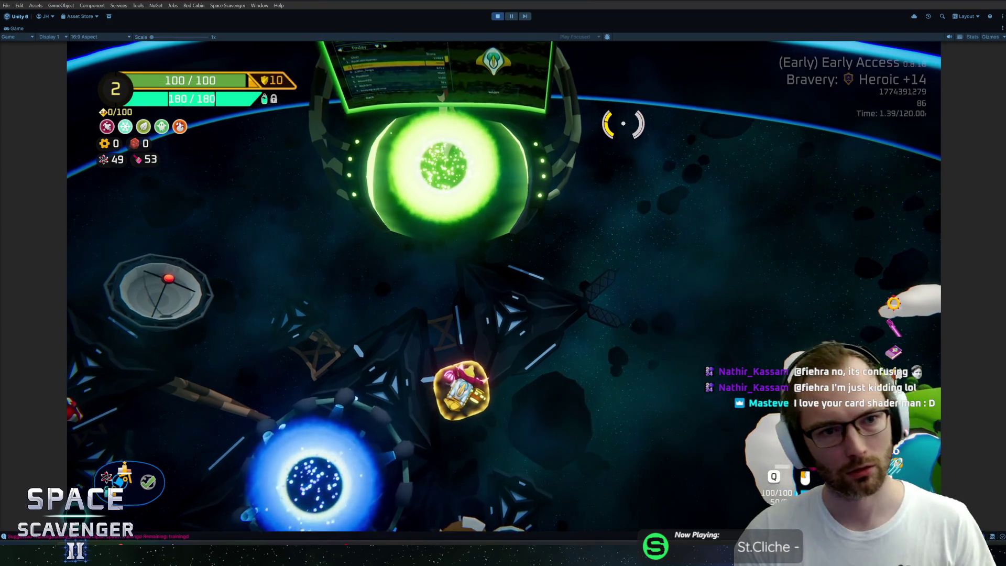
key(w)
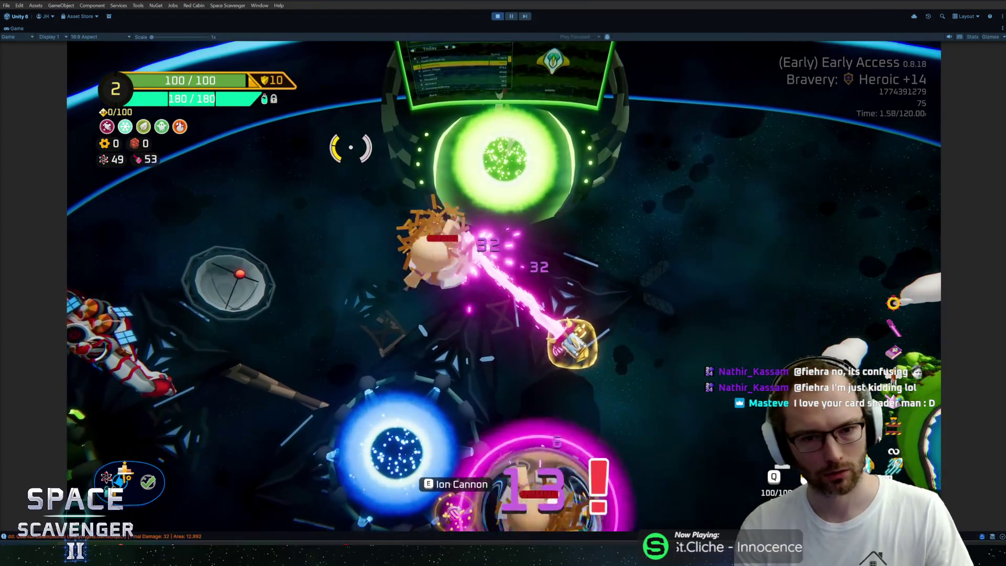
key(grave)
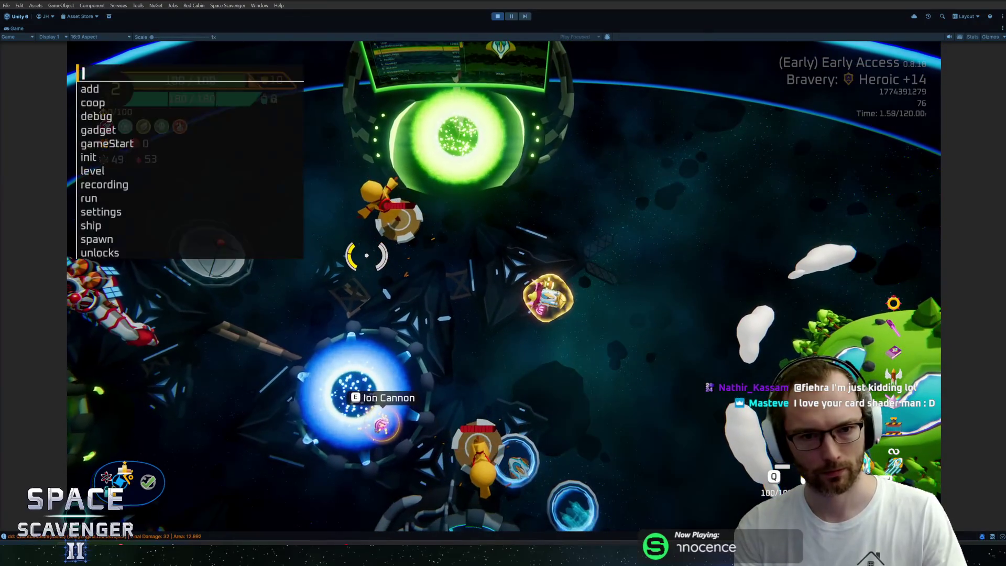
key(Up)
key(Return)
key(d)
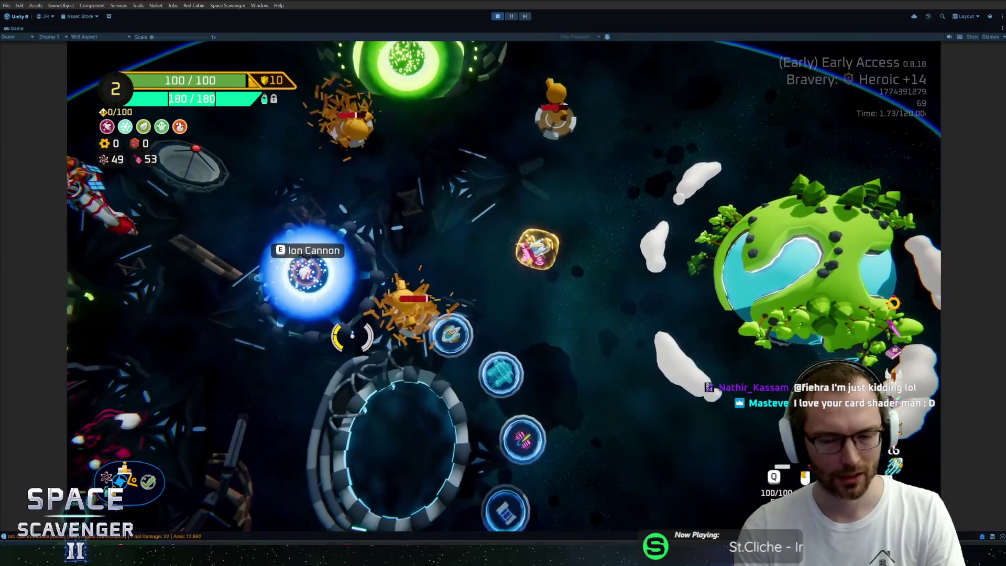
key(w)
key(a)
Step: Stop Play mode and switch to Rider showing GadgetDamageOut_Post.cs
key(ctrl+p)
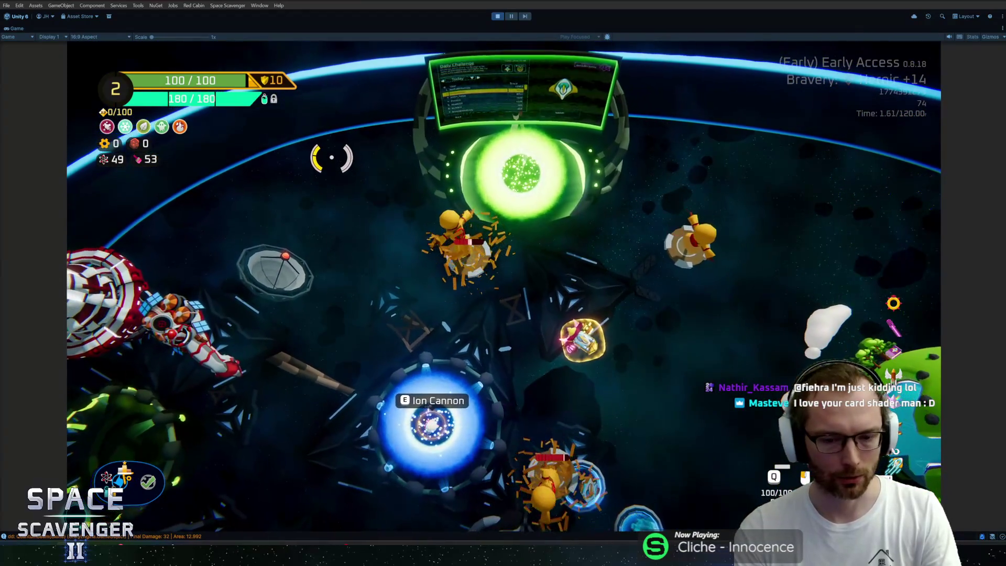
key(alt+Tab)
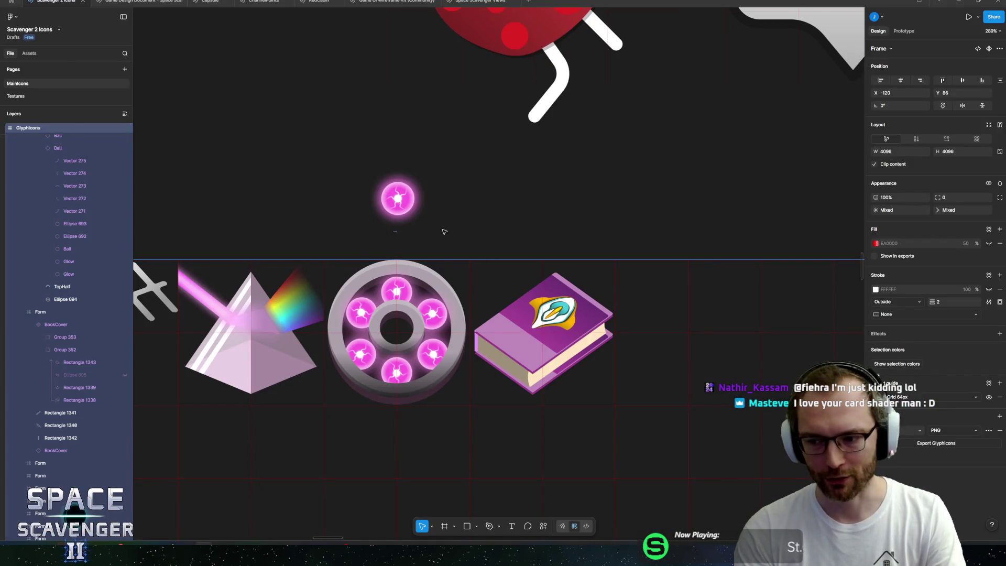
key(alt+Tab)
key(alt+Tab)
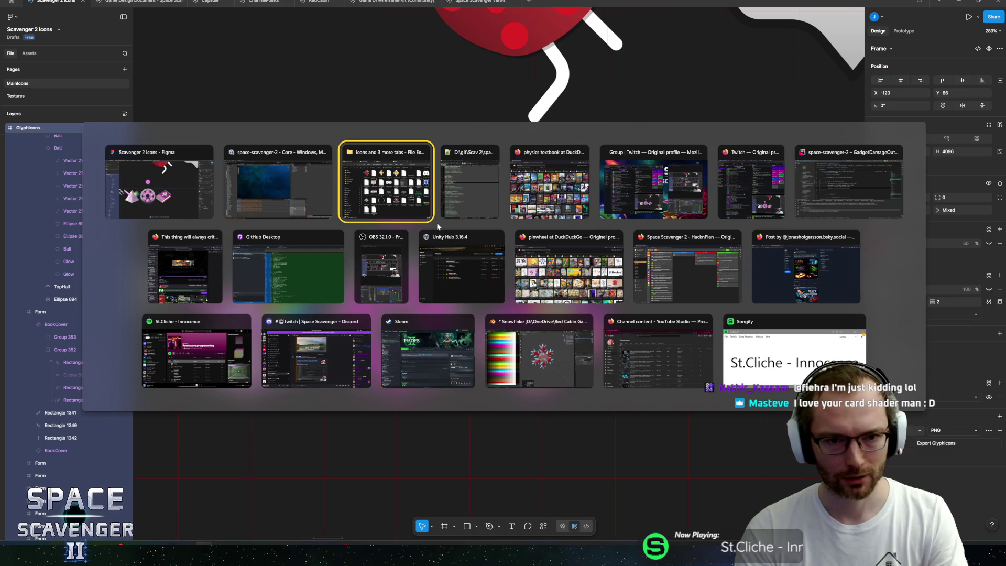
click(816, 187)
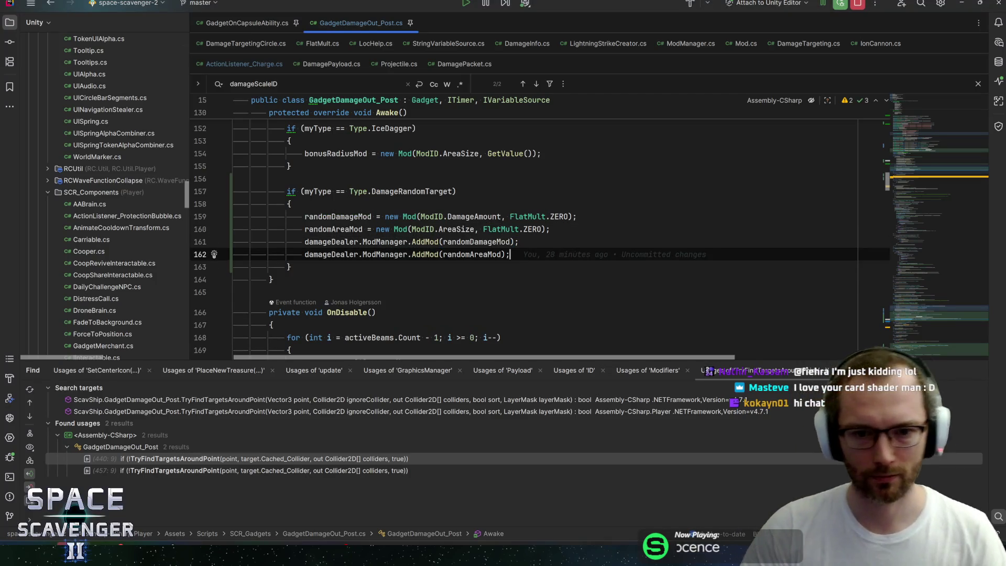
Step: Review the randomDamageMod setup in Awake and the Mod field declarations
click(511, 241)
click(519, 242)
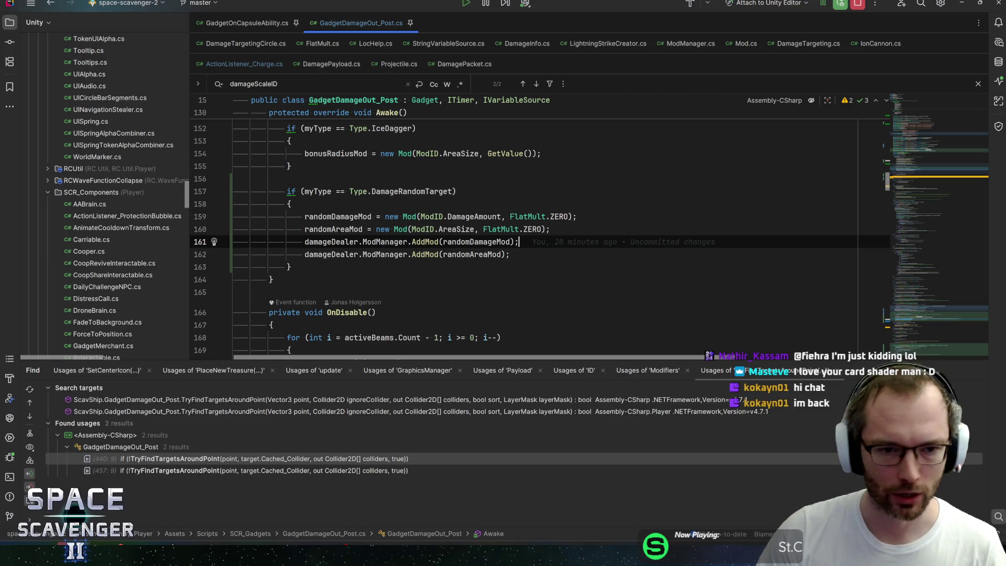
key(Down)
key(Down)
key(Down)
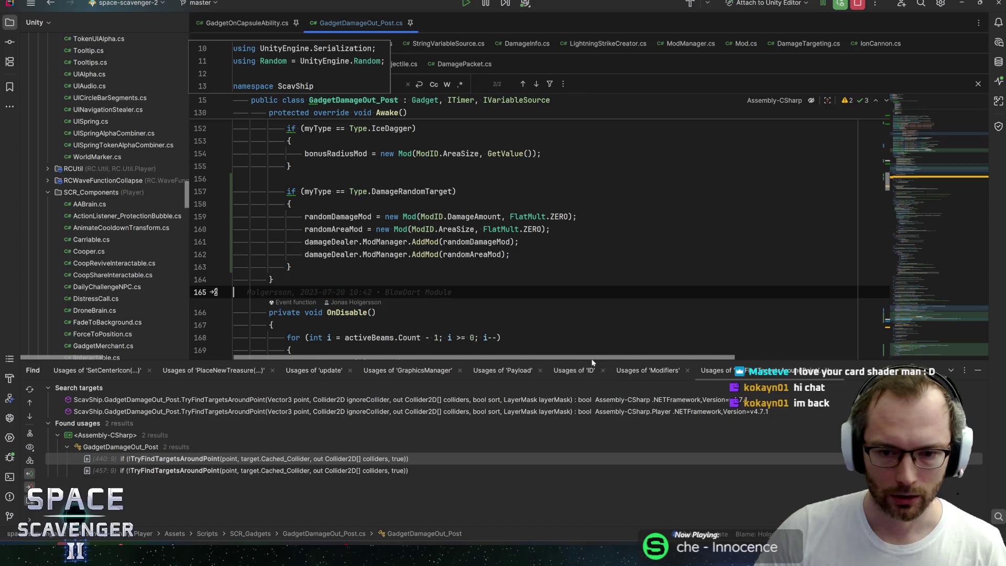
drag(587, 361, 589, 378)
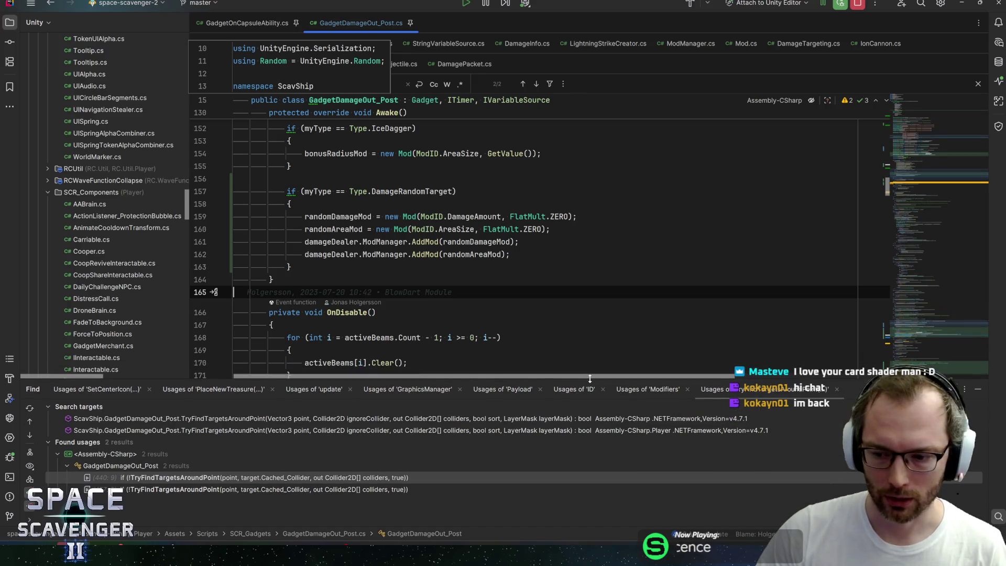
key(Up)
key(Up)
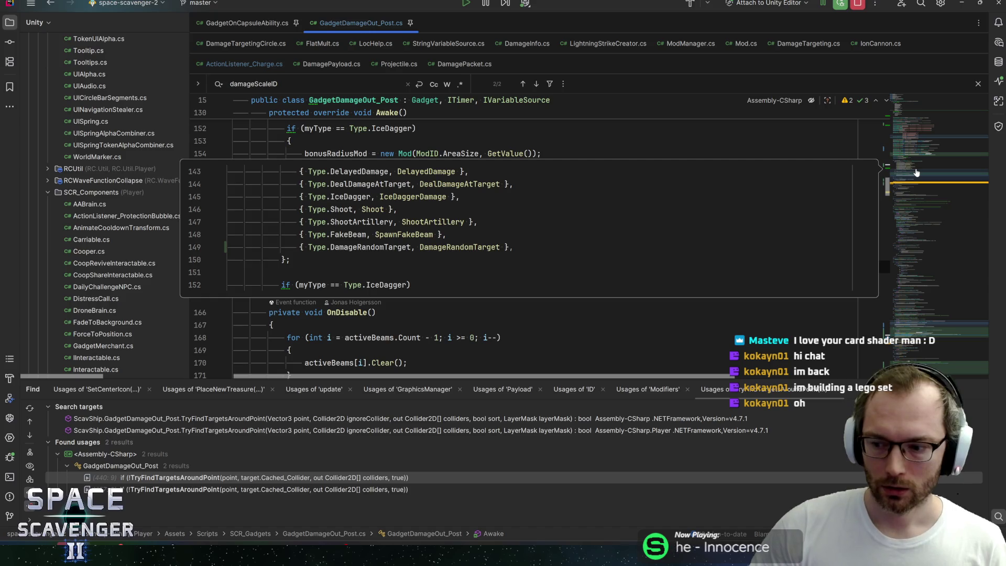
key(Up)
key(Up)
key(Up)
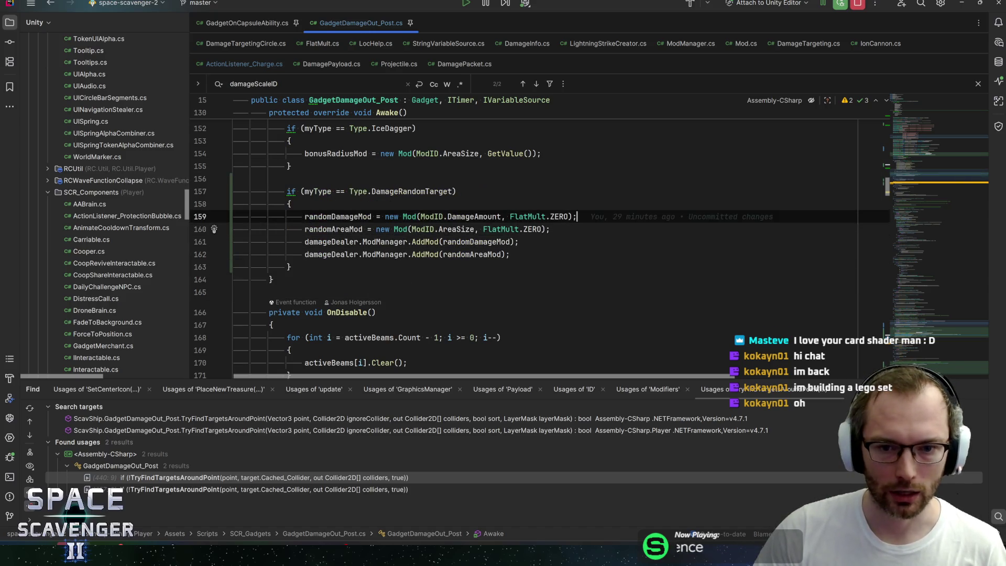
scroll(523, 236, up, 4)
scroll(524, 236, up, 10)
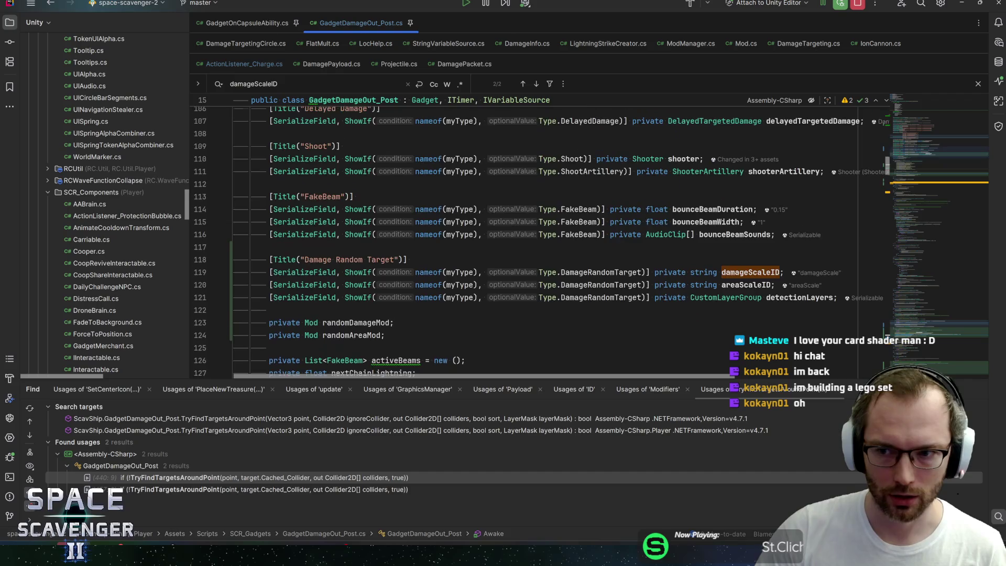
scroll(524, 236, down, 4)
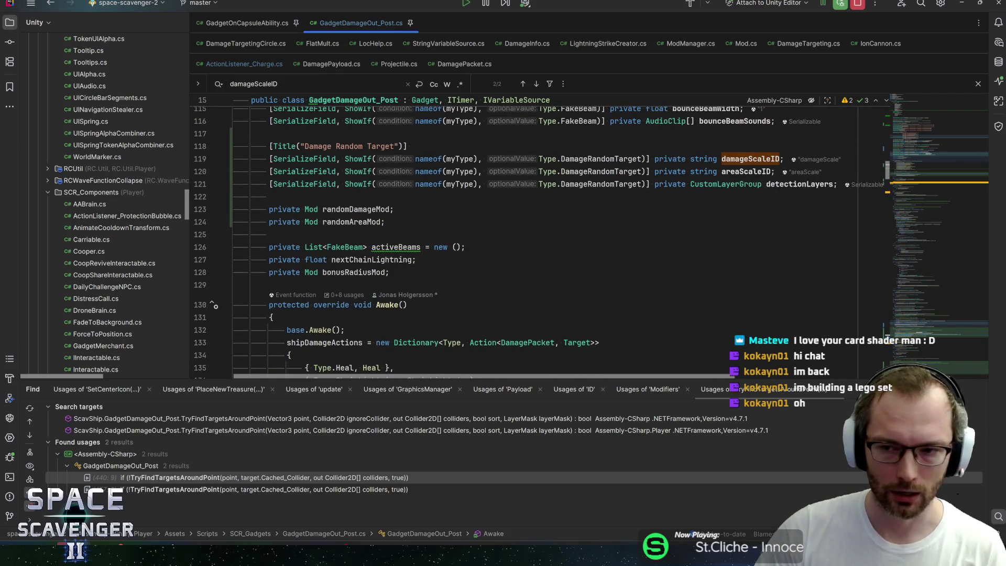
click(393, 209)
key(Down)
key(Down)
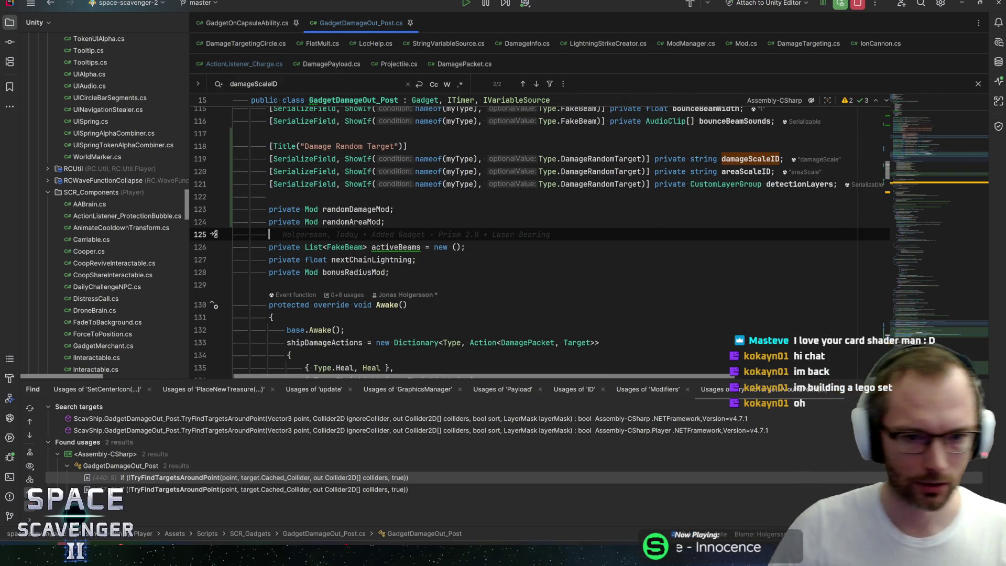
click(386, 222)
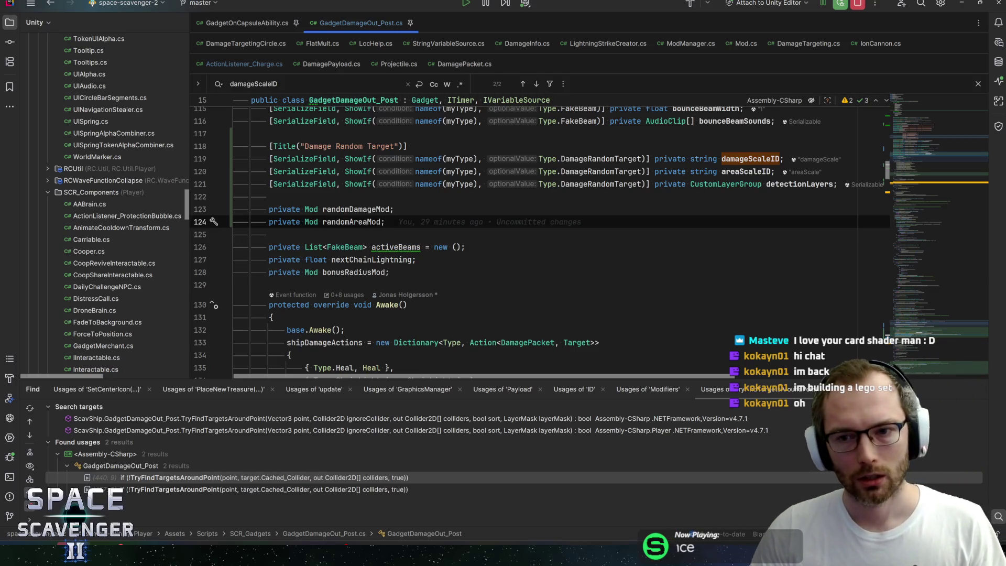
scroll(540, 241, up, 19)
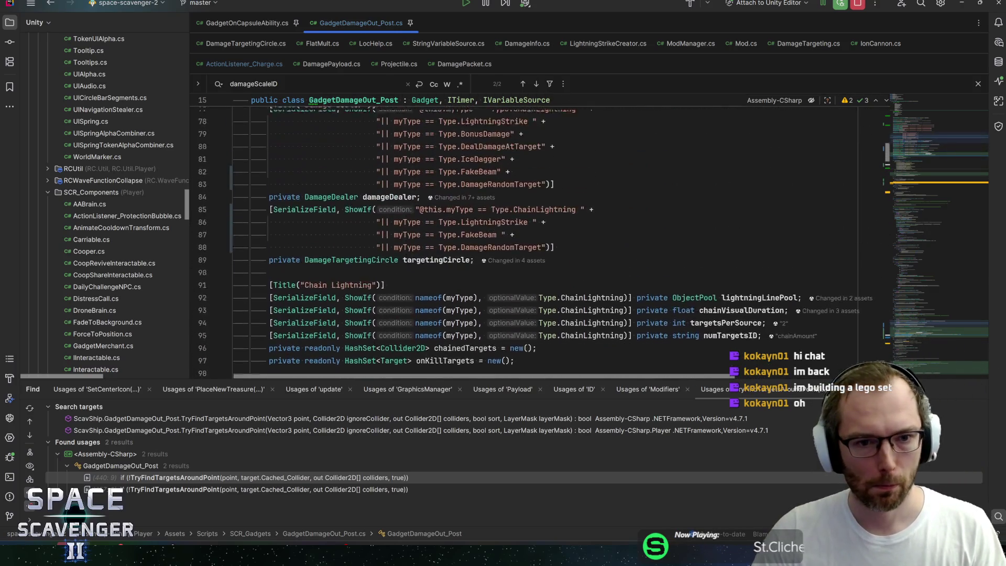
scroll(539, 241, up, 9)
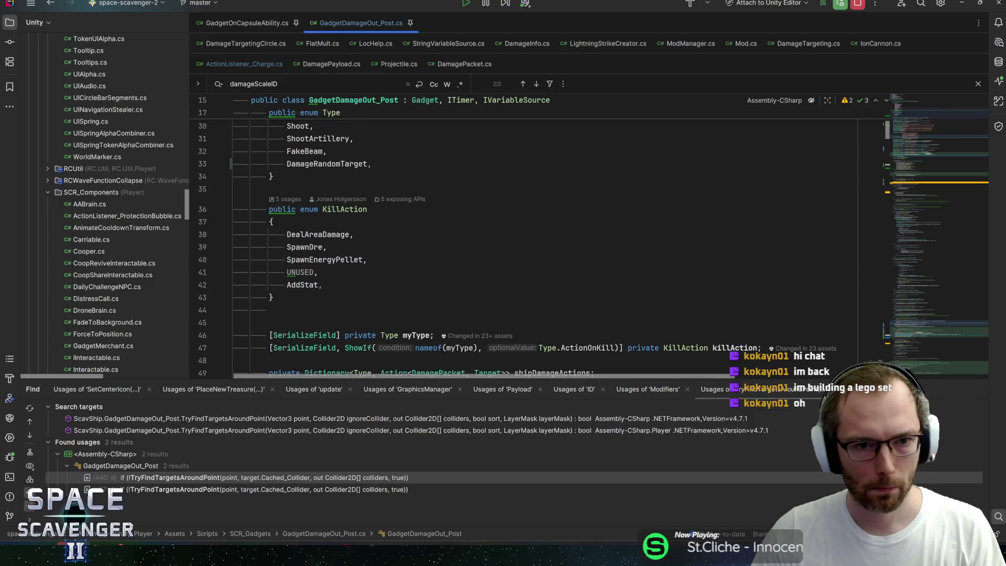
Step: Find the DamageRandomTarget method and set line 459's sort argument to false
double_click(326, 164)
key(ctrl+f)
key(Return)
key(Return)
key(Return)
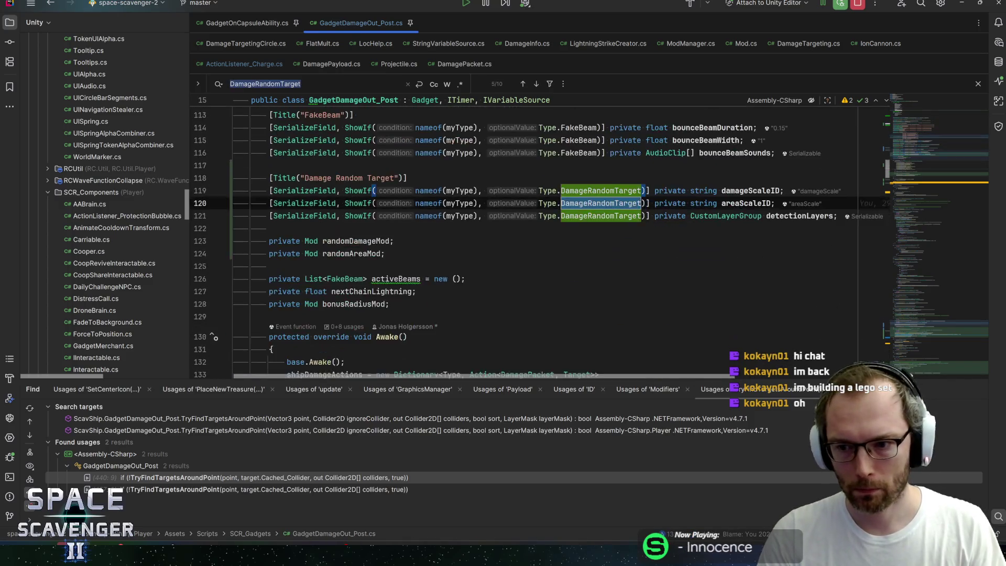
click(911, 330)
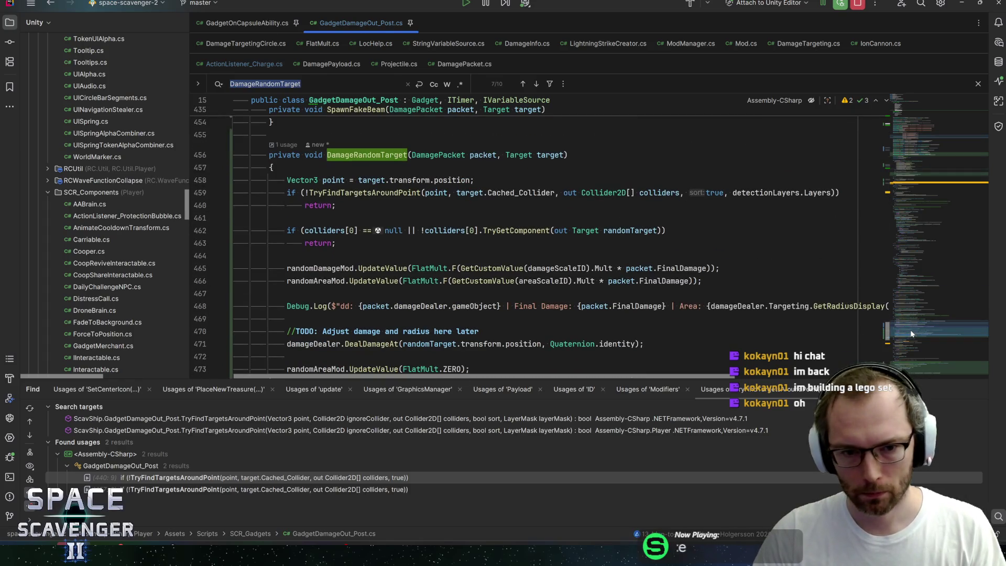
click(335, 205)
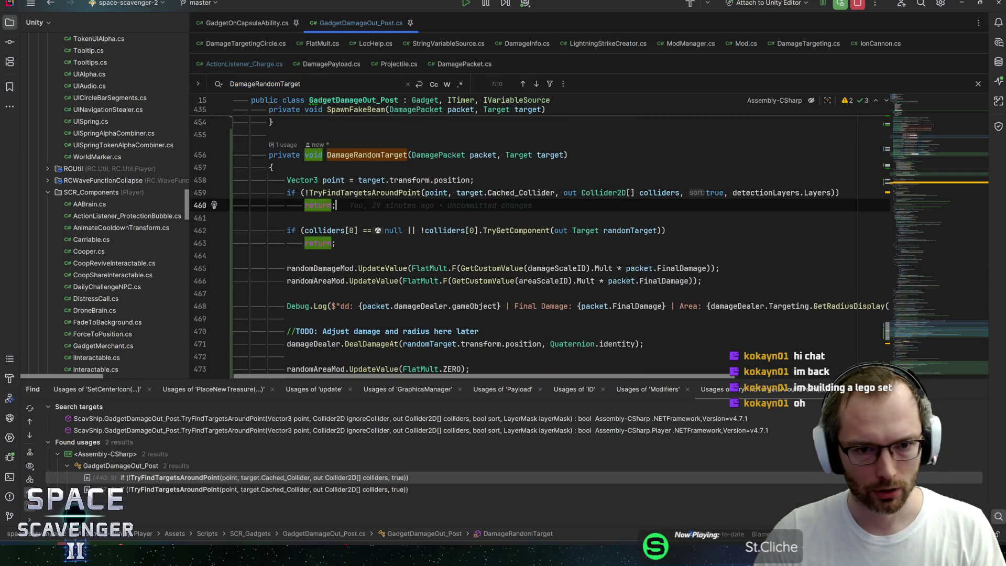
click(452, 230)
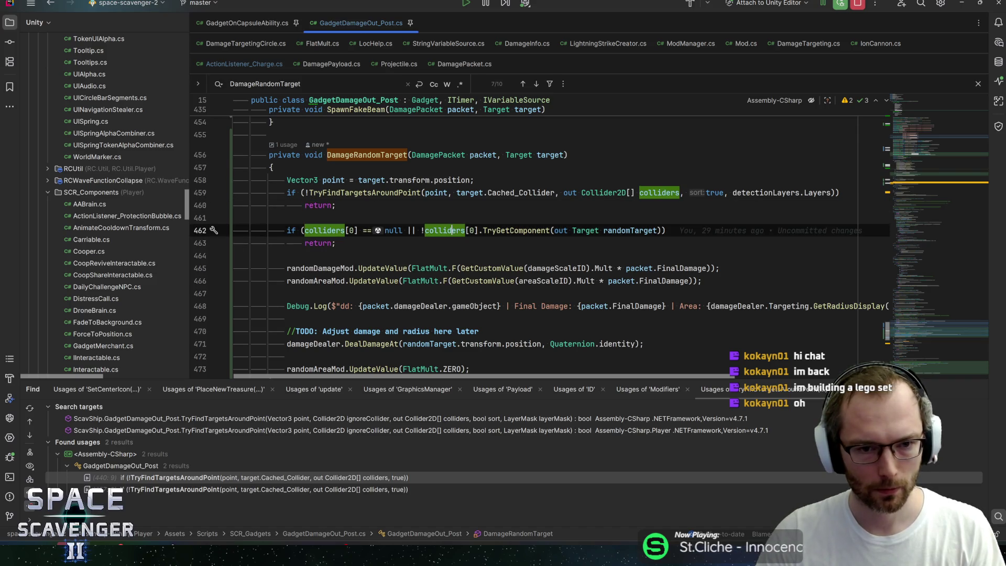
click(234, 217)
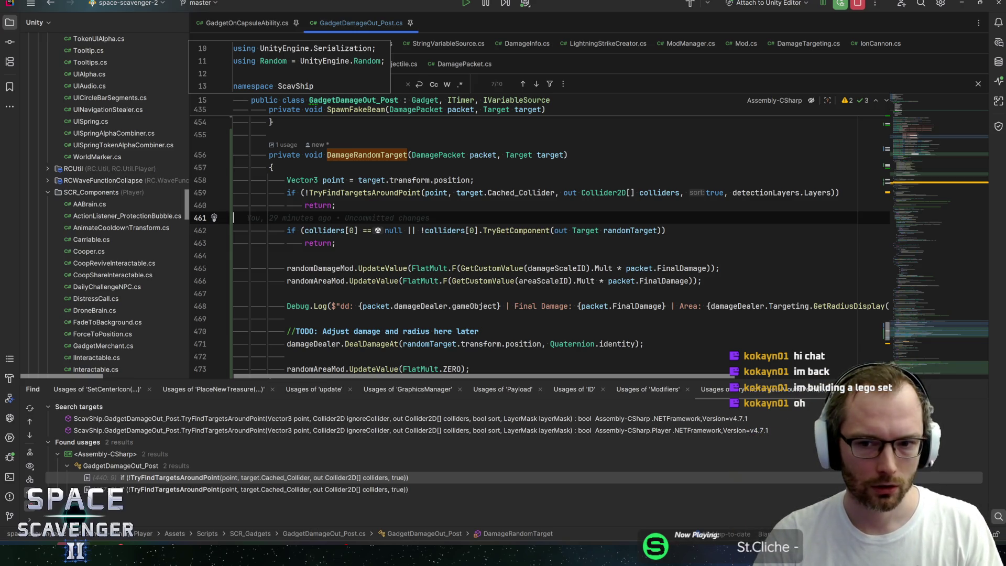
double_click(714, 192)
text(false)
key(End)
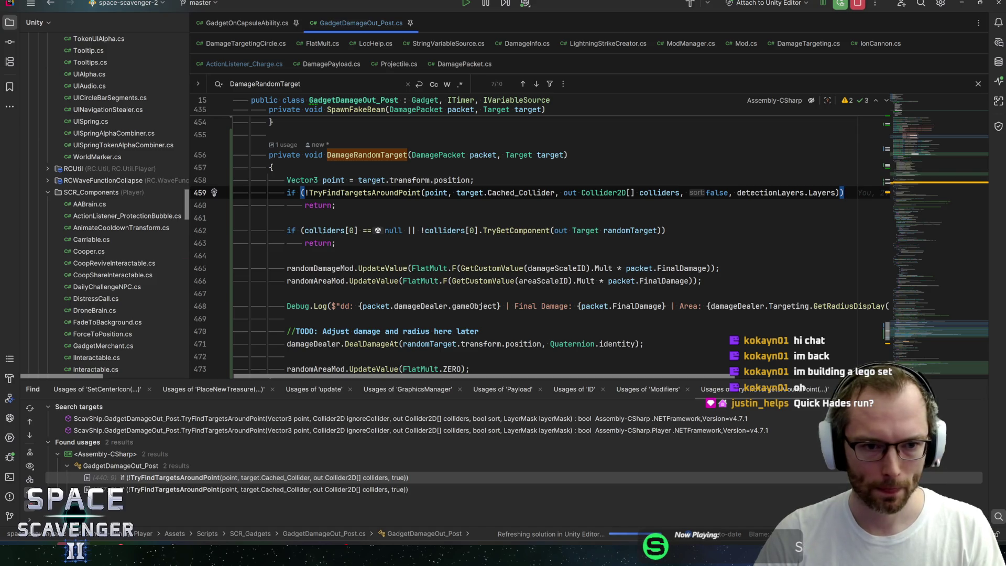
Step: Declare activeColliders as a new List<Collider2D> below the early return
key(Down)
key(Down)
key(Return)
text(List,)
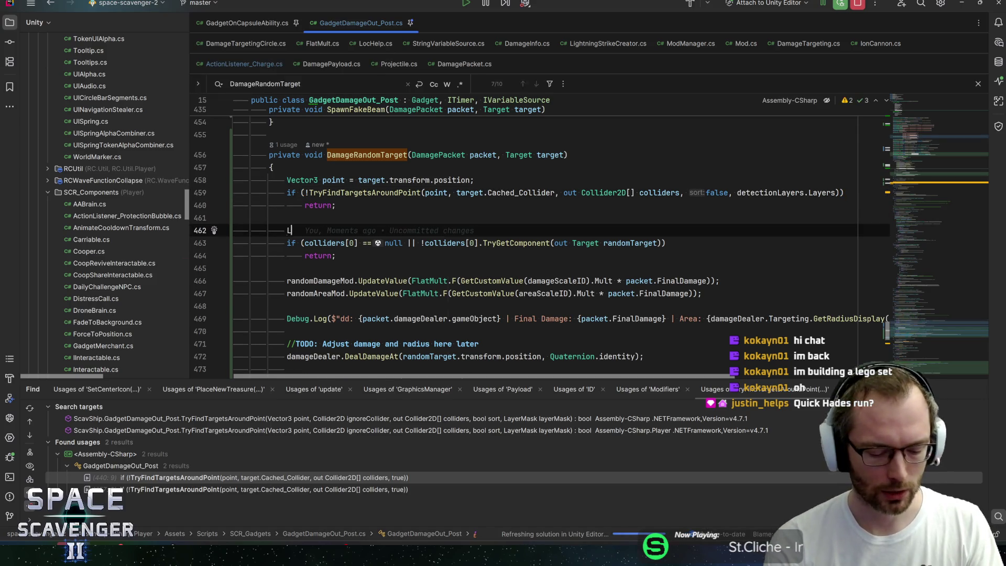
key(BackSpace)
text(<)
key(BackSpace)
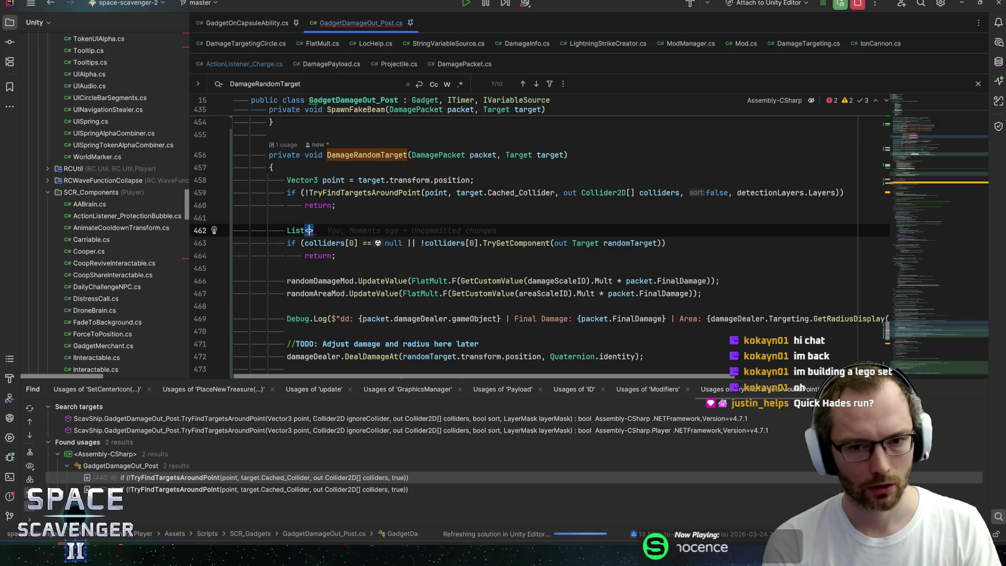
text(Targ)
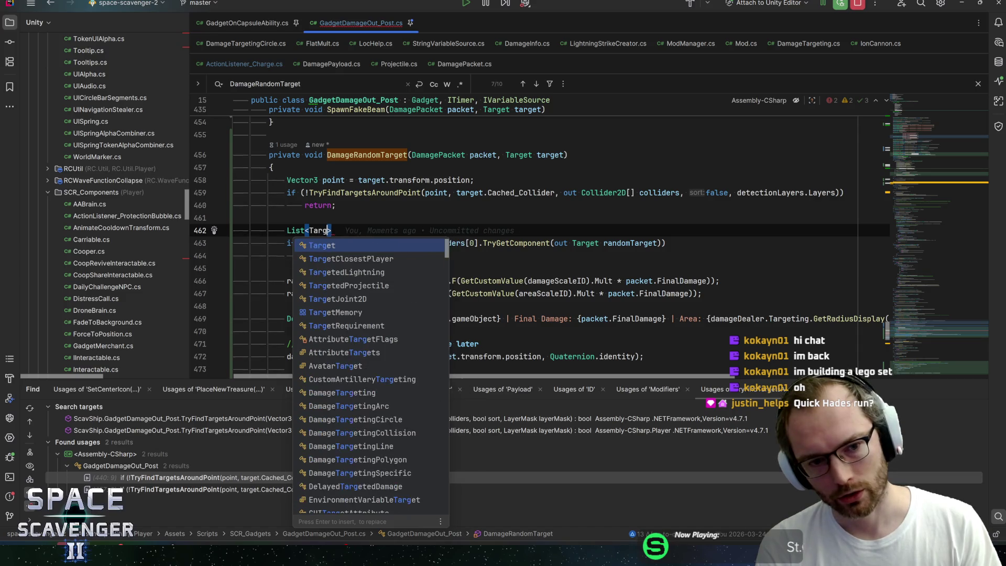
key(BackSpace)
key(BackSpace)
key(BackSpace)
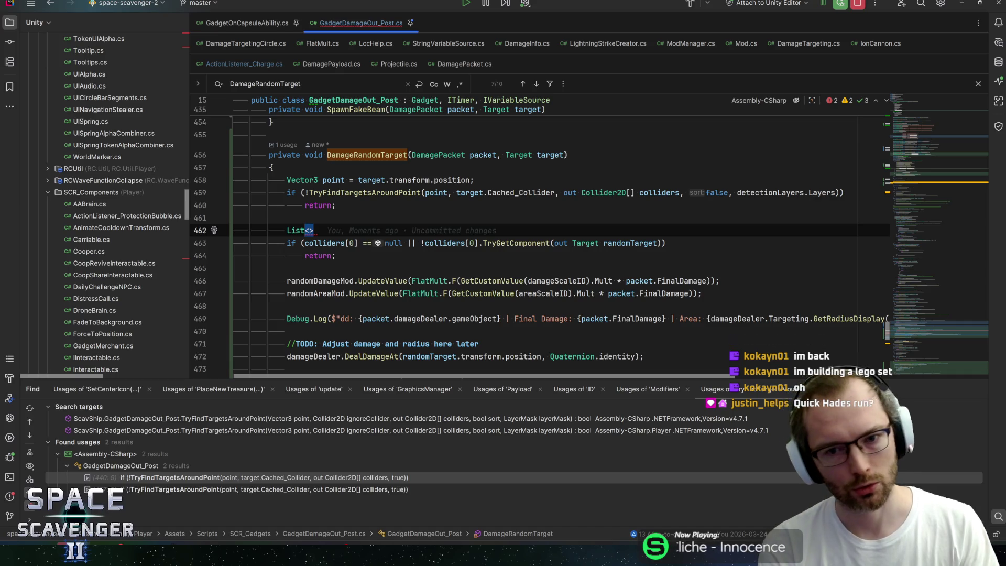
text(Col)
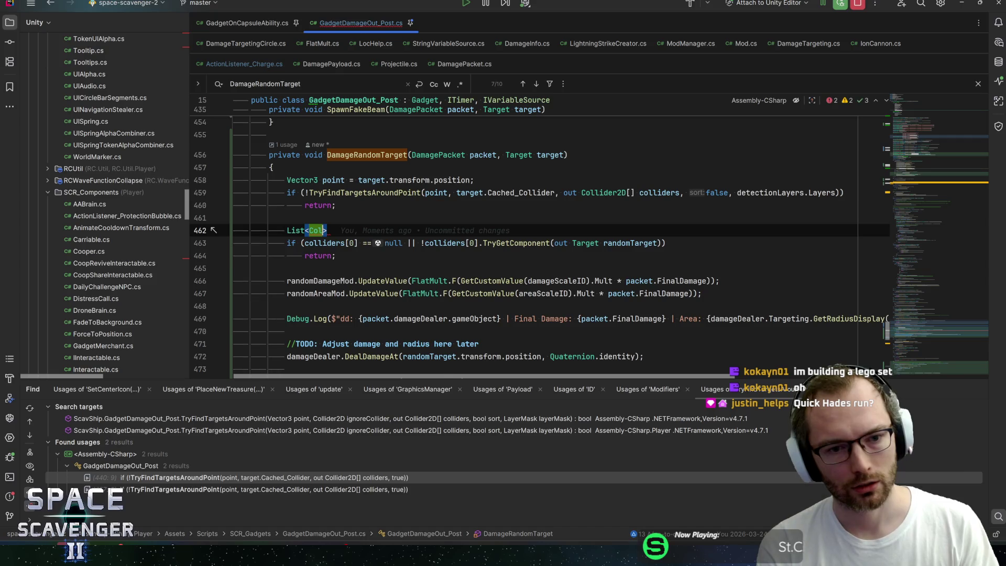
key(ctrl+space)
key(Return)
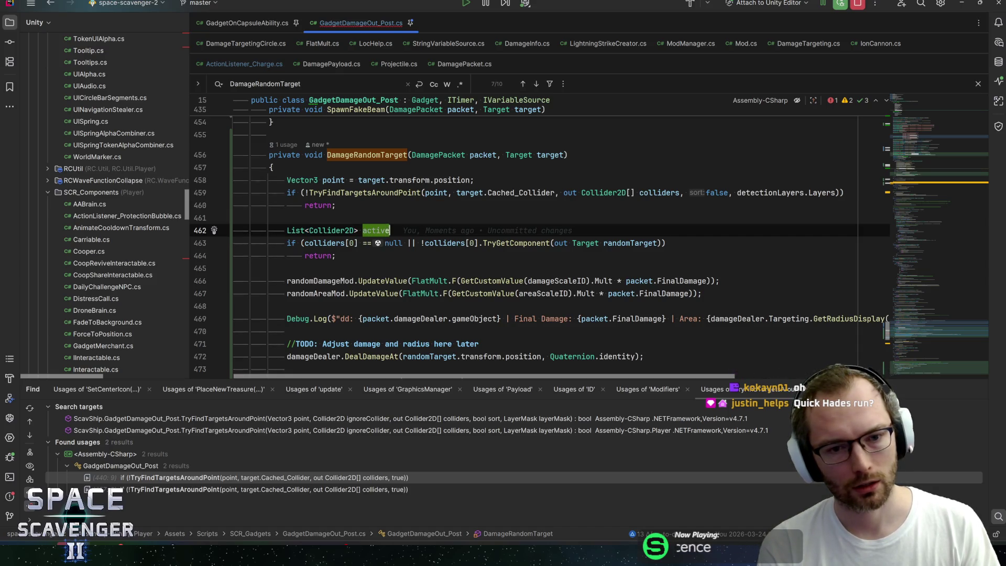
text(Colliders)
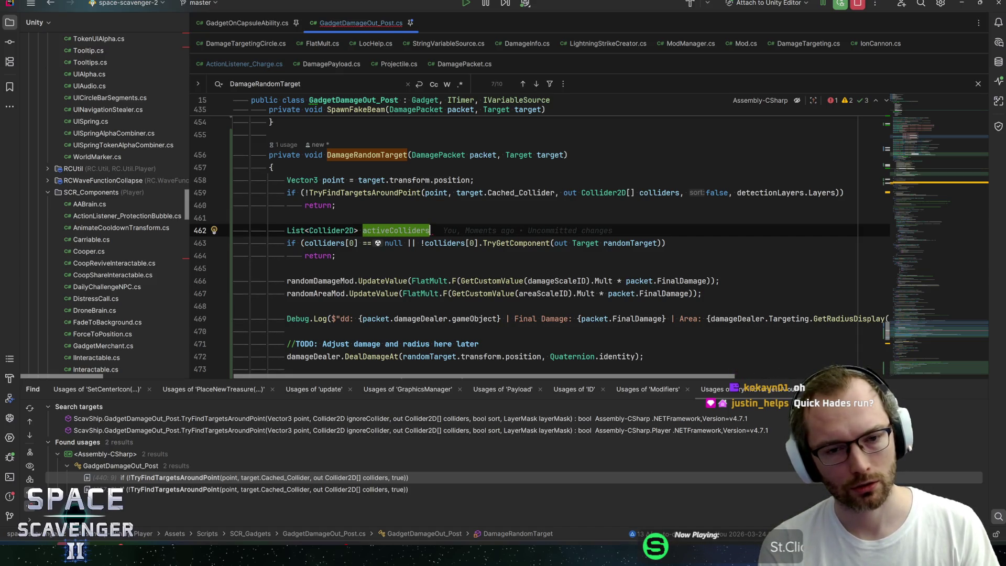
text( = new)
key(Return)
text(;)
key(Return)
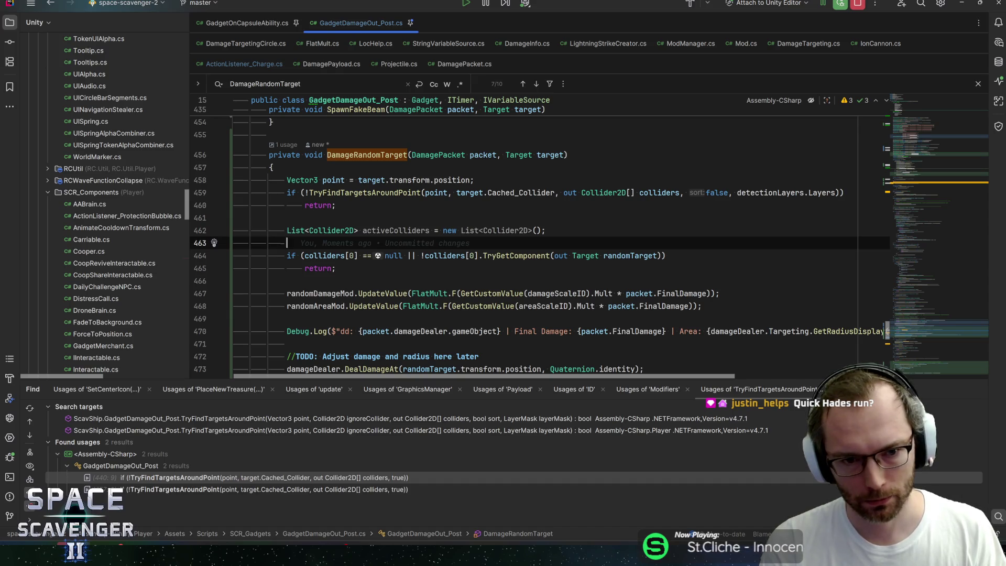
Step: Add a foreach over colliders that skips null entries and adds the rest to activeColliders
text(colliders.fore)
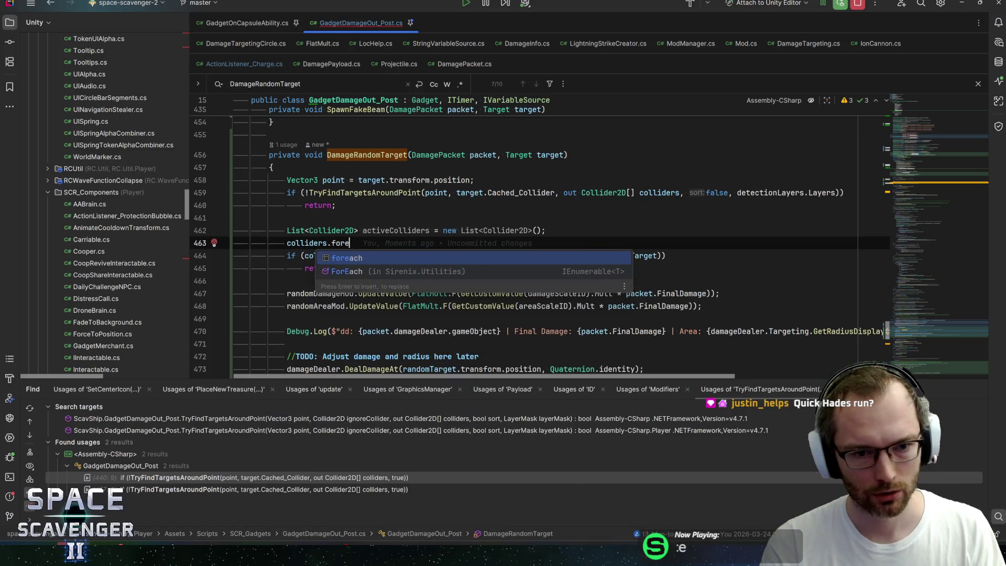
key(Return)
key(Return)
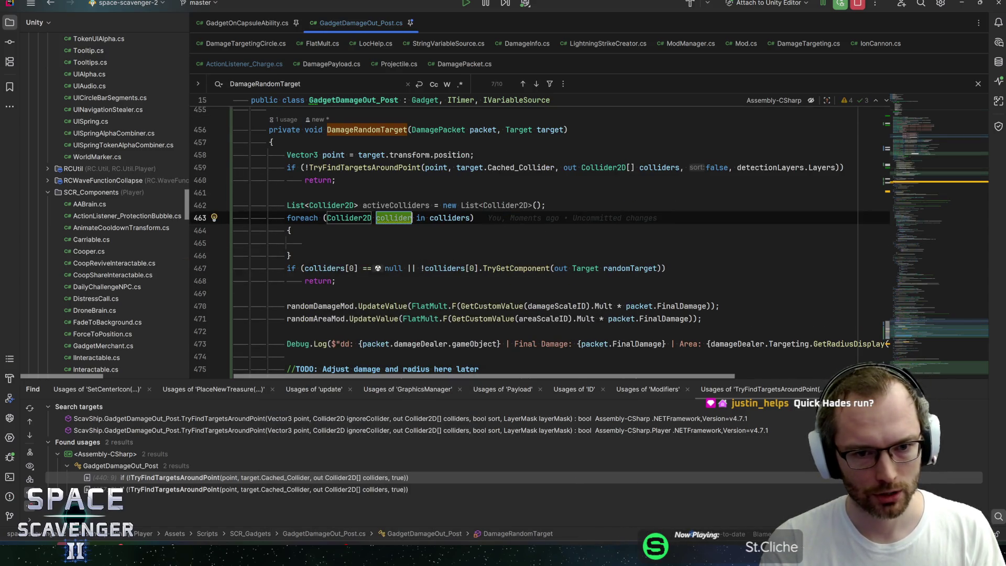
key(BackSpace)
key(BackSpace)
key(BackSpace)
key(Return)
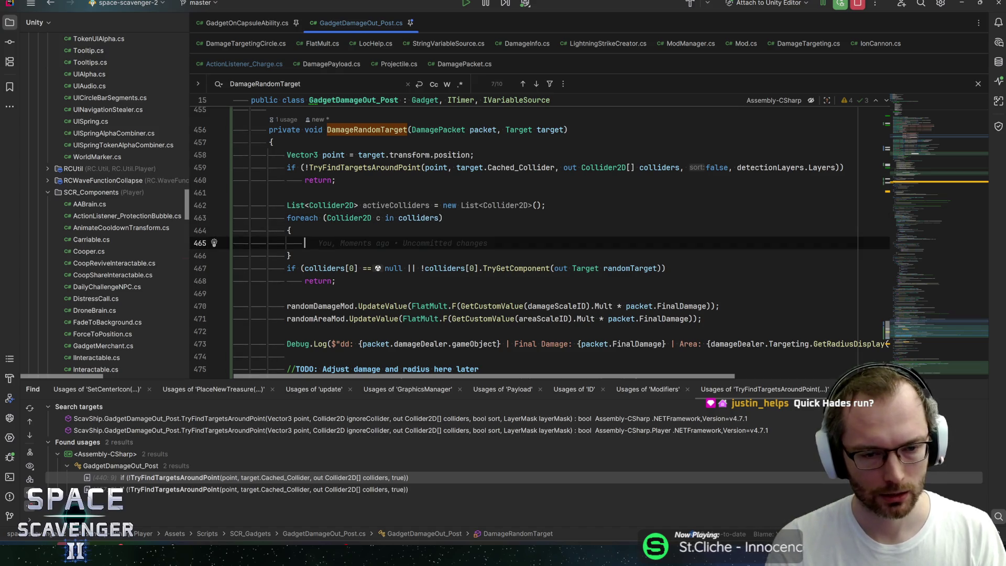
text(if (c == null)
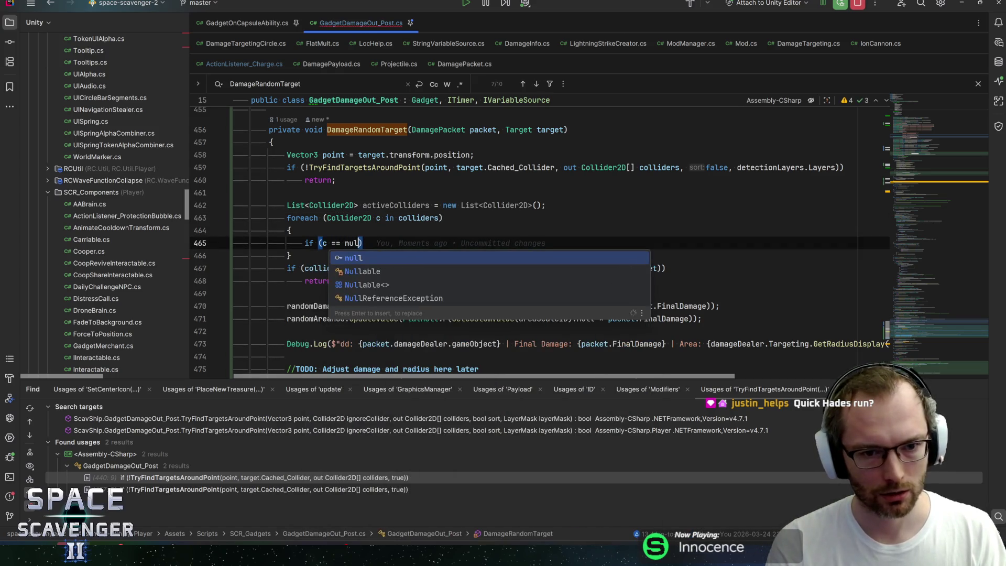
text())
key(Return)
text(contin)
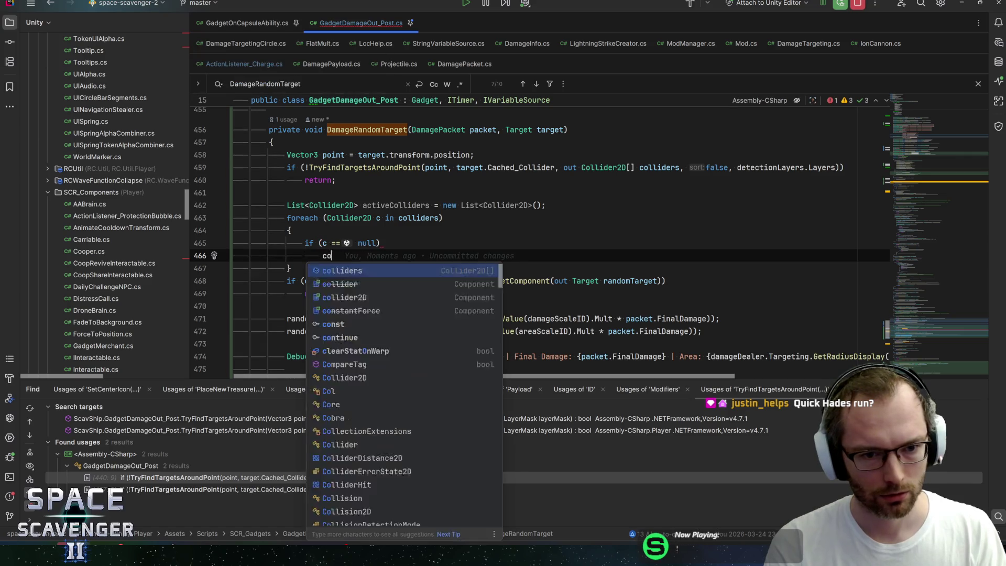
key(Return)
text(;)
key(Return)
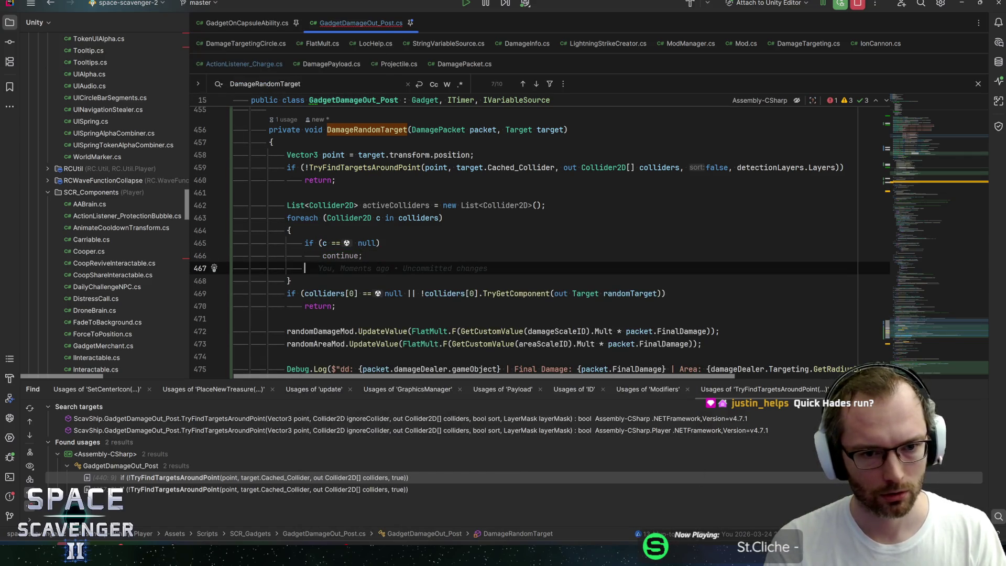
text(activeColliders.Add)
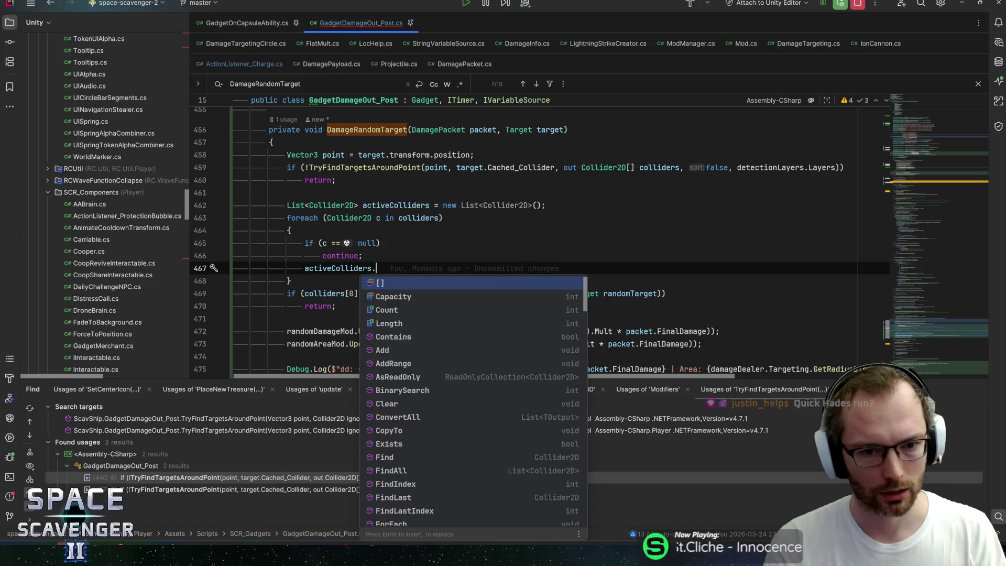
key(Return)
text(c);)
key(Escape)
key(Down)
Step: Replace the old colliders[0] check with a return when activeColliders.Count == 0
click(411, 294)
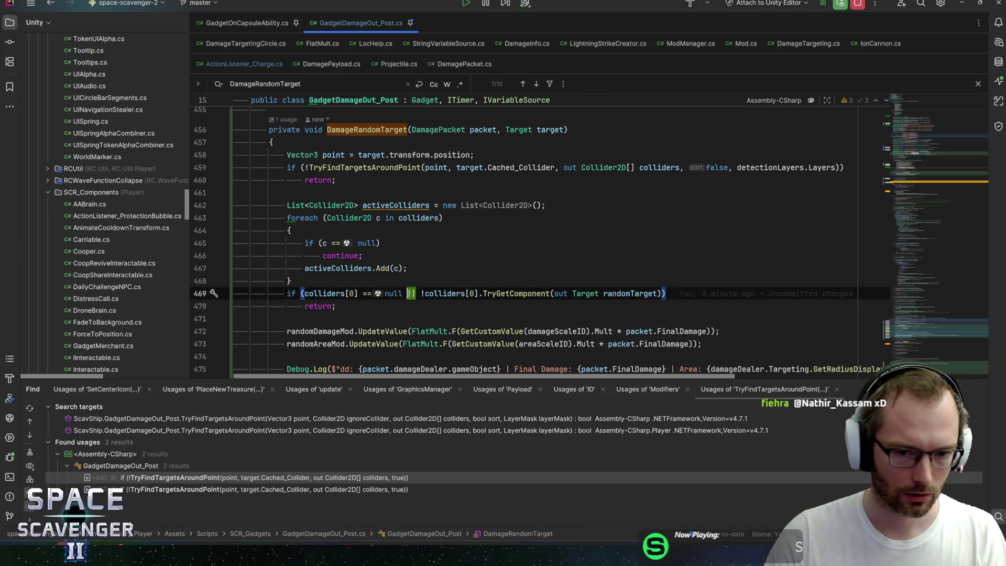
key(ctrl+w)
key(ctrl+w)
key(ctrl+w)
key(Delete)
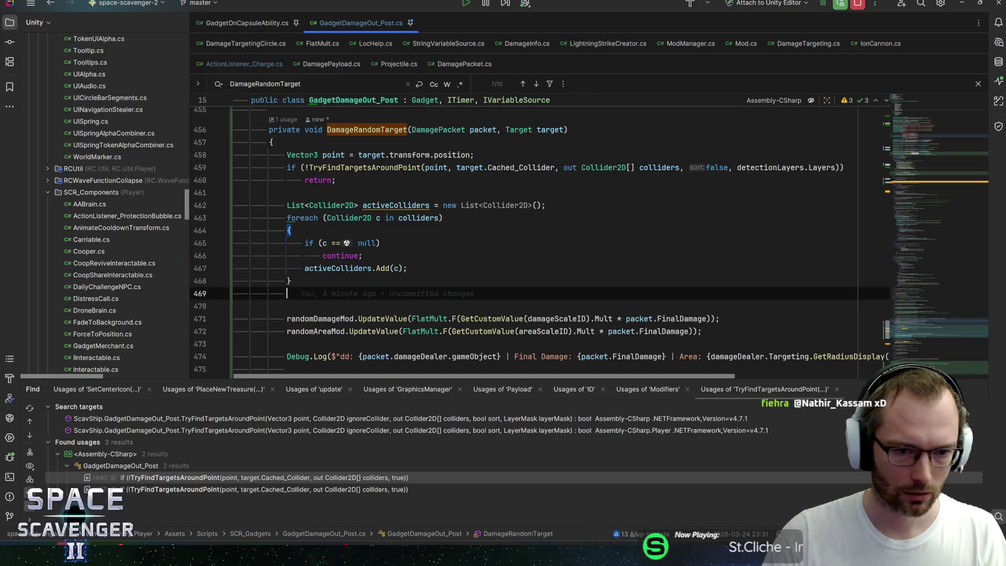
text(if (activeColliders.cou)
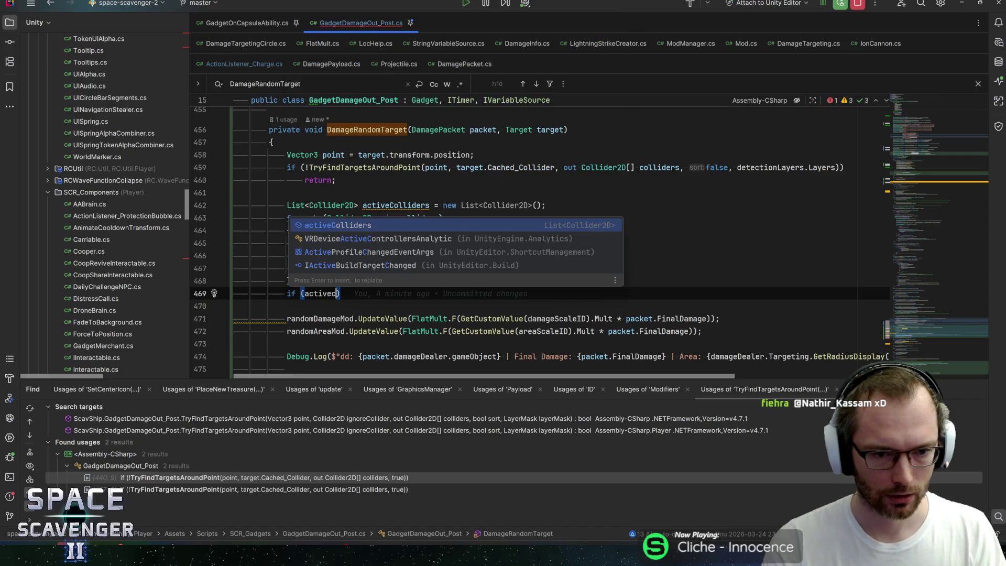
key(Return)
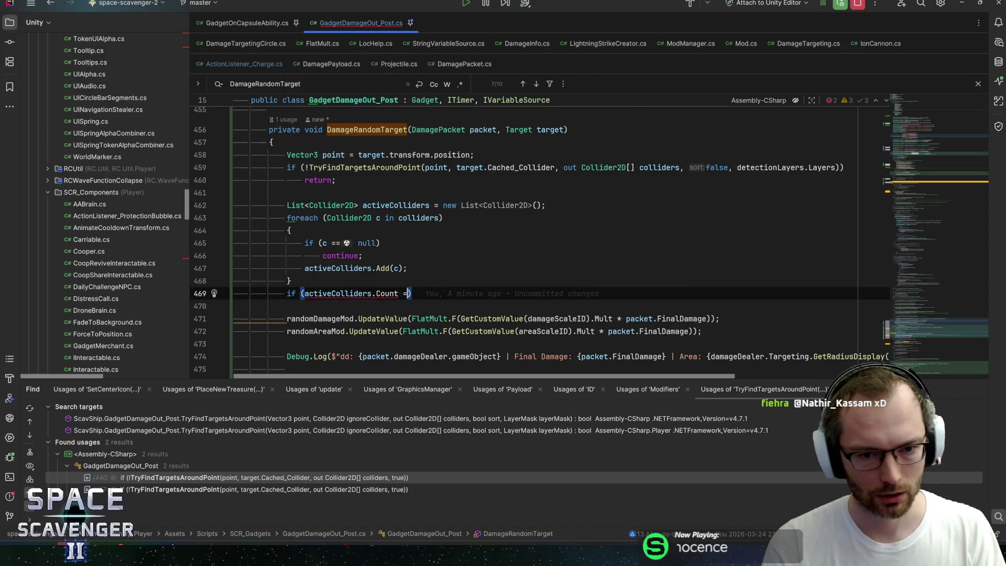
text(== 0)
key(Return)
text(return;)
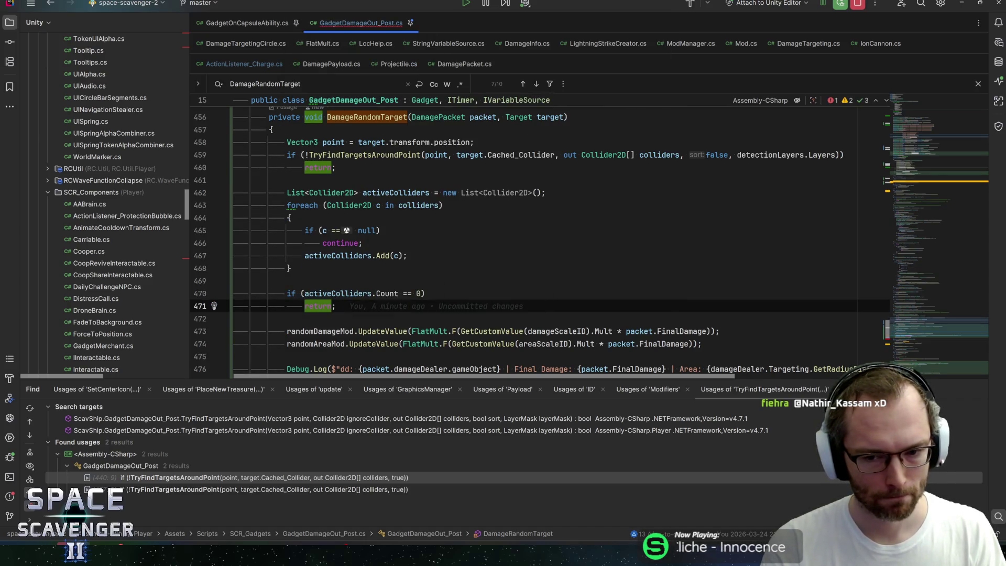
key(Return)
key(Return)
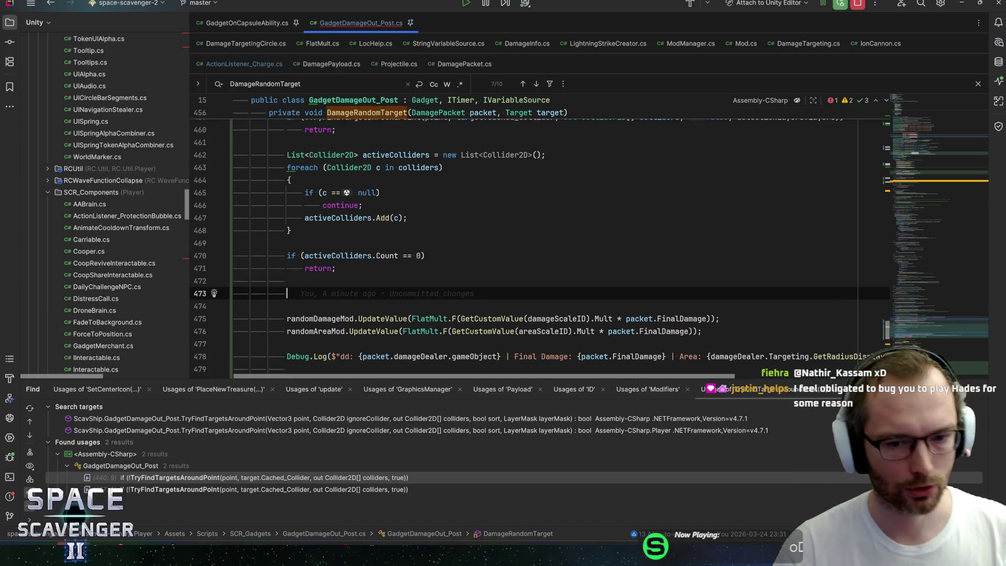
Step: Call activeColliders.Shuffle() and inspect the Shuffle implementation in Util.cs
text(Target)
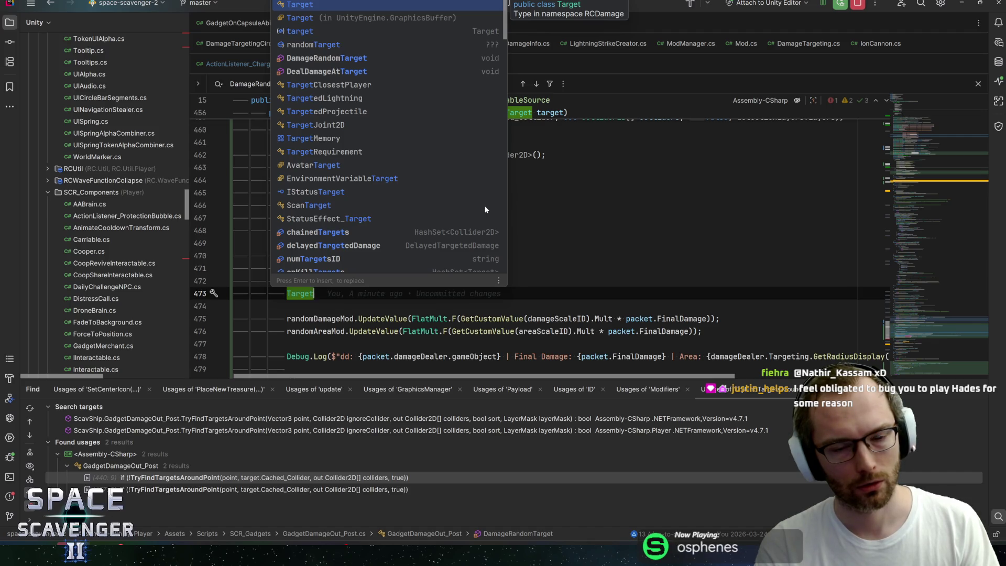
key(ctrl+z)
text(activeColliders.)
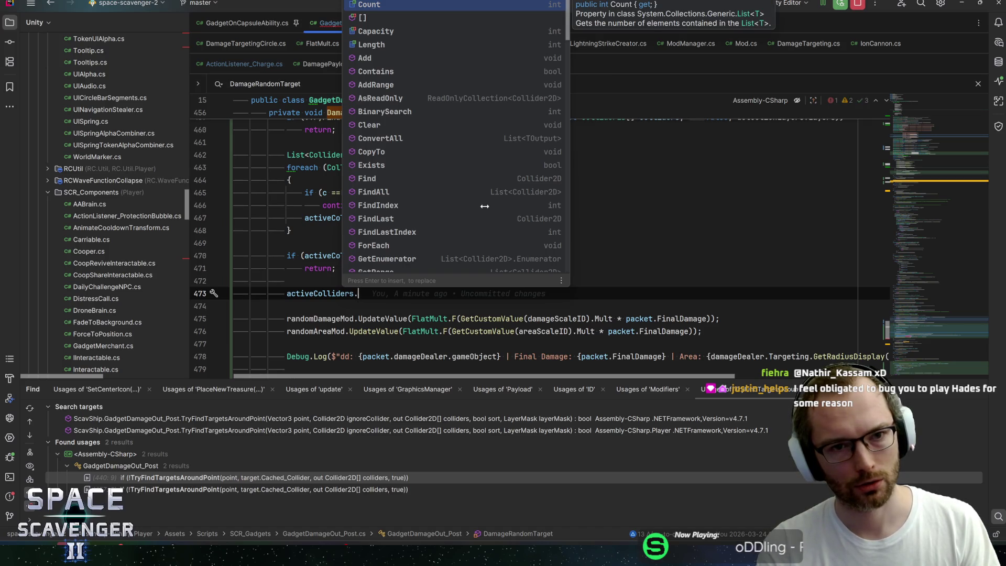
text(sh)
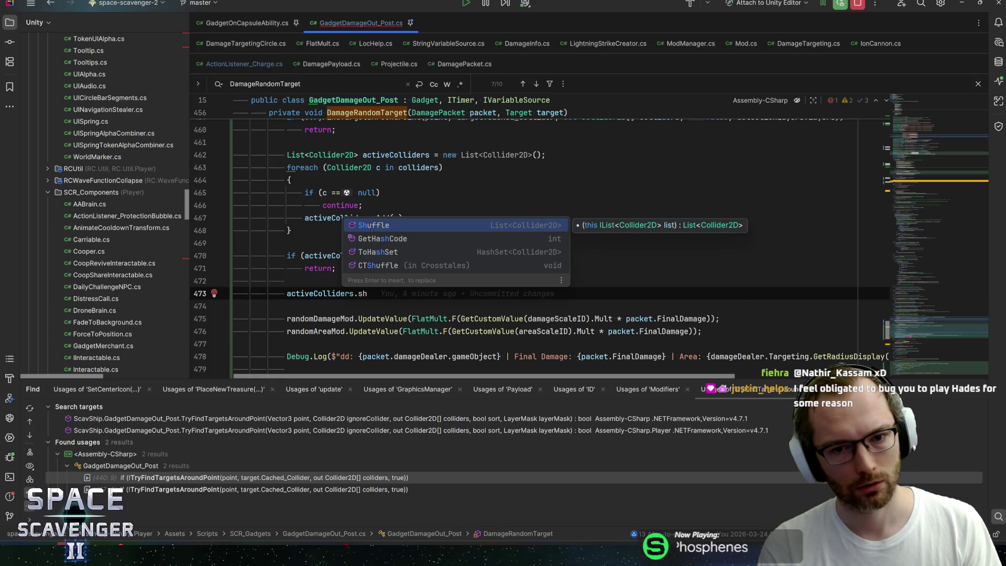
key(Return)
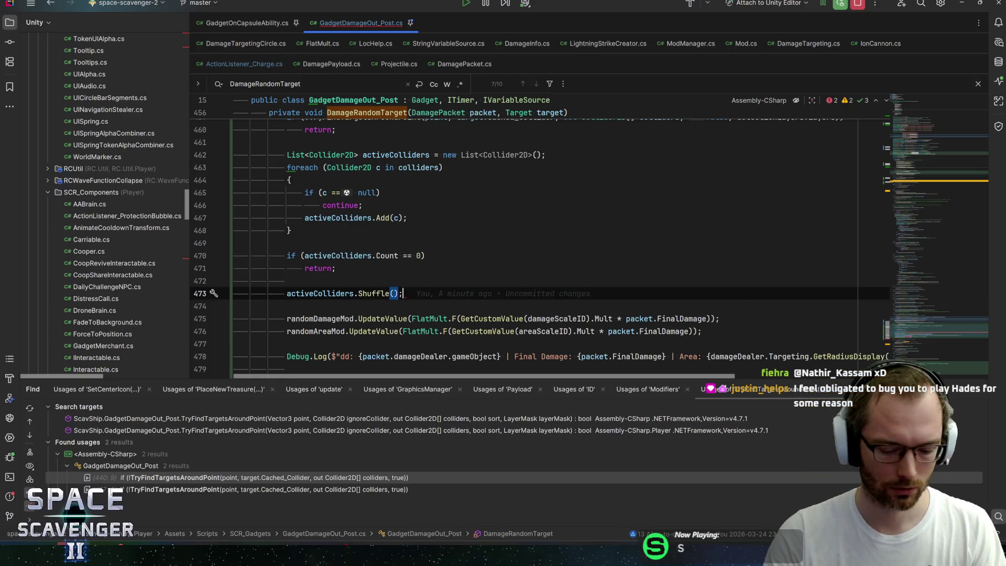
ctrl+click(373, 293)
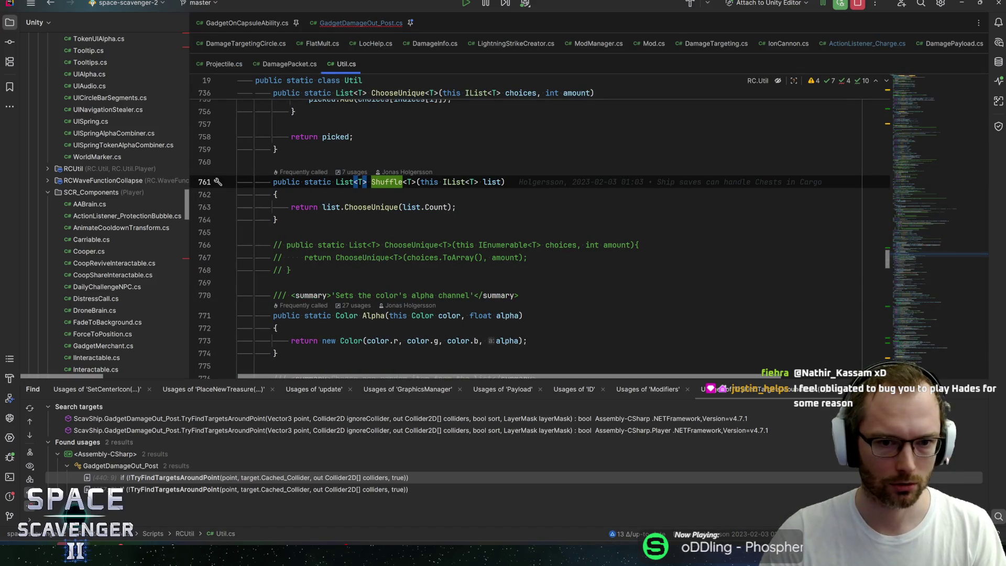
Step: Back in DamageRandomTarget, correct the assignment to activeColliders and remove the extra blank line
mouse_move(439, 208)
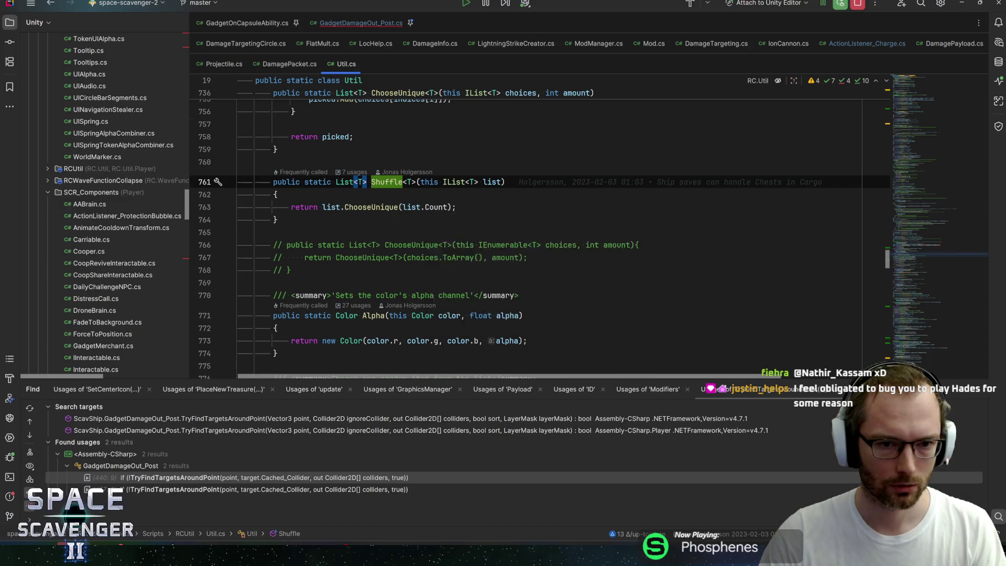
key(ctrl+alt+Left)
text(activeCollider = activeColliders.Shuffle();)
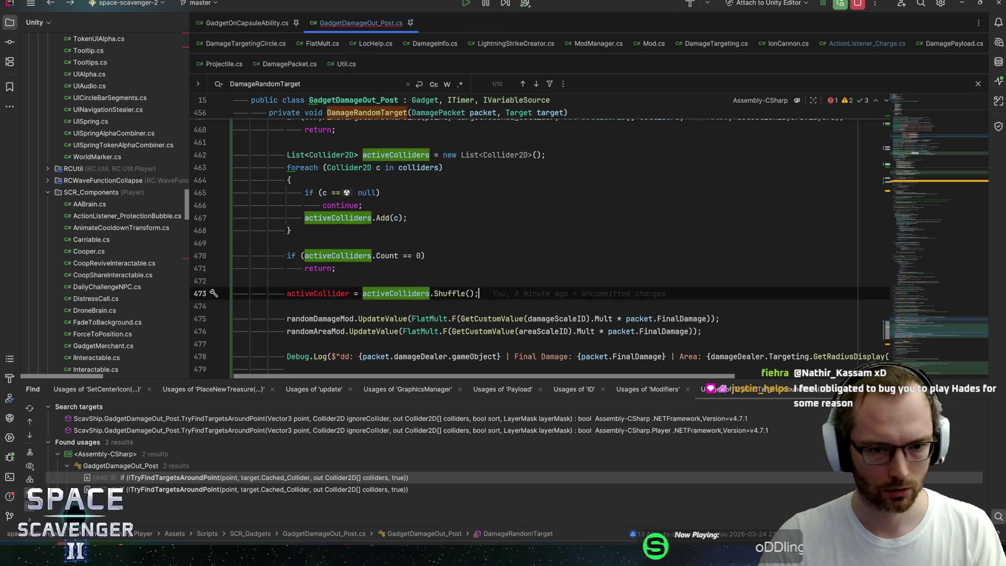
key(End)
key(Return)
key(Up)
key(ctrl+Right)
text(s)
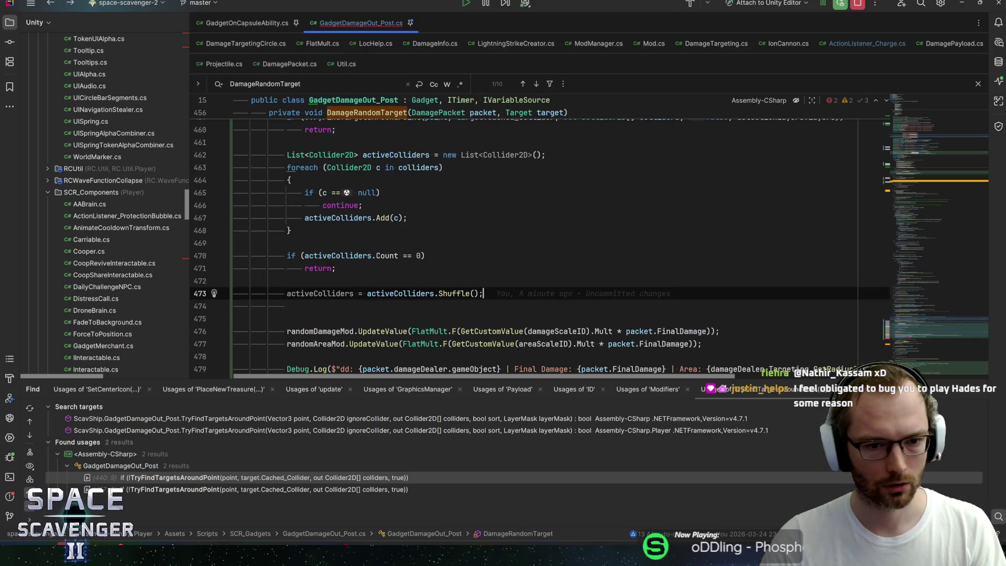
key(End)
key(Return)
key(Delete)
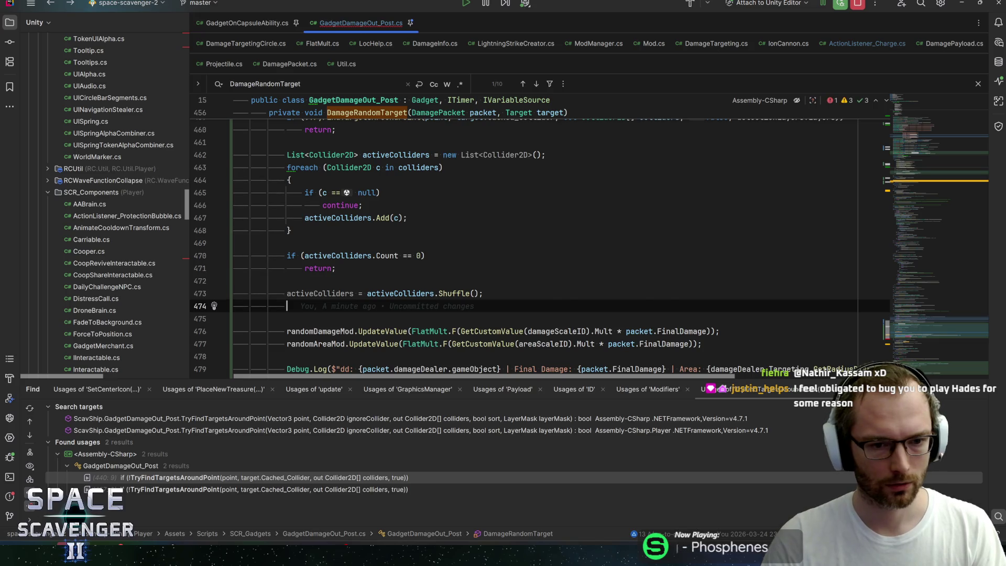
Step: Delete and then restore the Shuffle line, then restore the Target randomTarget check on line 473
key(Up)
key(shift+End)
key(Delete)
key(Delete)
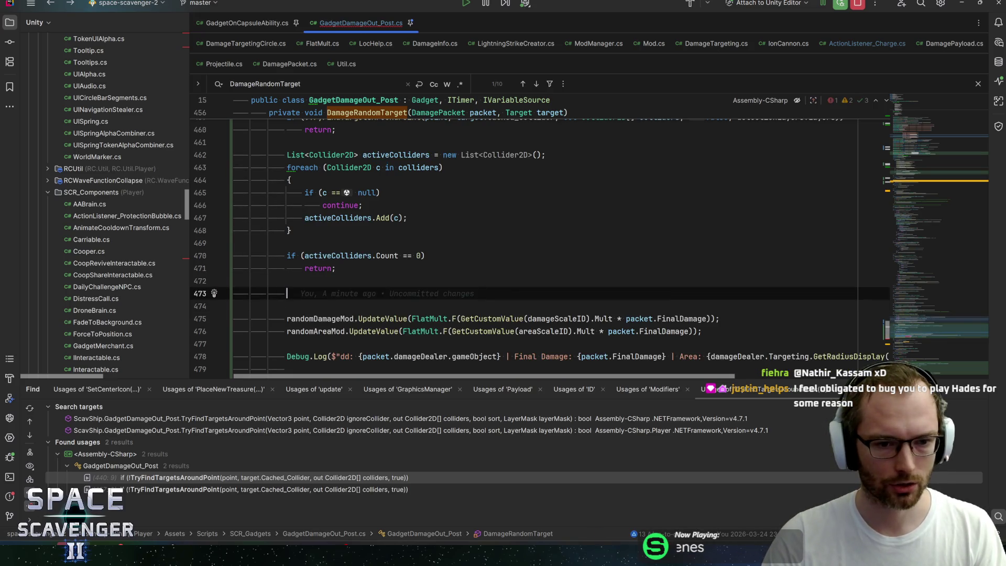
scroll(540, 254, down, 2)
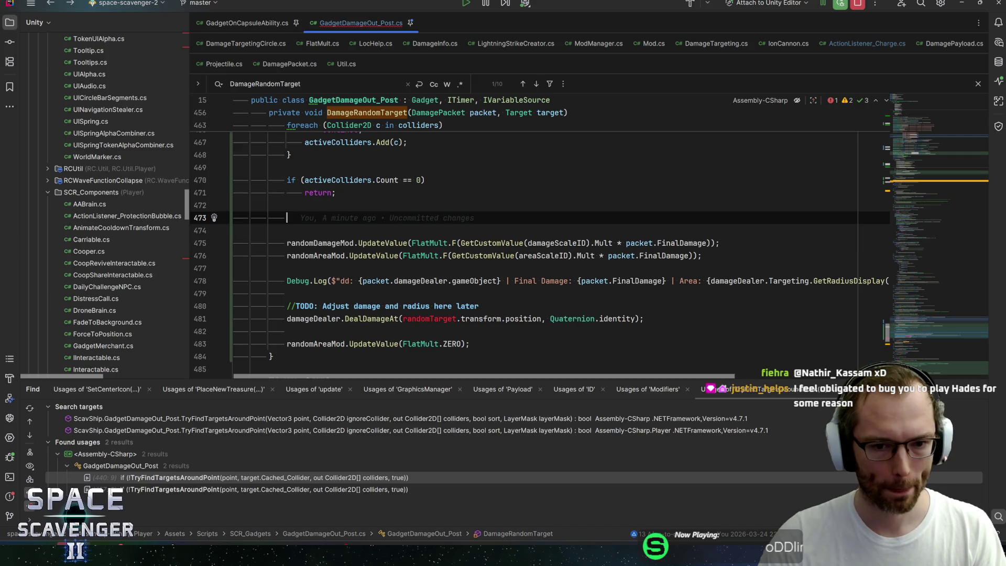
key(ctrl+z)
key(ctrl+z)
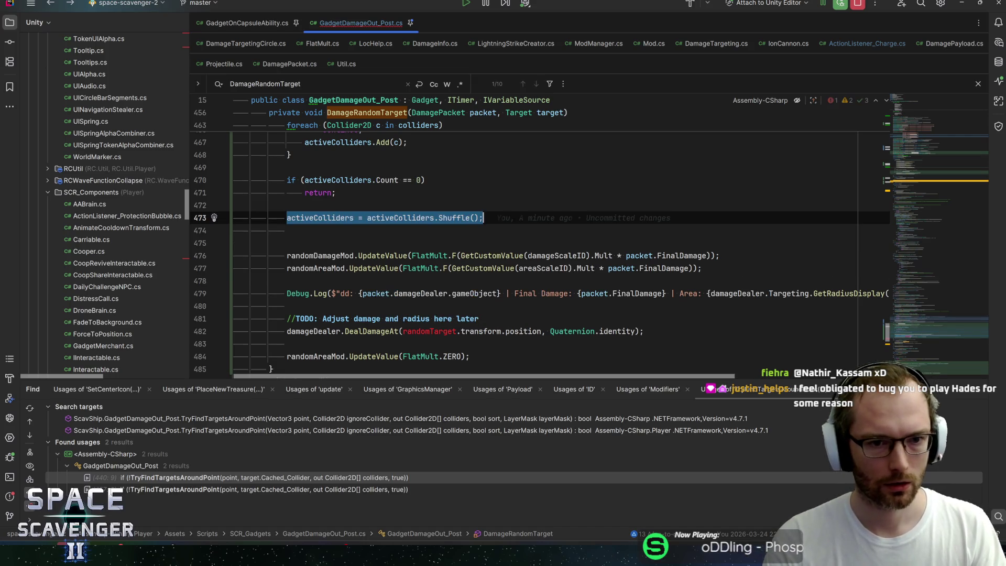
click(354, 217)
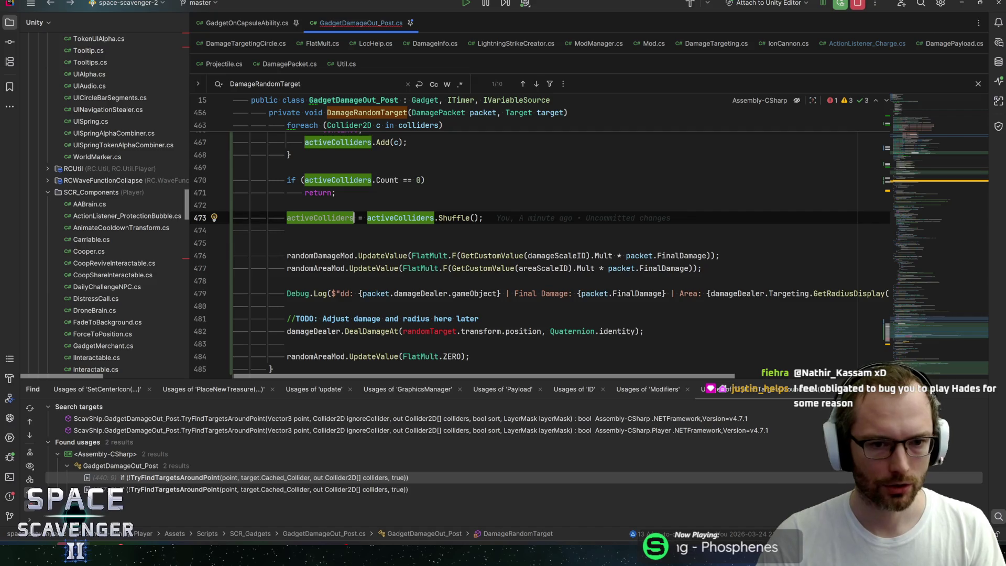
click(483, 218)
click(434, 218)
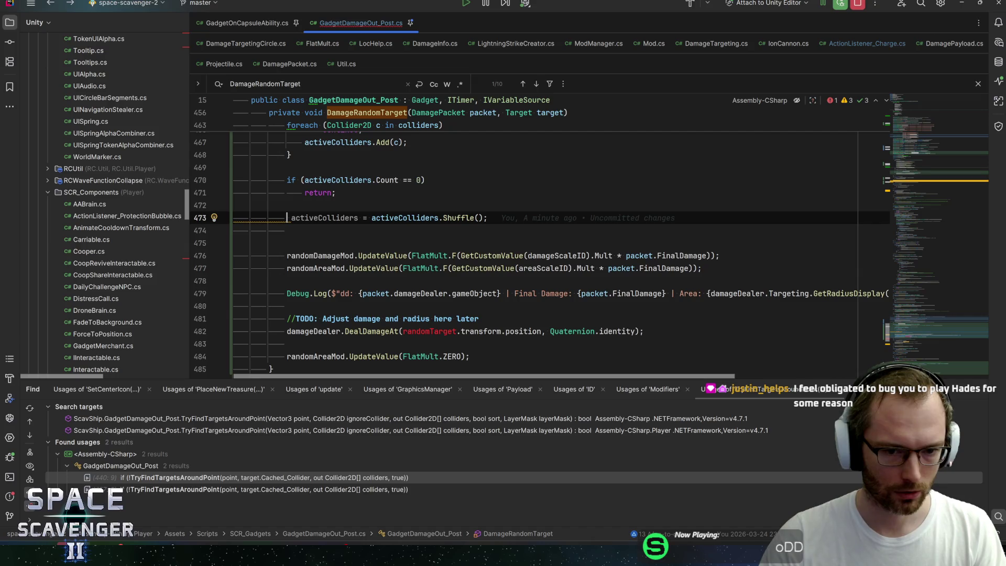
text(Target )
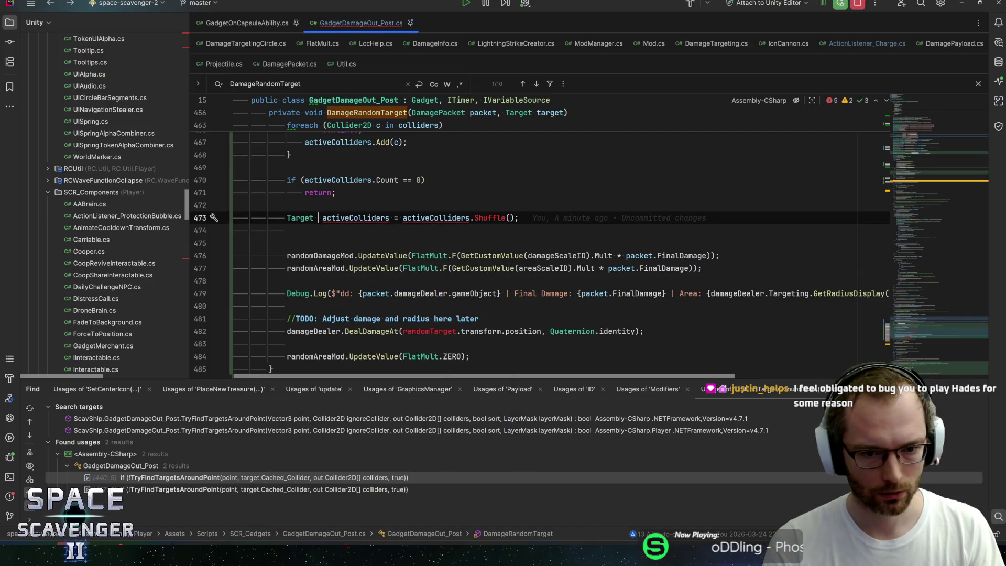
text(randomTarget =)
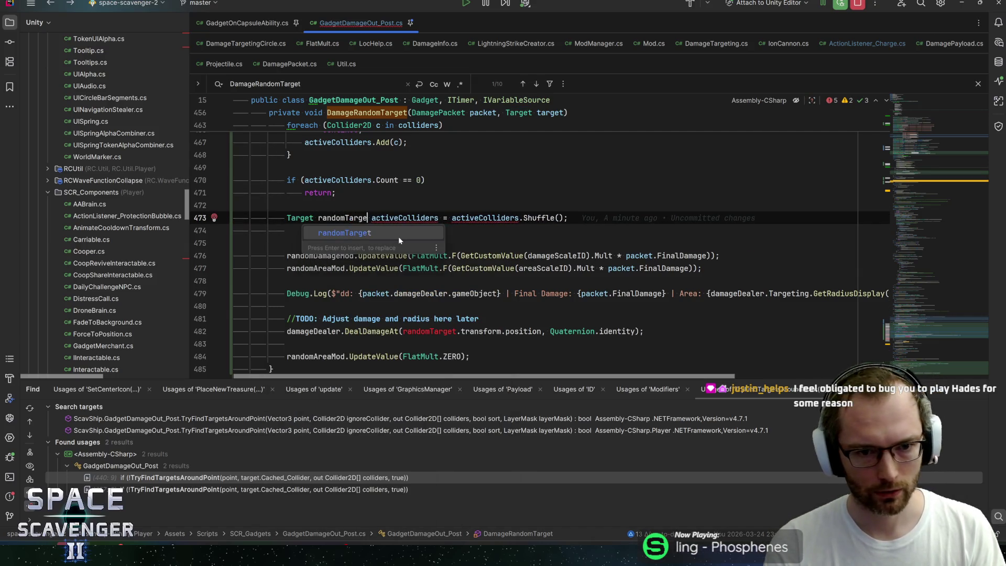
key(ctrl+Right)
key(ctrl+z)
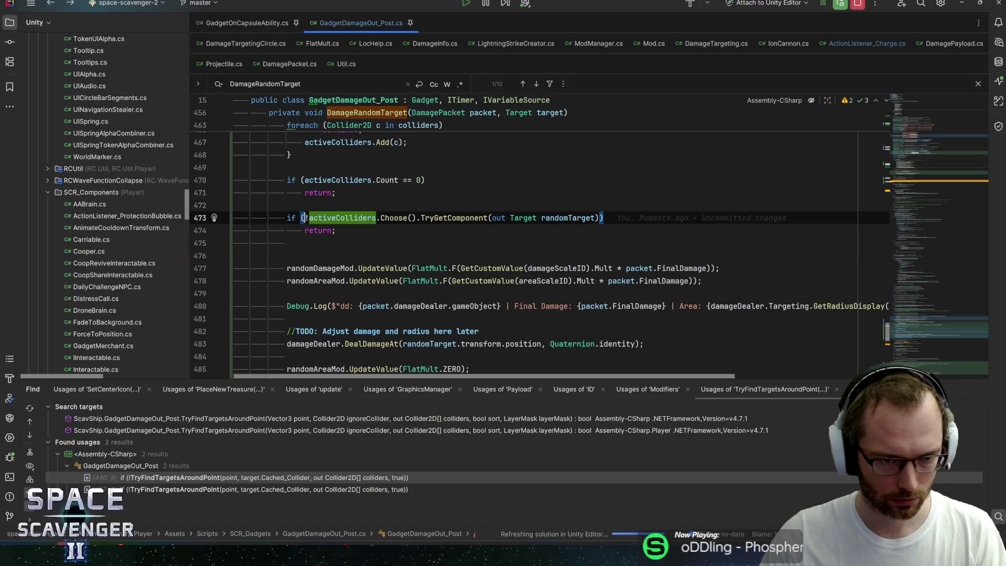
Step: Merge the random-target TryGetComponent condition into the Count == 0 check and delete the leftover lines
key(ctrl+x)
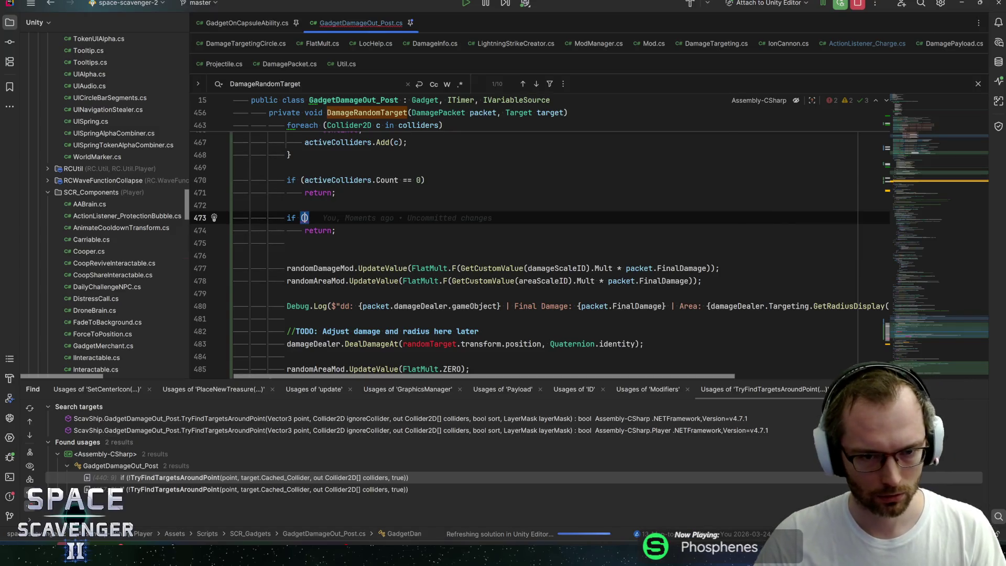
click(423, 180)
key(ctrl+v)
key(Down)
key(Down)
key(ctrl+y)
key(ctrl+y)
key(ctrl+y)
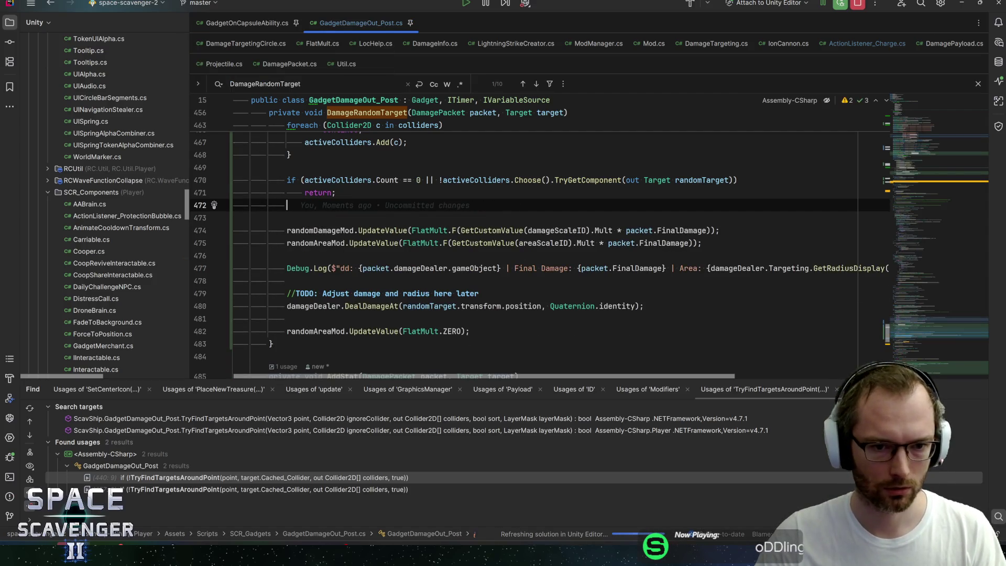
key(BackSpace)
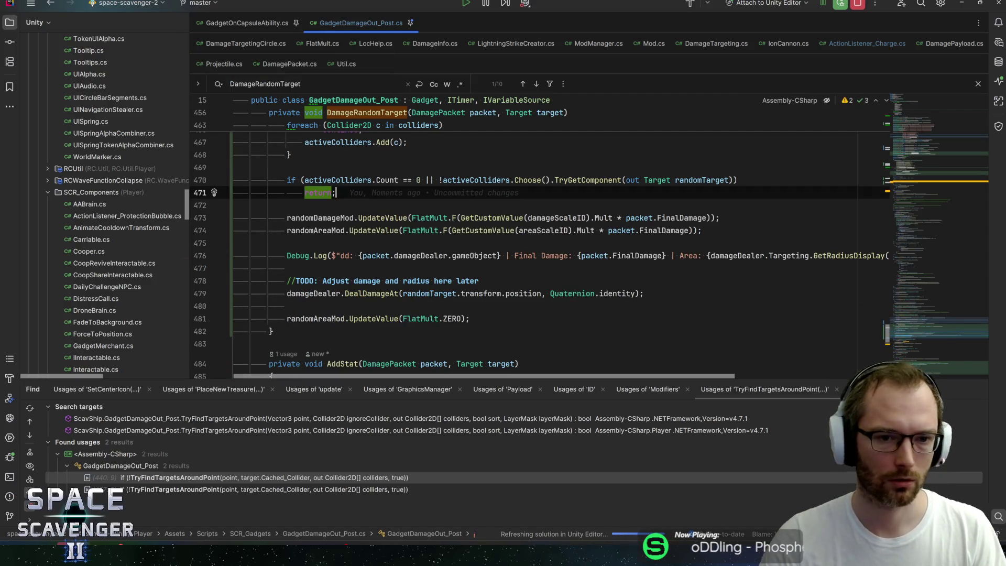
key(alt+Tab)
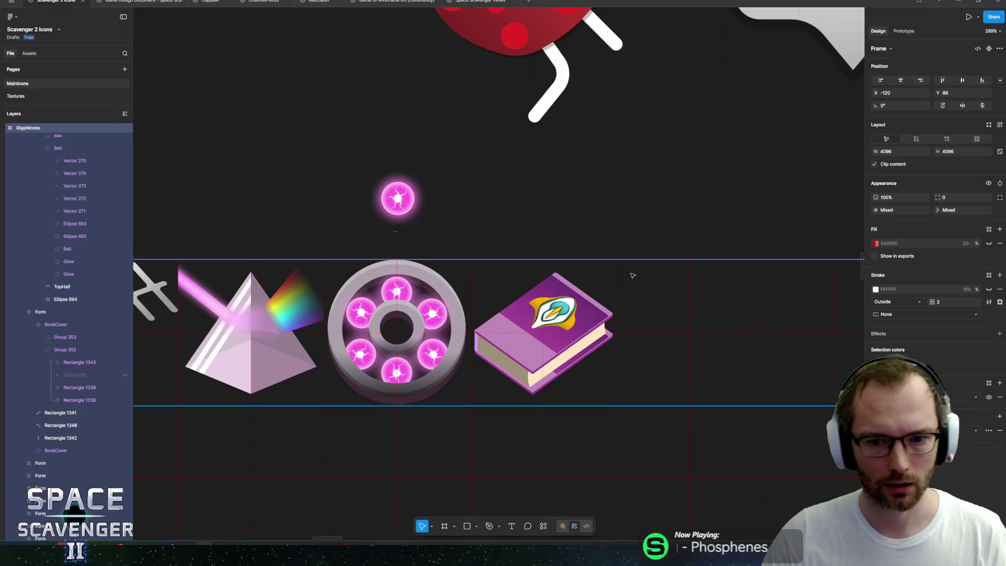
Step: Minimize Figma, return to Unity, enter Play mode and maximize the Game view
click(962, 2)
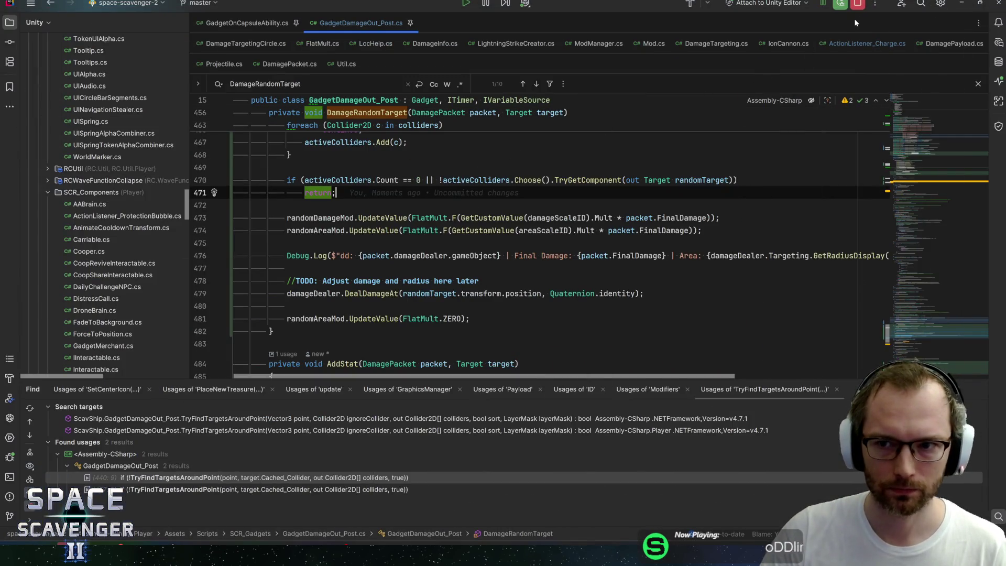
key(alt+Tab)
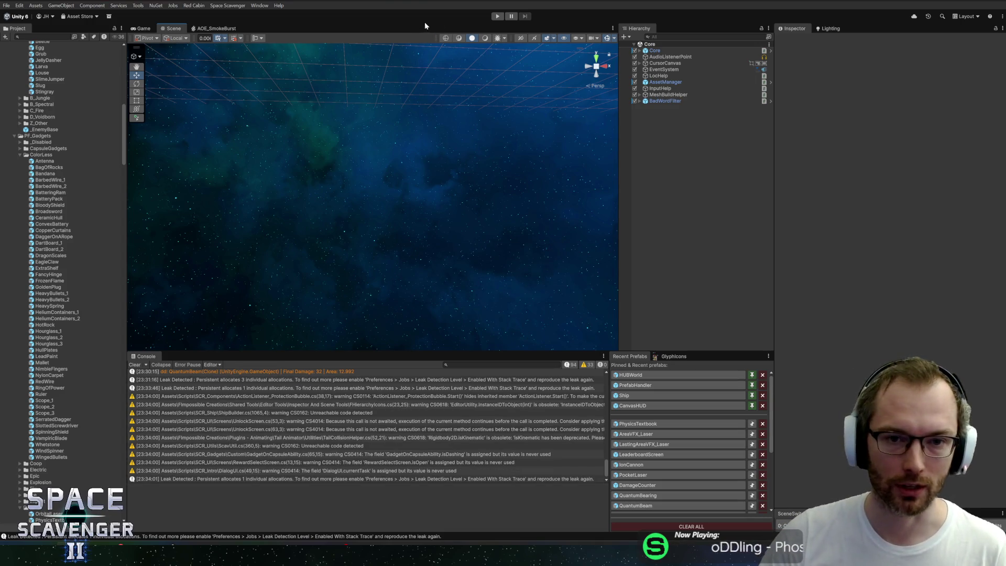
click(494, 17)
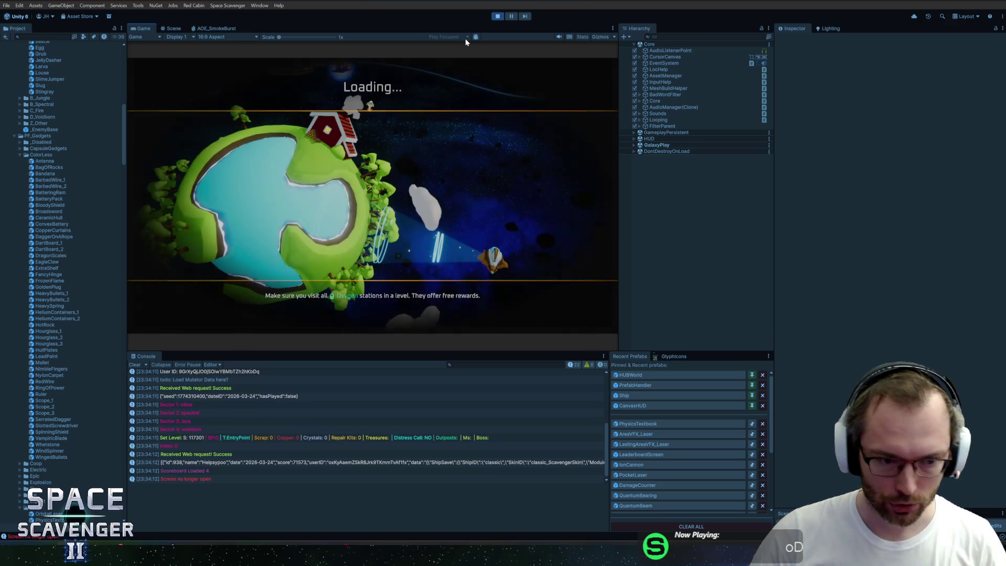
double_click(140, 28)
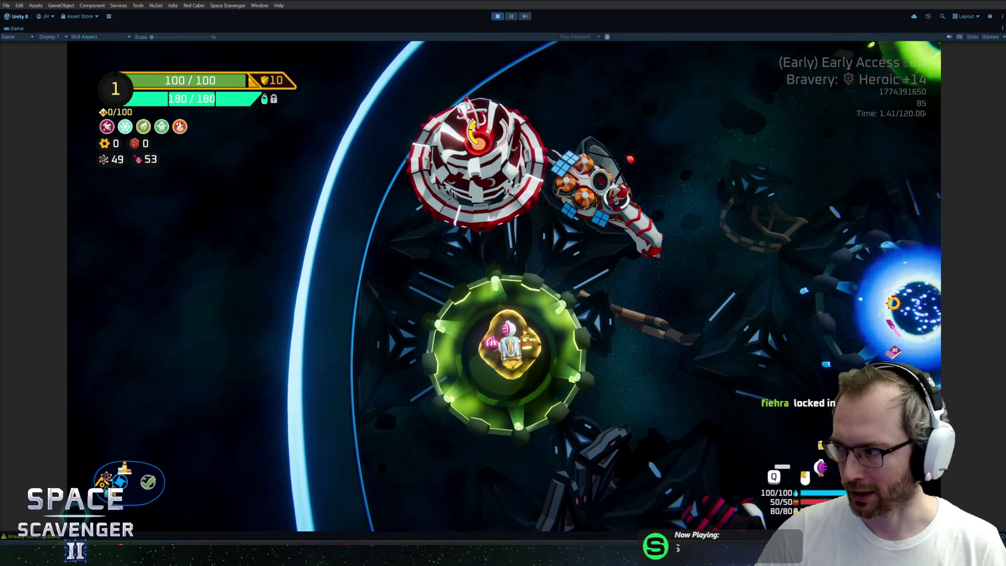
Step: Fly the ship out of the green station and back toward it
key(d)
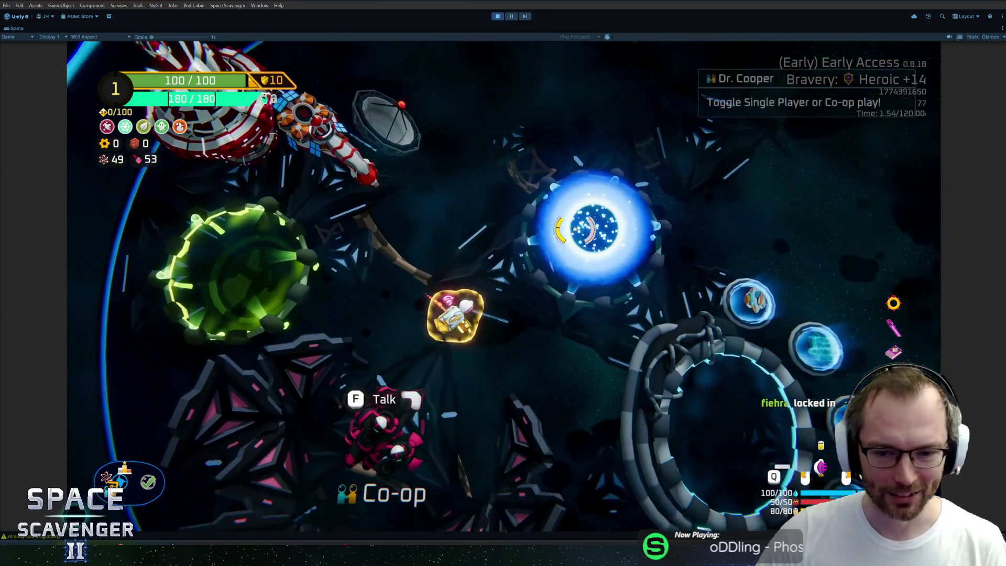
key(d)
key(s)
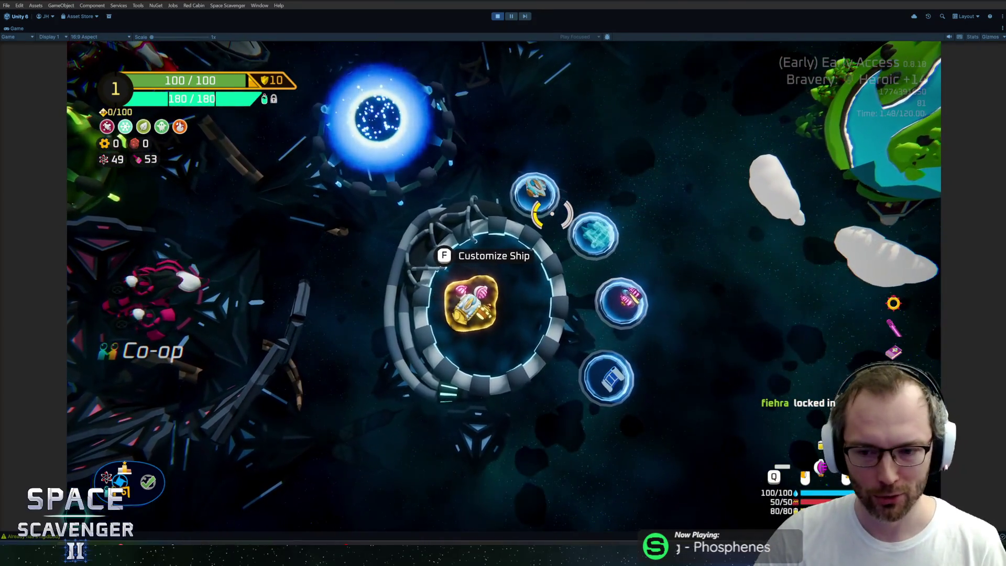
key(w)
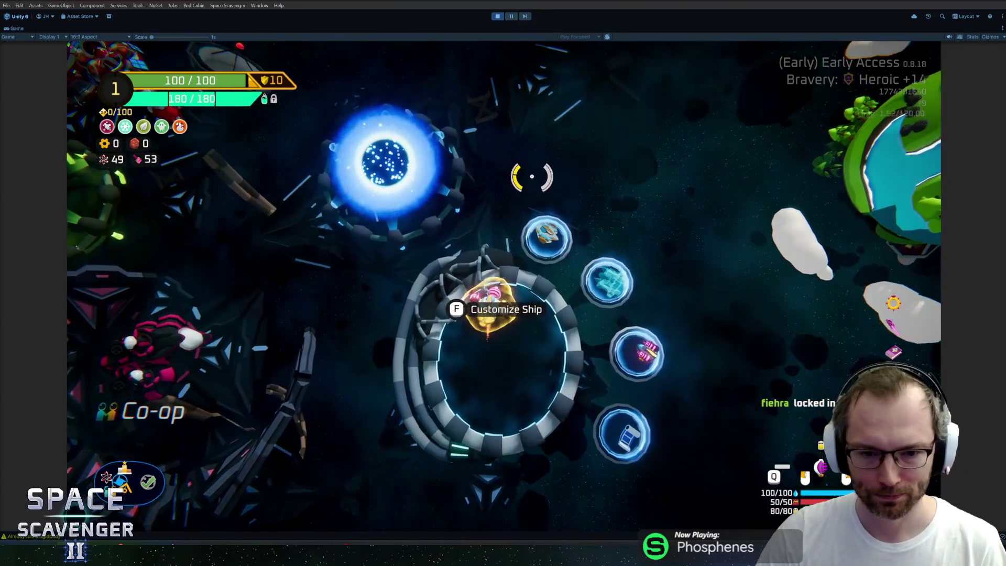
Step: Run spawn TrainingDummy_Invincible from the in-game console
key(grave)
text(spawn training)
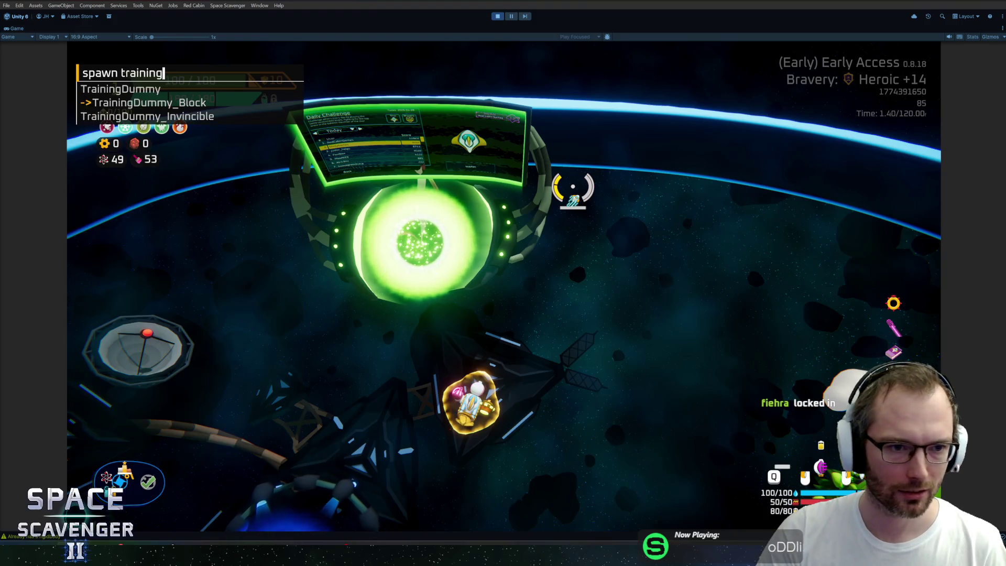
key(Down)
key(Tab)
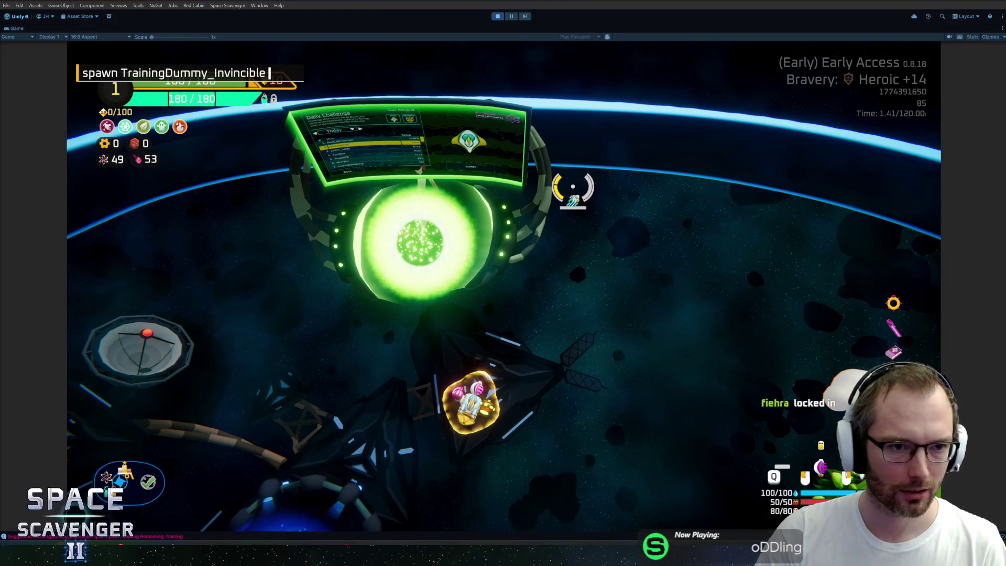
key(Return)
Step: Fly the ship over to the spawned invincible training dummies
key(w)
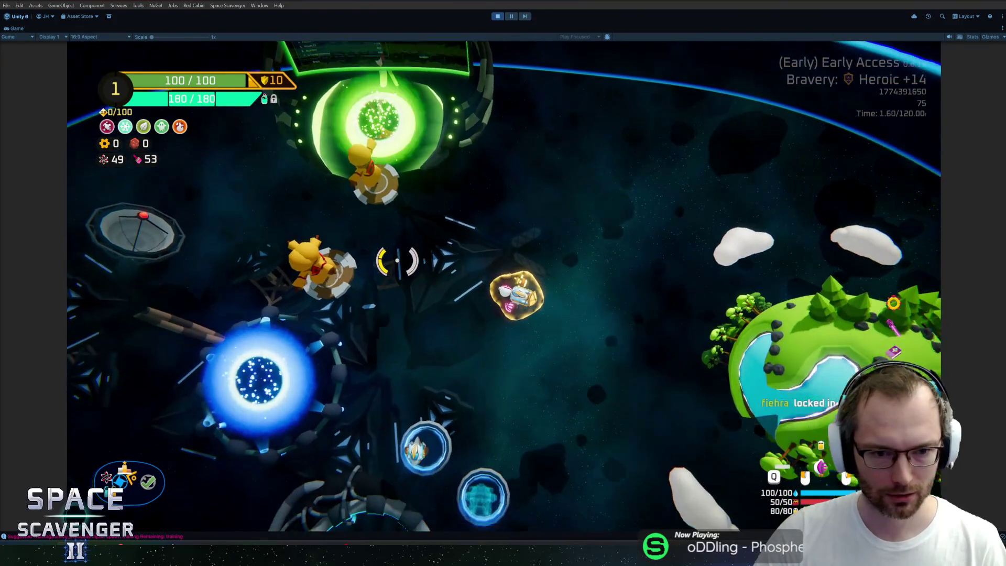
key(s)
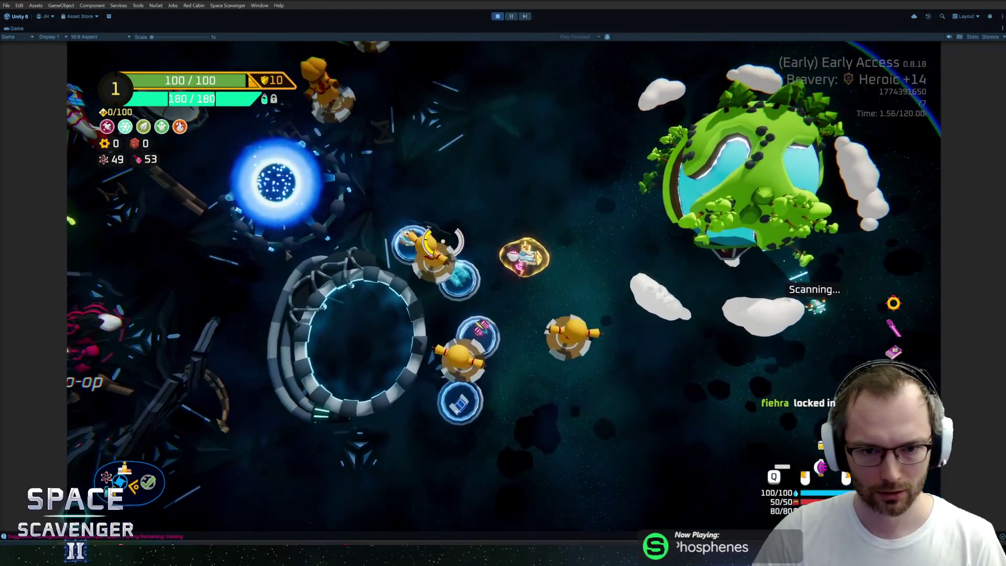
key(w)
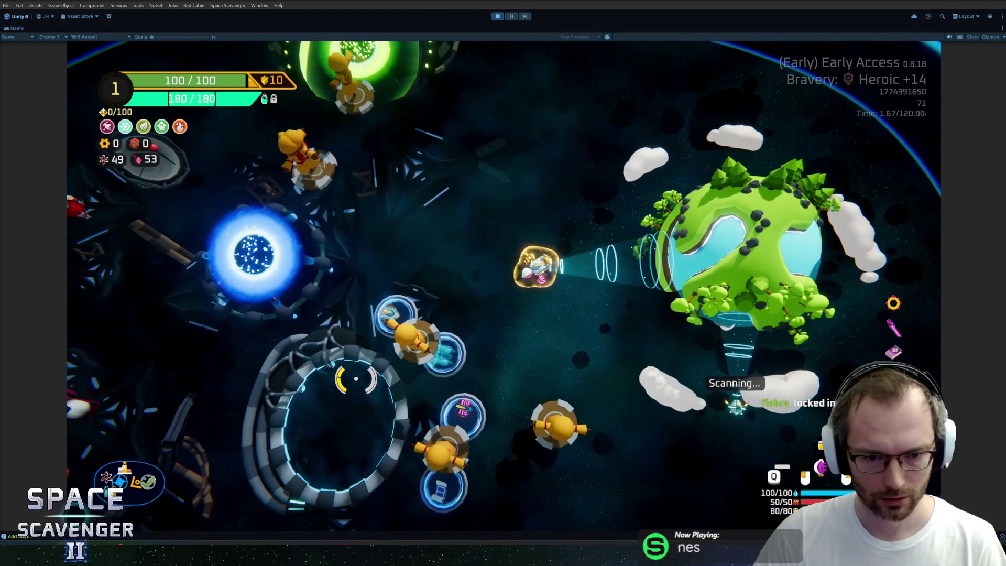
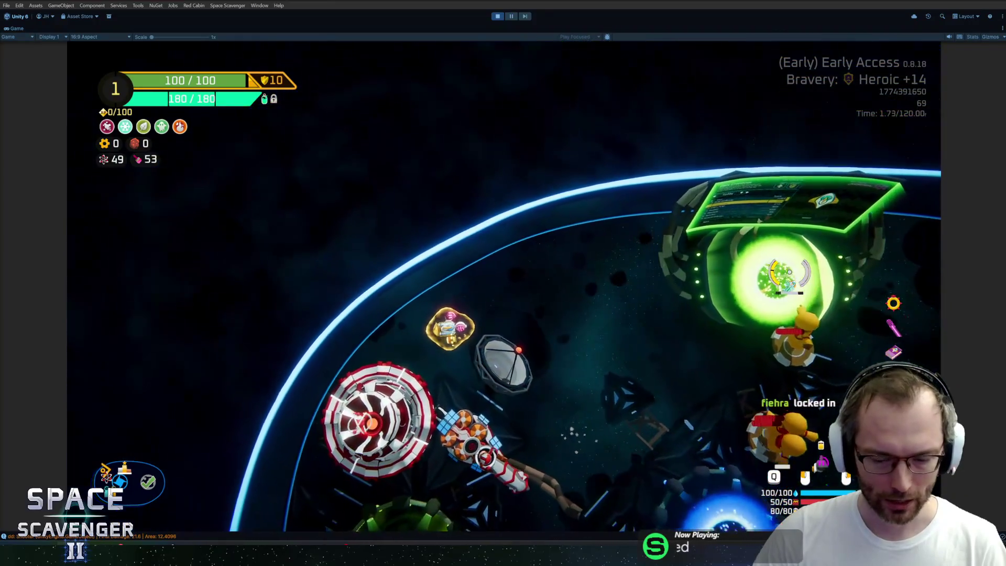
Step: Spawn two Tiny Lasers with the developer console command 'spawn LaserTiny 2'
key(grave)
text(spawn)
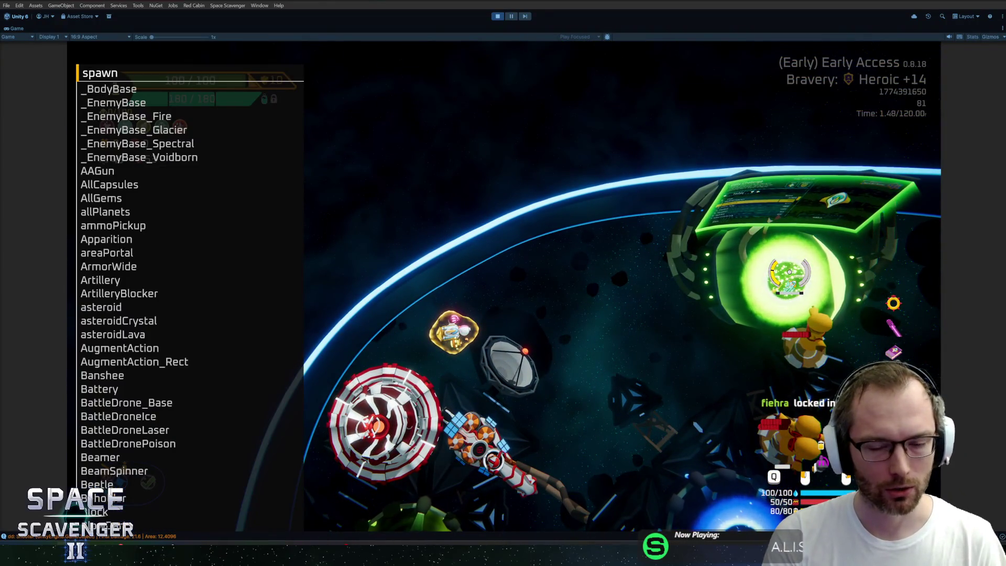
key(BackSpace)
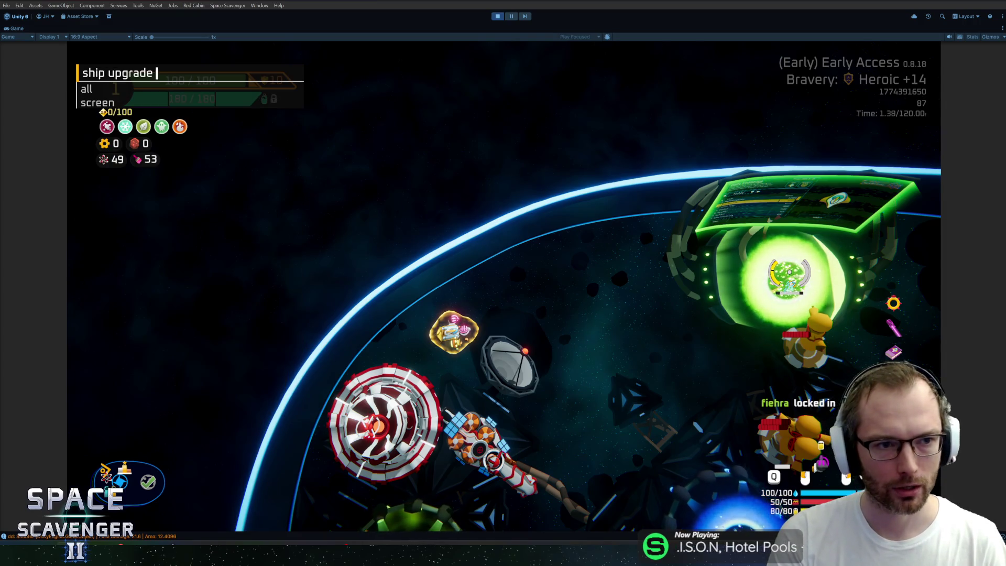
key(Return)
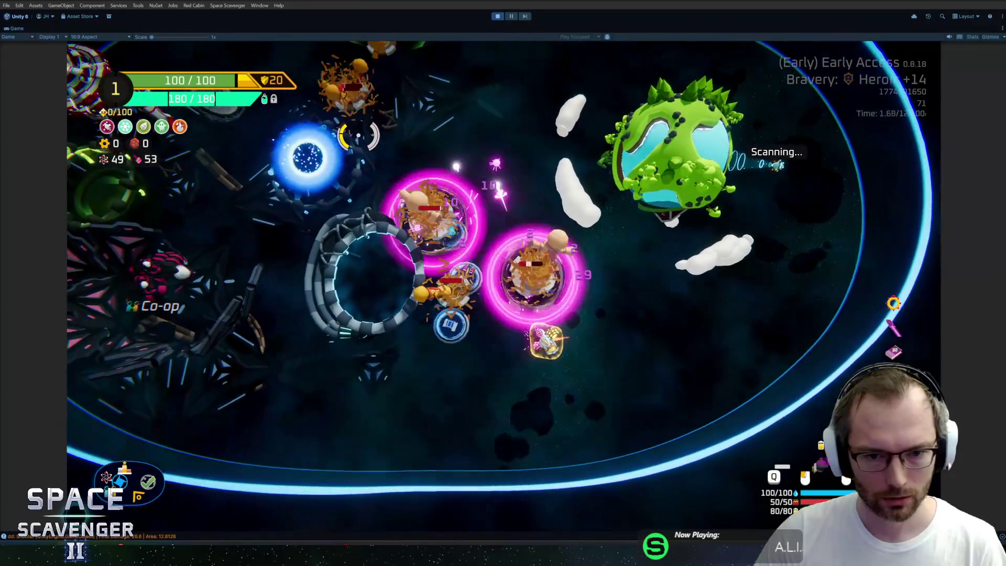
key(grave)
text(ship upgrade all)
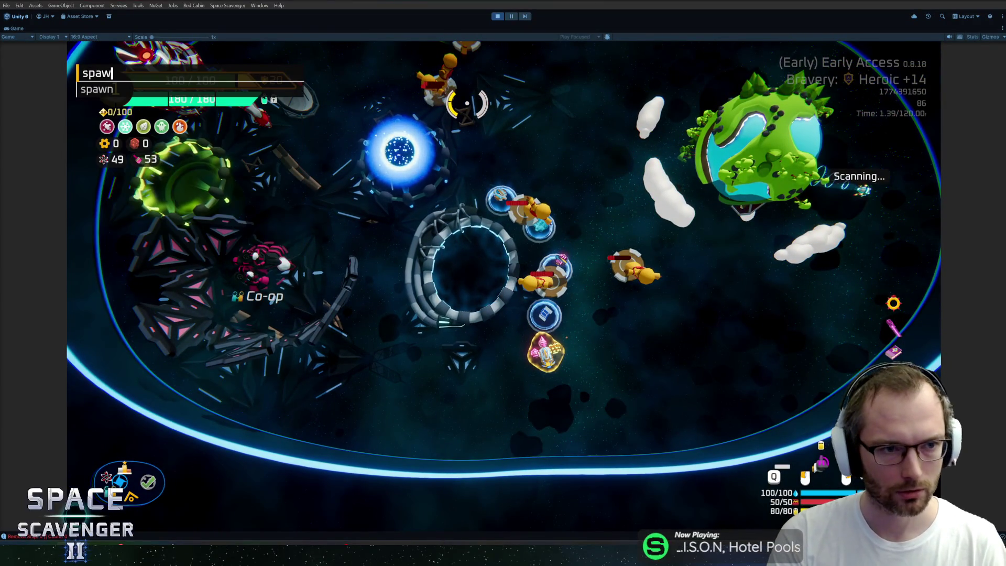
text(n tin)
key(BackSpace)
key(BackSpace)
text(laser)
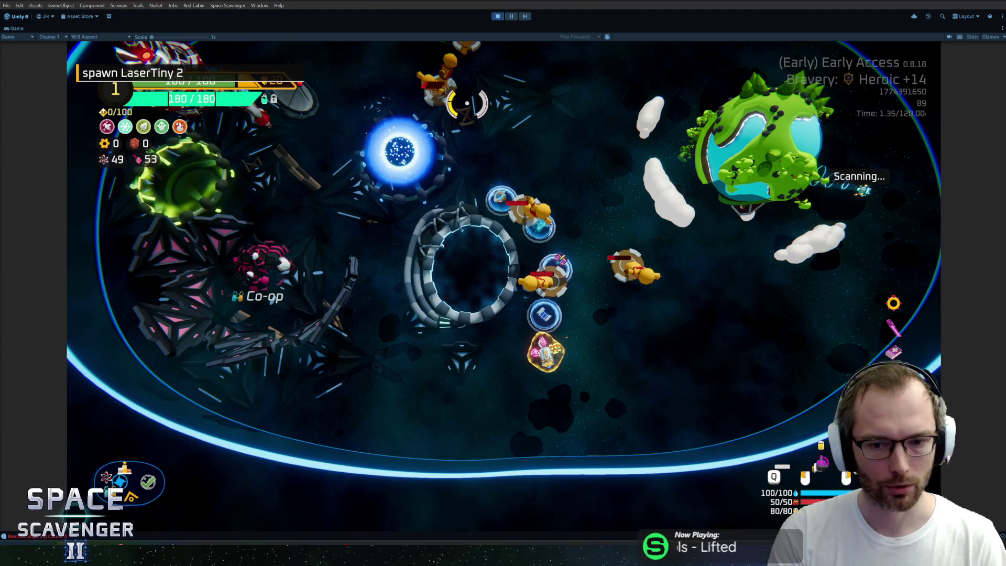
key(Return)
Step: Drag the Fireballs weapon out of the ship's right socket in the build grid
key(Tab)
mouse_move(583, 275)
mouse_down()
mouse_move(235, 315)
mouse_move(587, 275)
mouse_up()
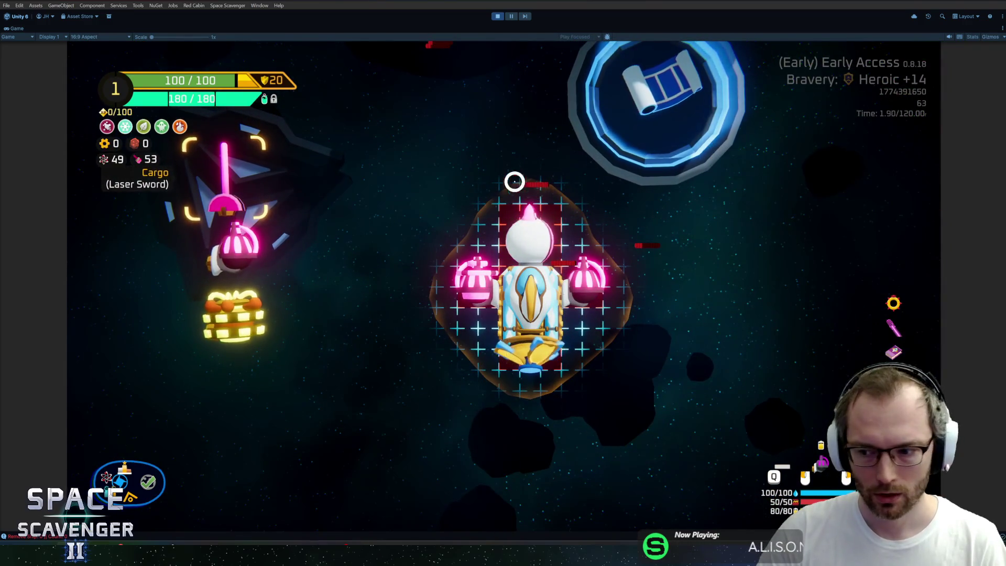
key(Tab)
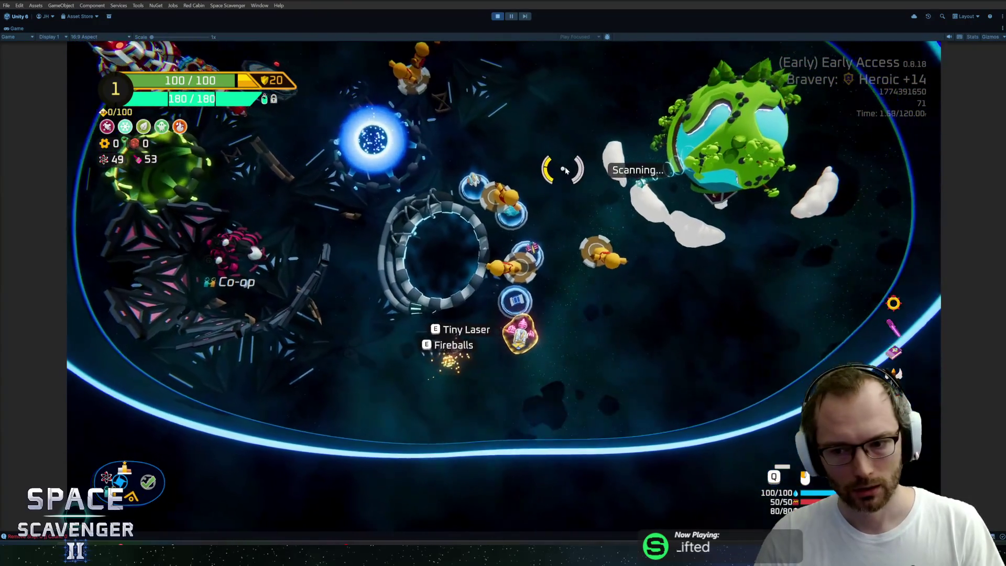
key(grave)
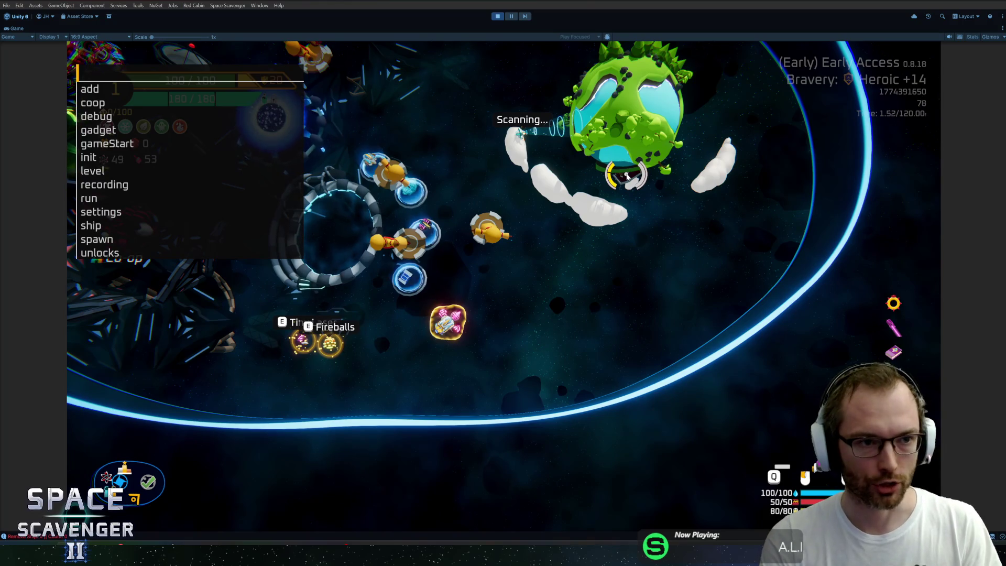
Step: Spawn a Laser Sword and a Flamethrower via the console and check the ship's weapon slots
text(spawn sw)
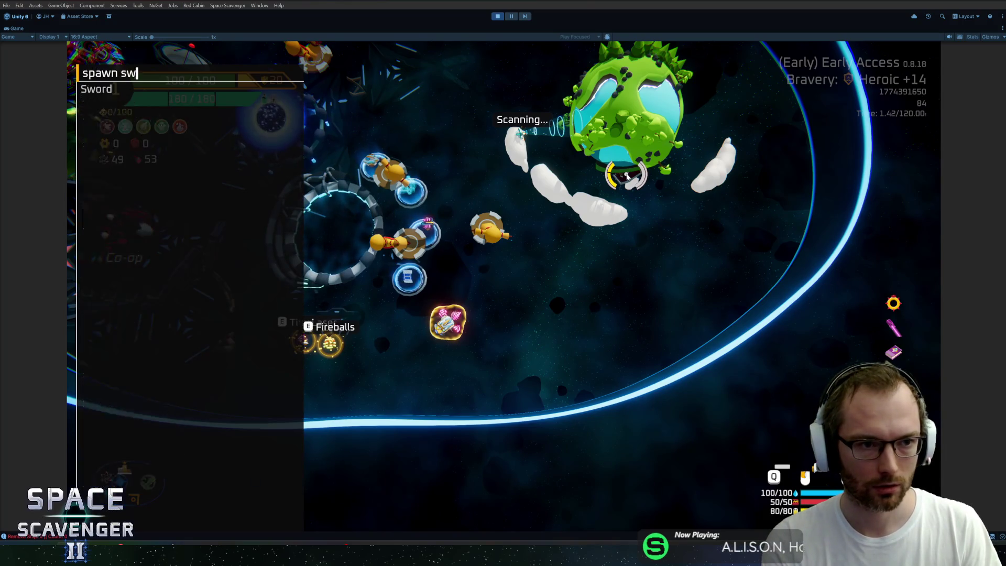
key(Tab)
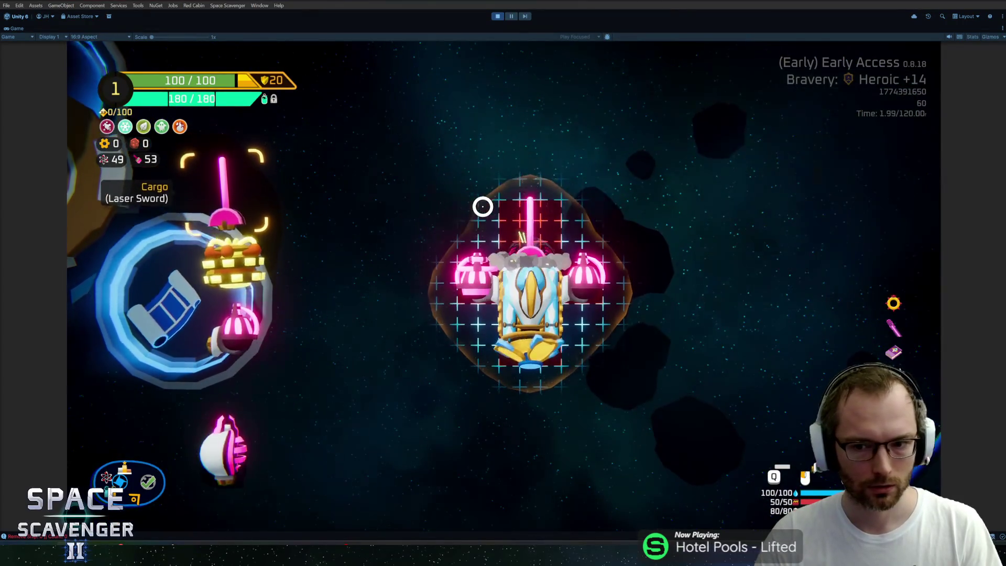
key(Tab)
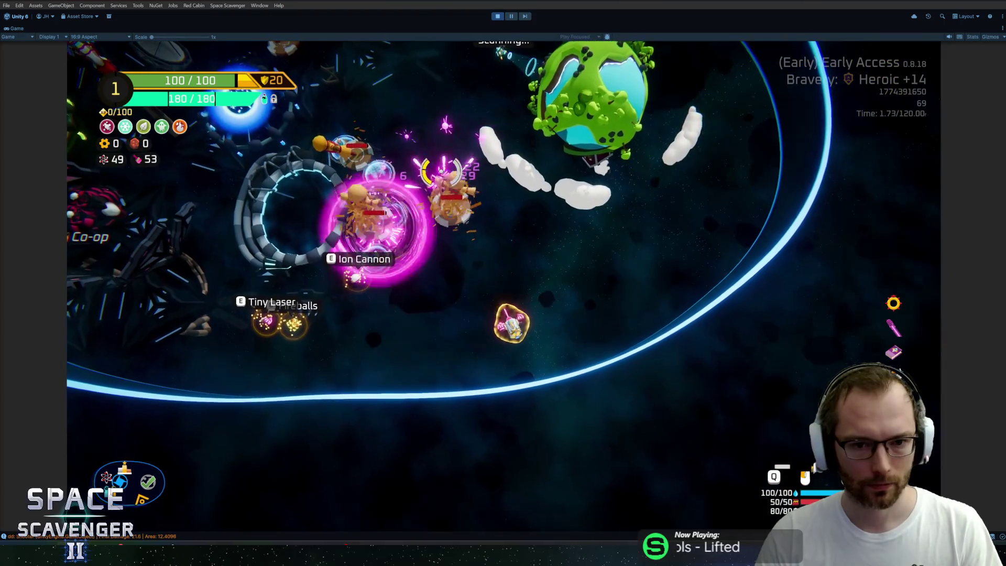
key(Tab)
key(Tab)
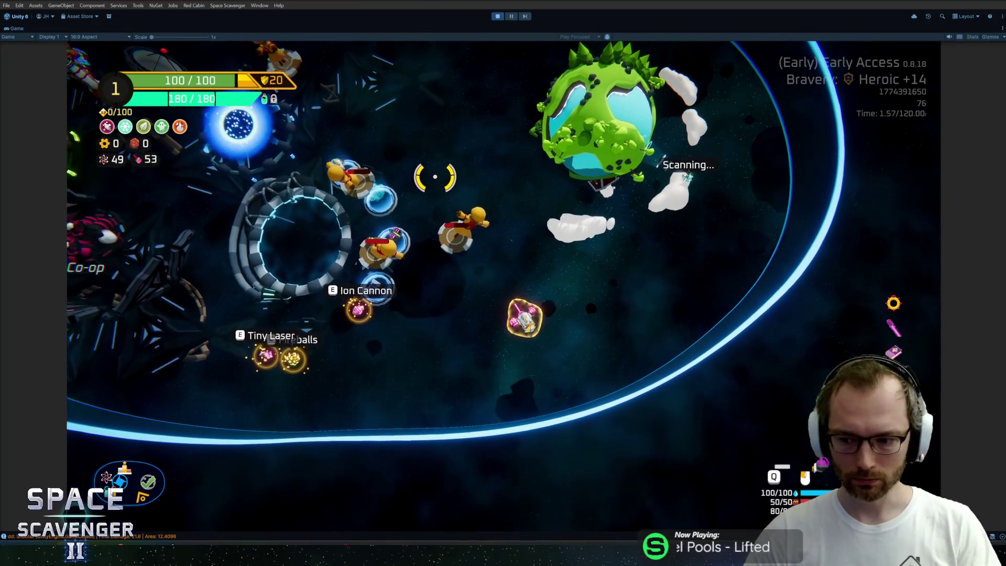
key(grave)
text(spawn Flamethrower)
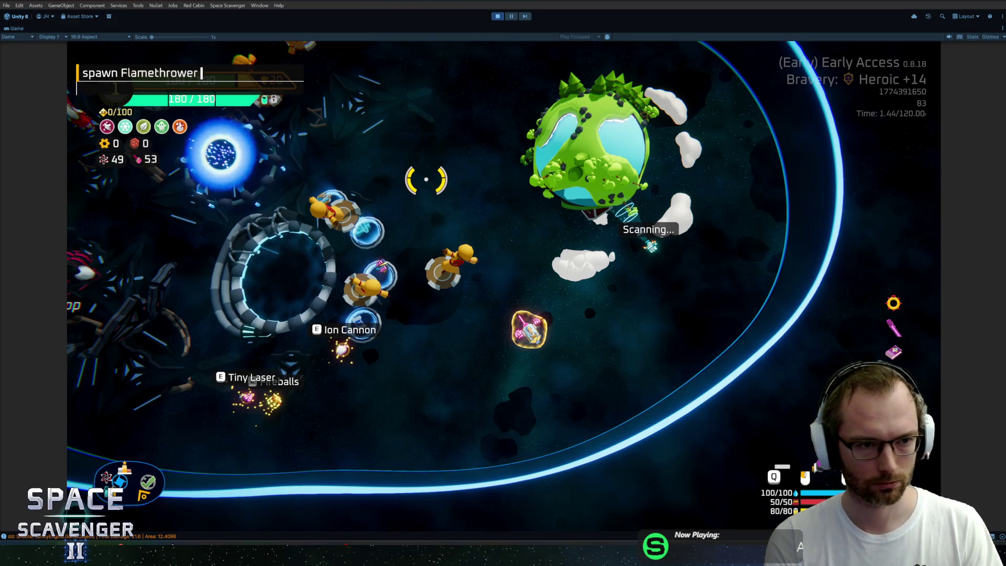
key(Return)
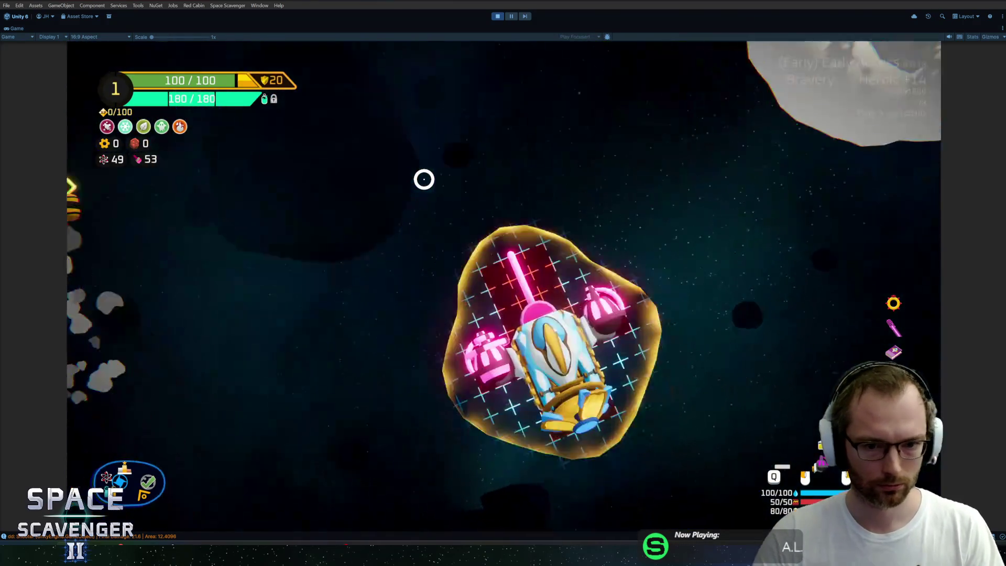
key(Escape)
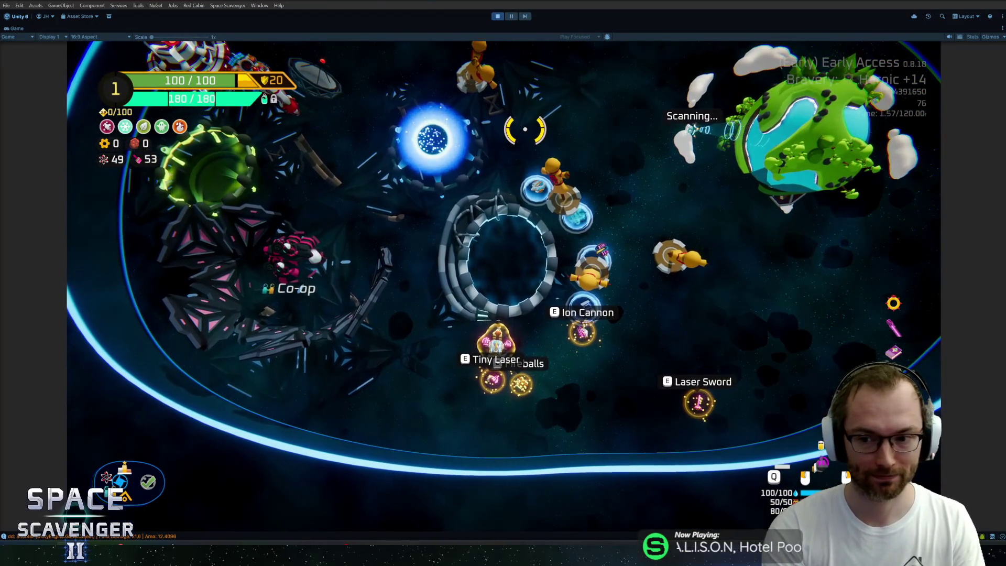
Step: Stop play mode and open the 'dd:' damage log entry's source code in Rider
key(ctrl+p)
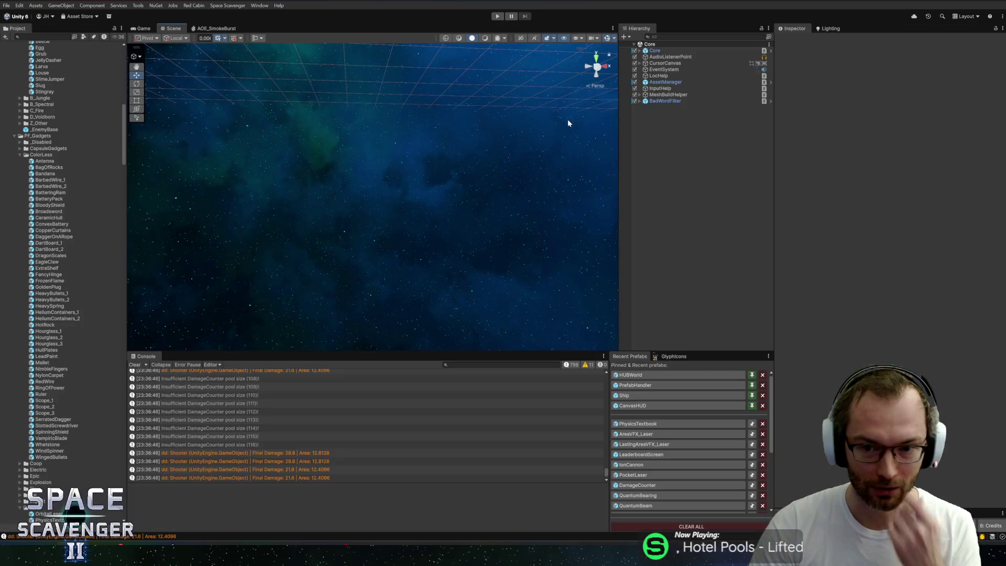
click(325, 446)
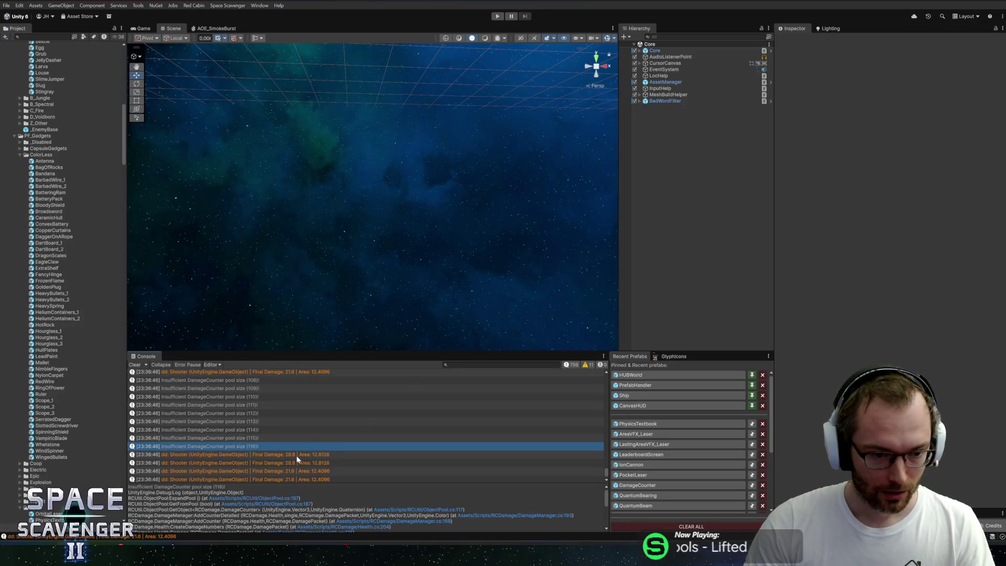
double_click(296, 455)
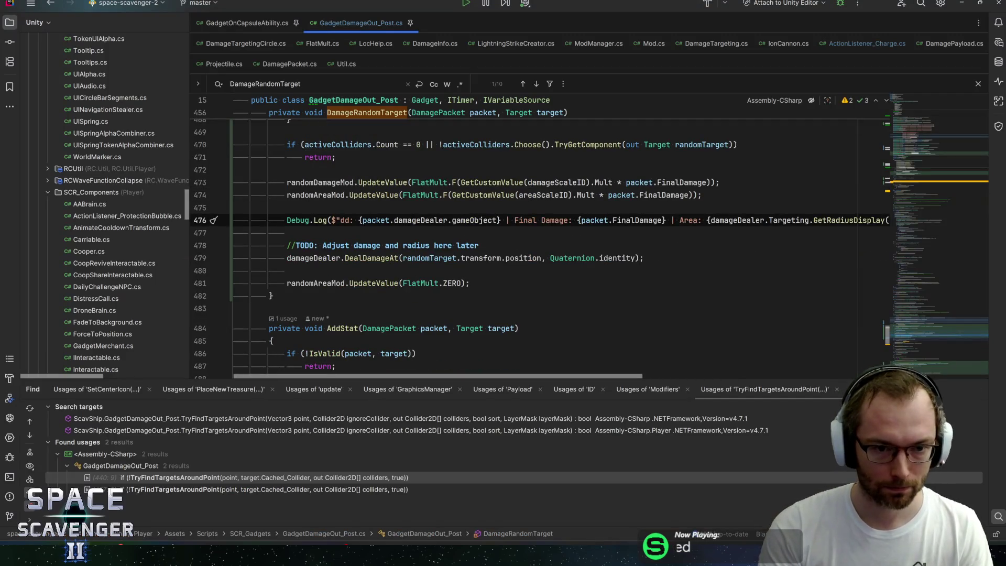
Step: Delete the Debug.Log and TODO lines and tidy the blank lines around DealDamageAt
key(ctrl+y)
key(ctrl+y)
key(ctrl+y)
key(End)
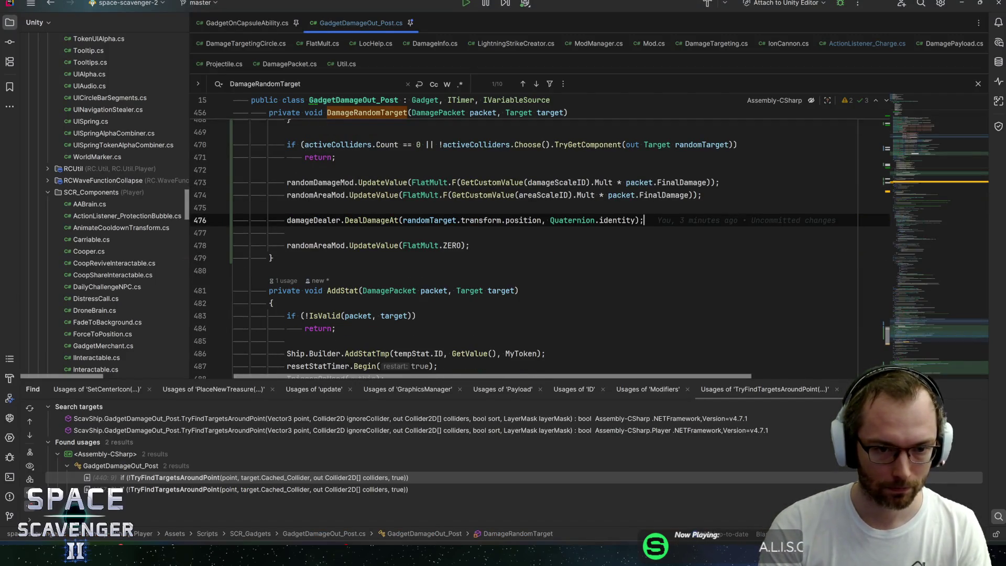
key(Up)
key(Up)
key(Down)
key(ctrl+y)
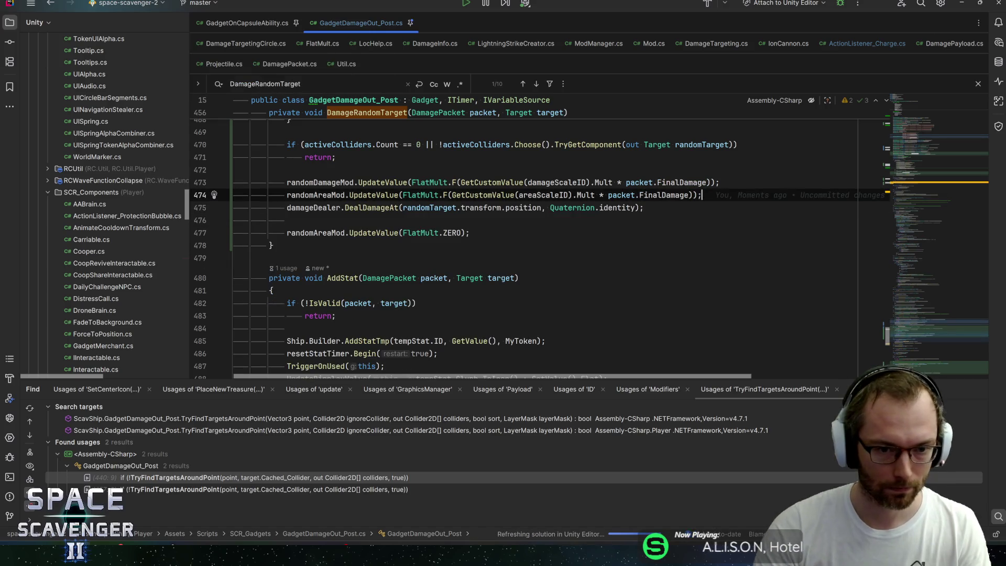
key(Down)
key(Up)
key(Down)
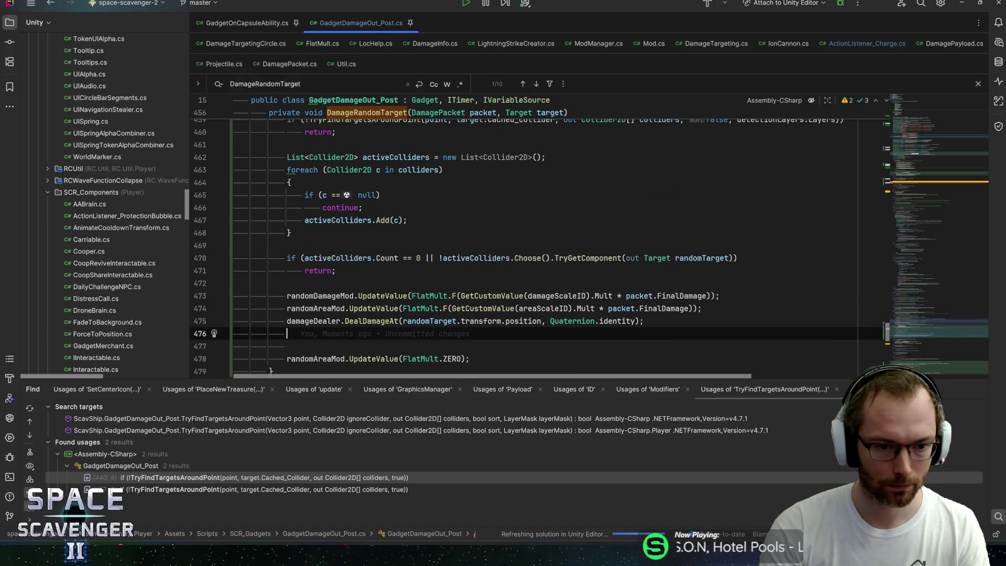
key(Up)
key(Return)
key(BackSpace)
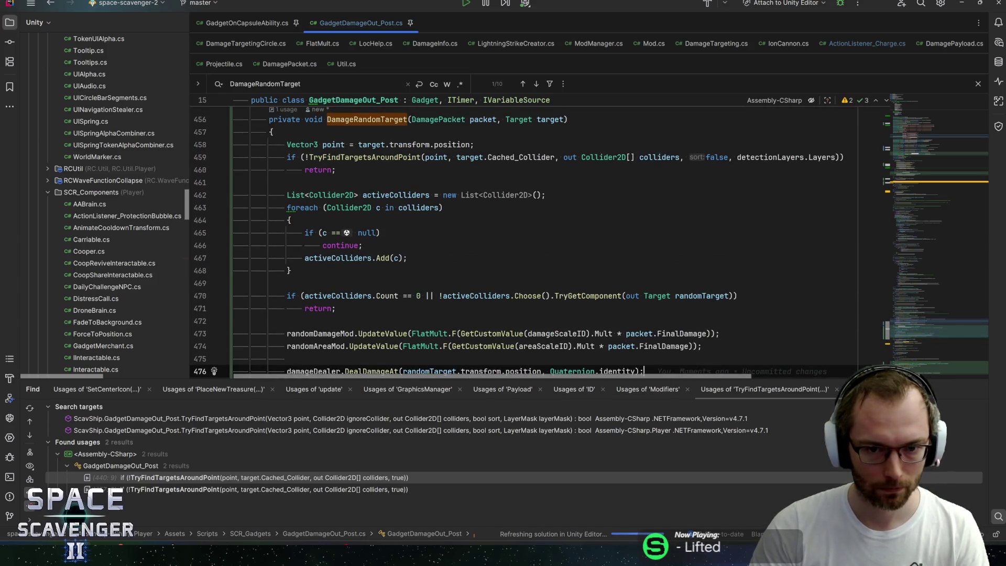
Step: Move activeColliders to a class field using new(), and add activeColliders.Clear(); before the collider loop
click(480, 157)
key(alt+Return)
key(Return)
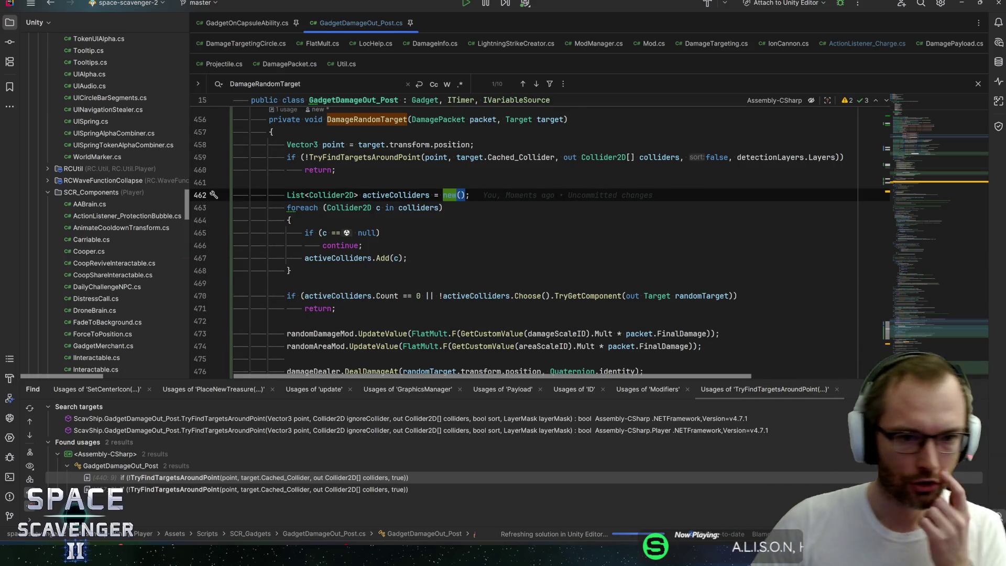
scroll(524, 236, up, 2)
key(End)
key(ctrl+w)
key(ctrl+x)
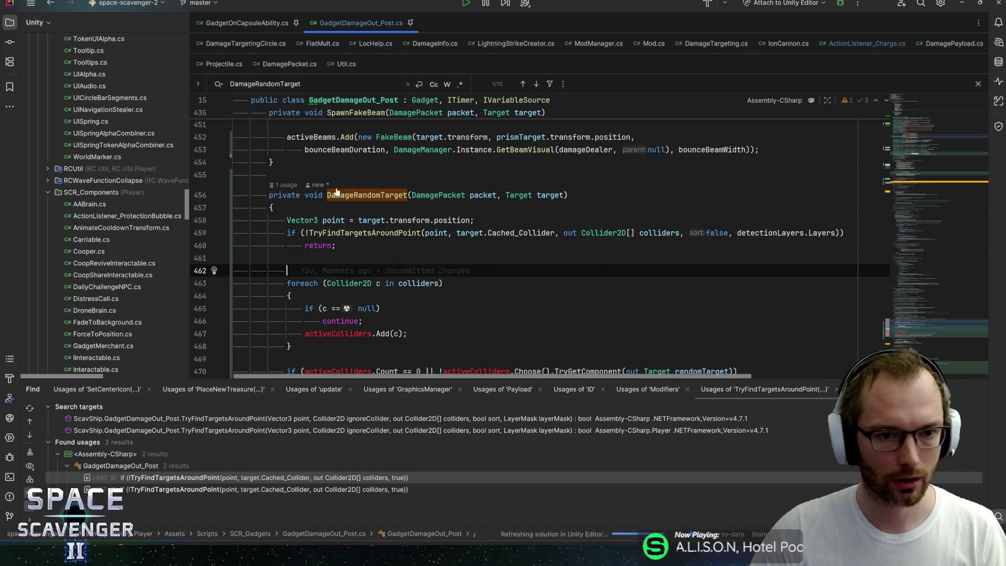
click(272, 175)
key(Return)
key(ctrl+v)
click(287, 283)
text(activeColliders)
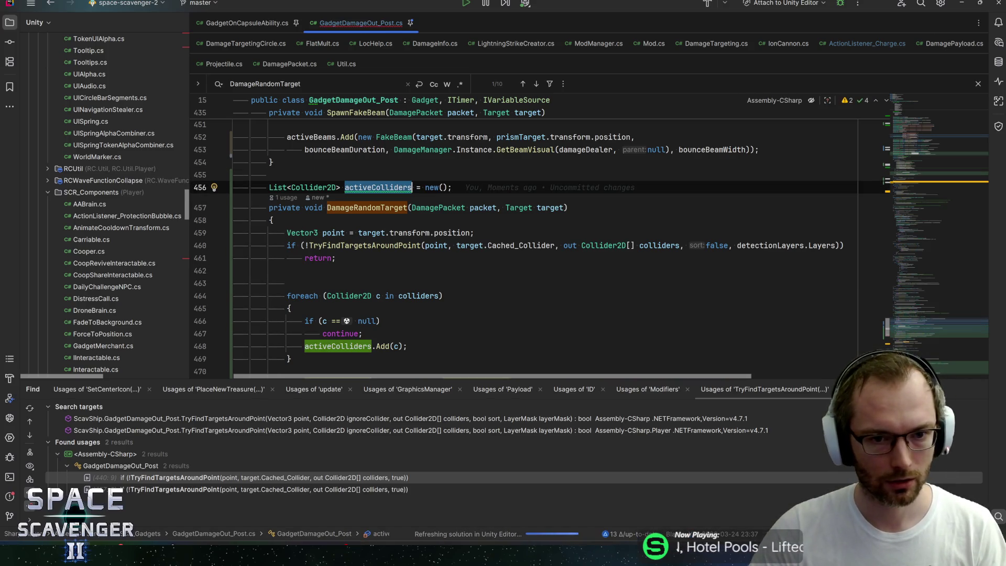
text(.Clear();)
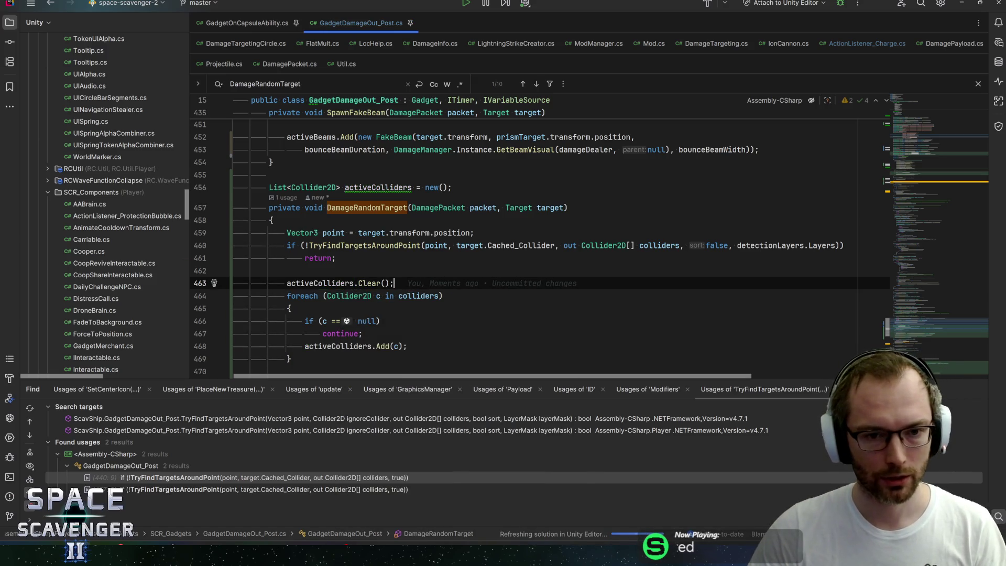
Step: Make the activeColliders field private and readonly
click(381, 187)
key(alt+Return)
key(Return)
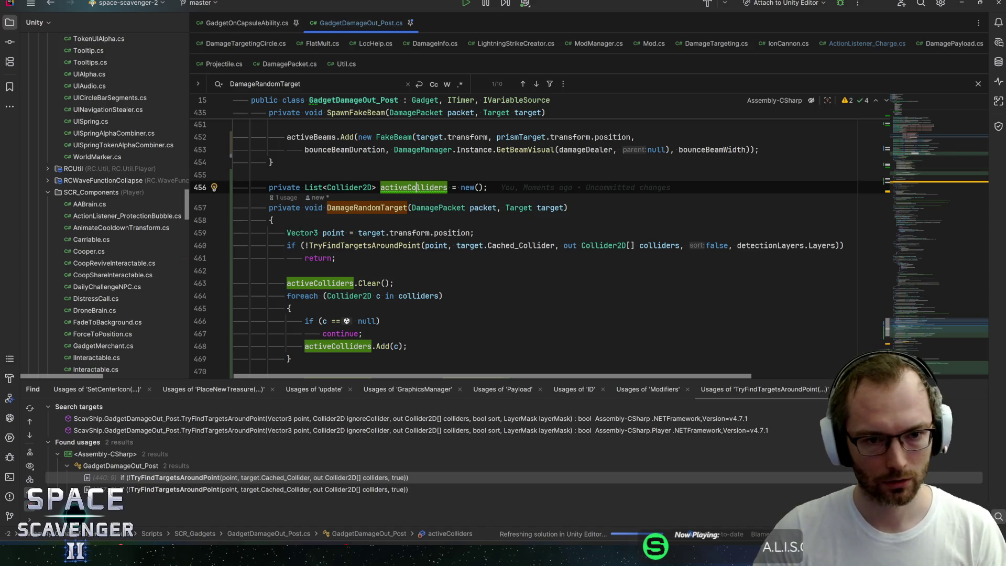
key(alt+Return)
key(Return)
key(End)
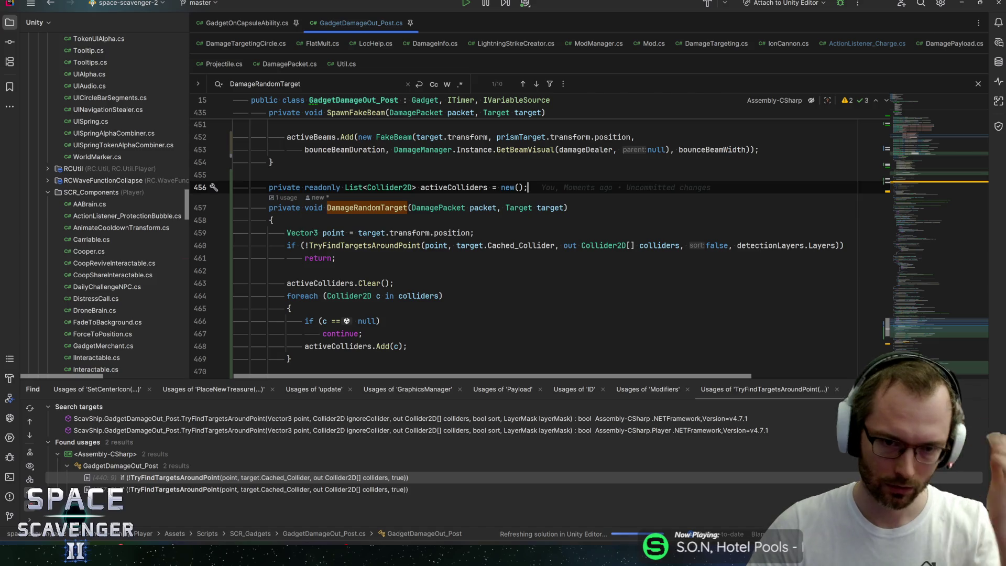
Step: Give the activeColliders list an initial capacity of 20
click(432, 187)
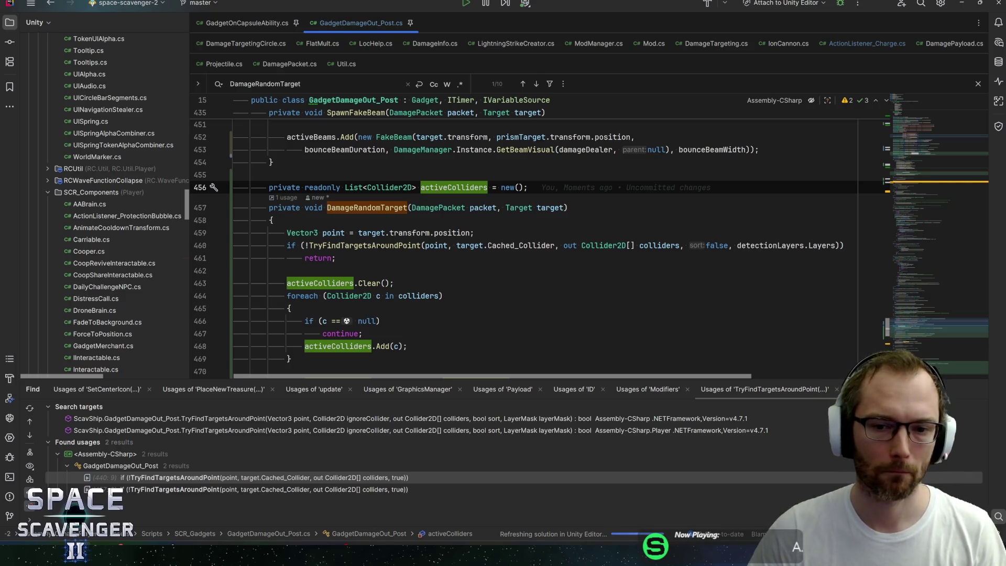
click(522, 187)
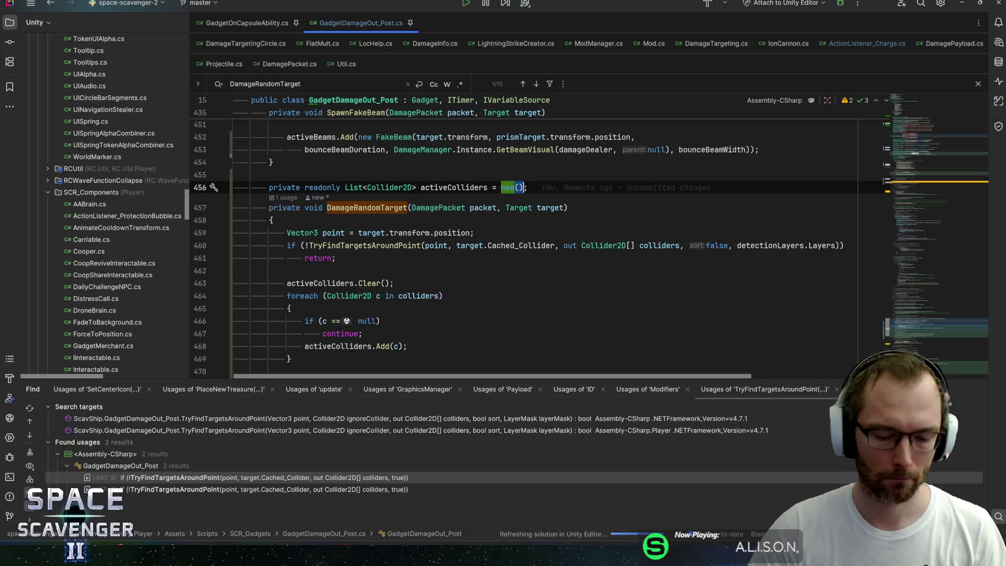
text(20)
key(End)
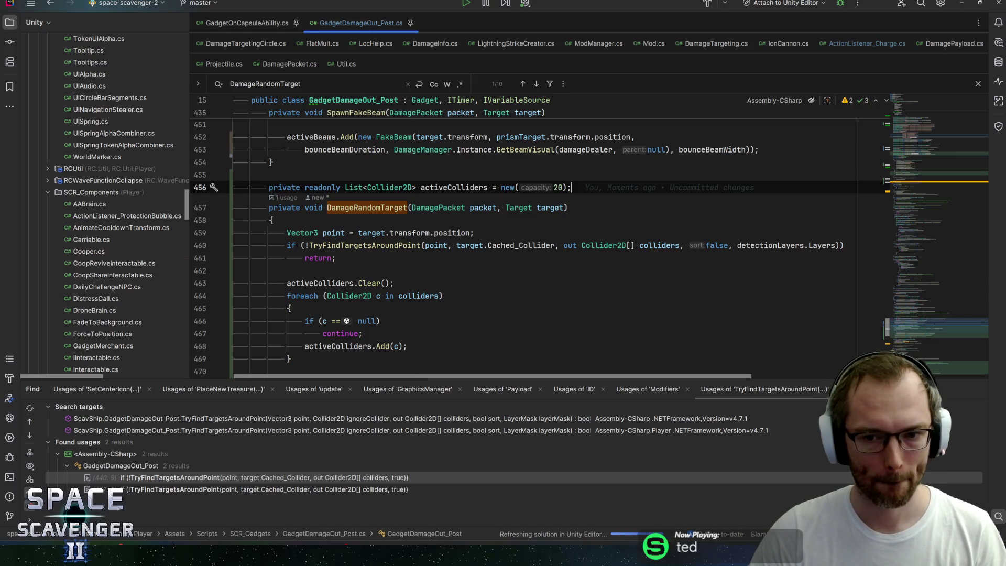
Step: Inspect the TryFindTargetsAroundPoint declaration, then return to DamageRandomTarget
key(ctrl+b)
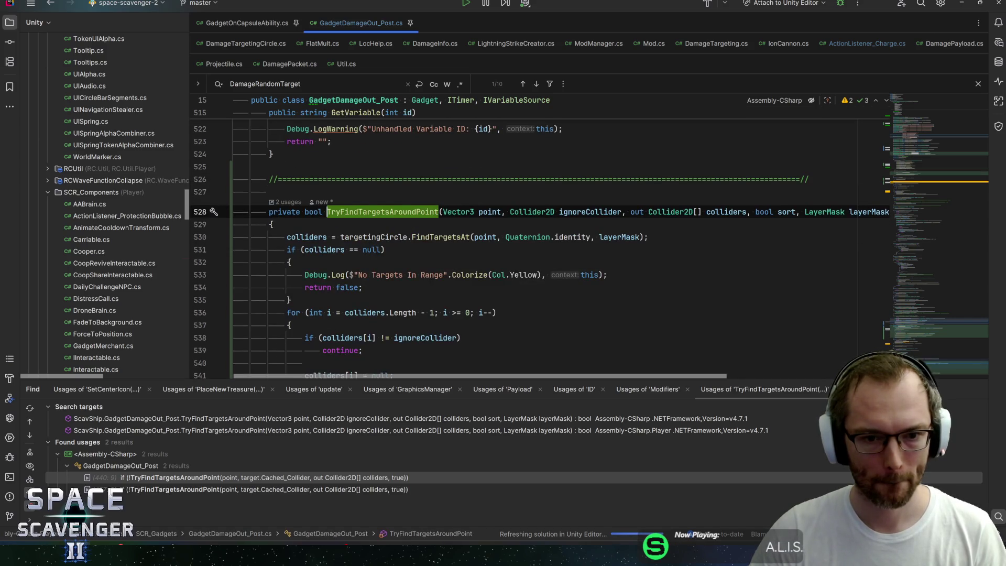
scroll(540, 242, down, 5)
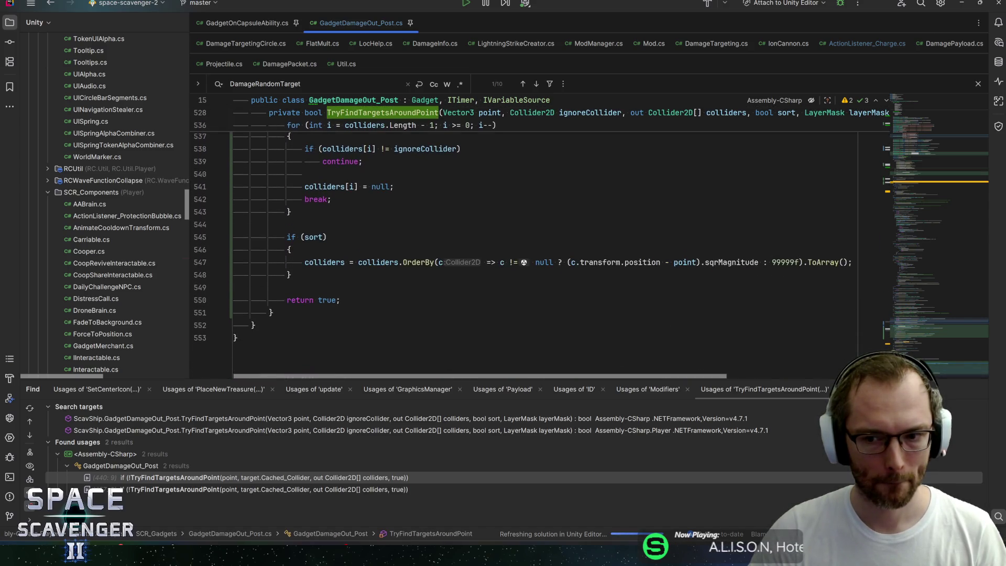
scroll(539, 242, up, 5)
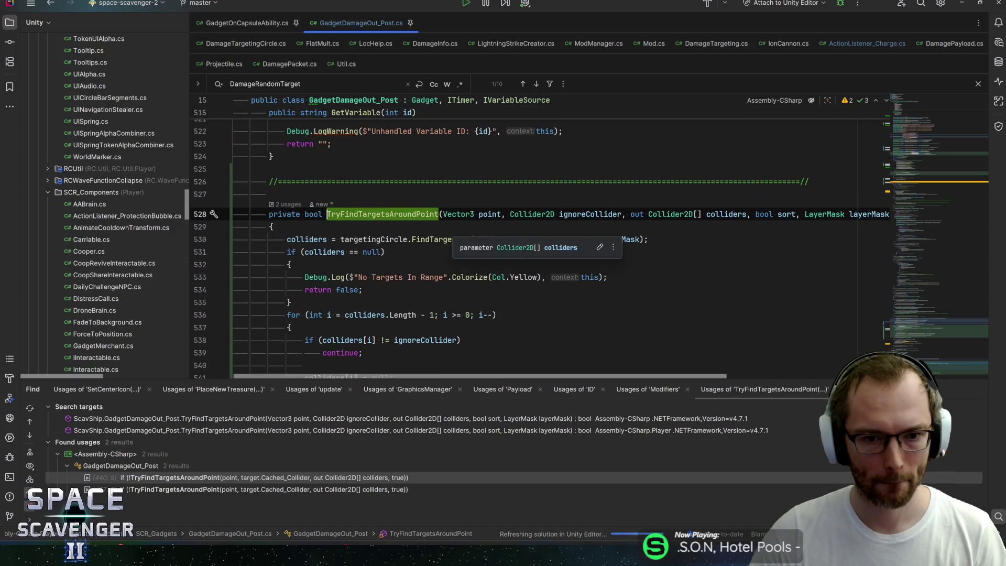
key(ctrl+alt+Left)
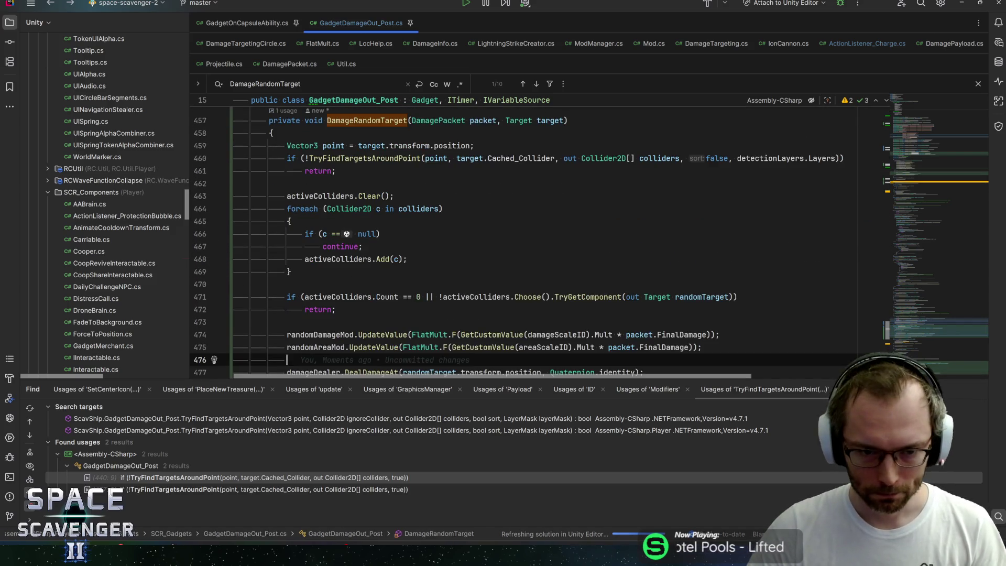
key(alt+Tab)
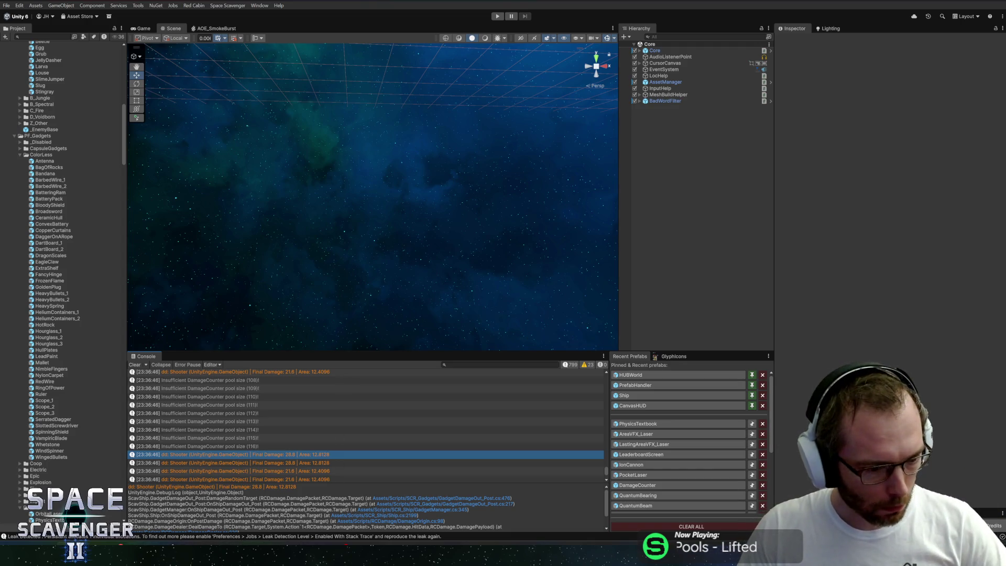
key(alt+Tab)
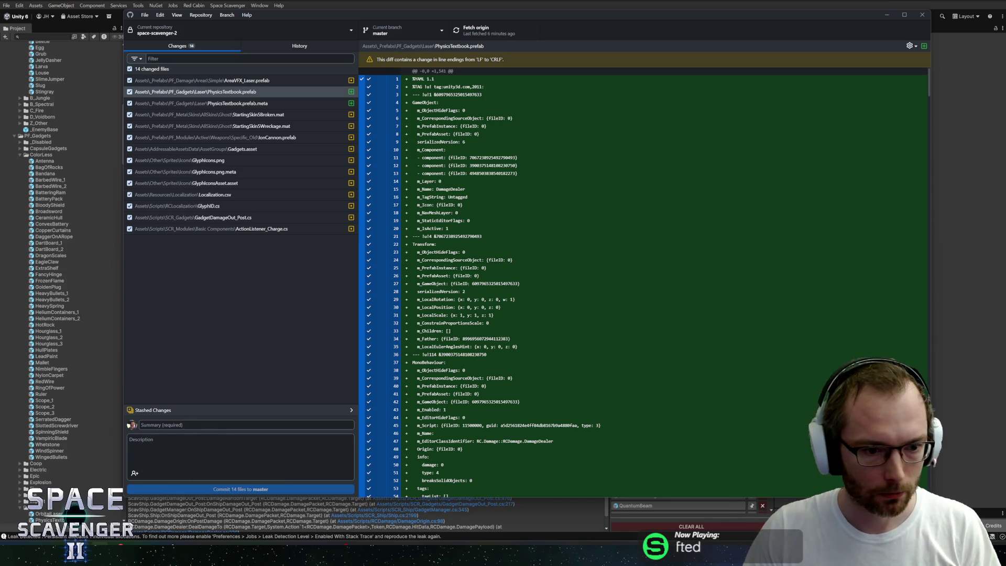
Step: Commit the 14 changed files to master as 'Added Gadget Physics Textbook' and push to origin
text(Added Gadget Physics Textbook)
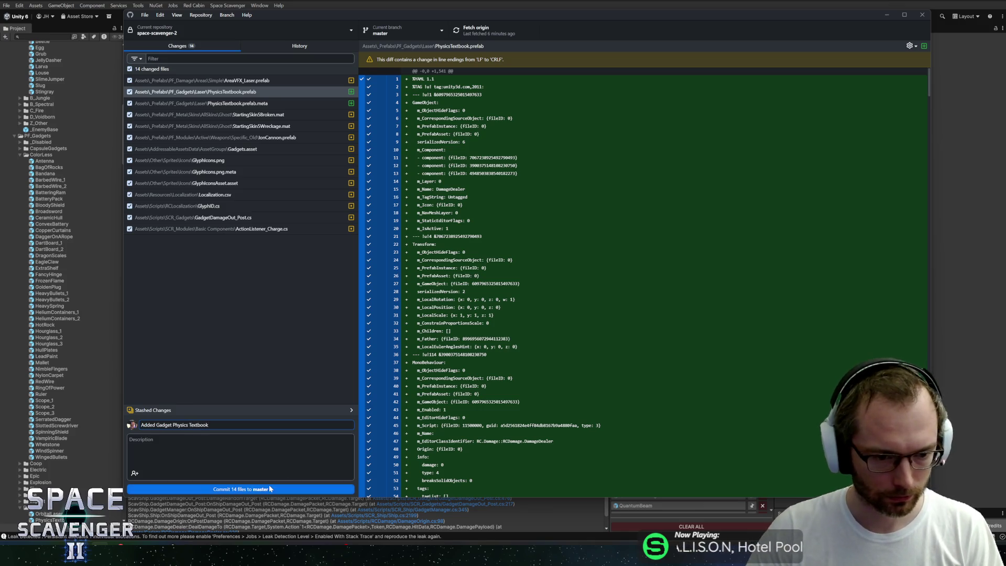
click(286, 489)
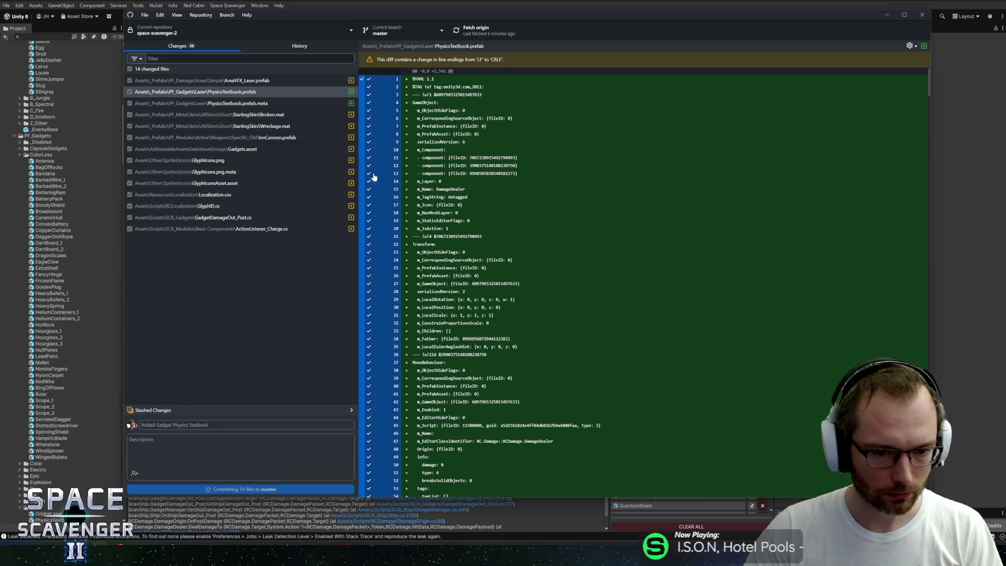
click(483, 28)
key(alt+Tab)
scroll(63, 157, up, 2)
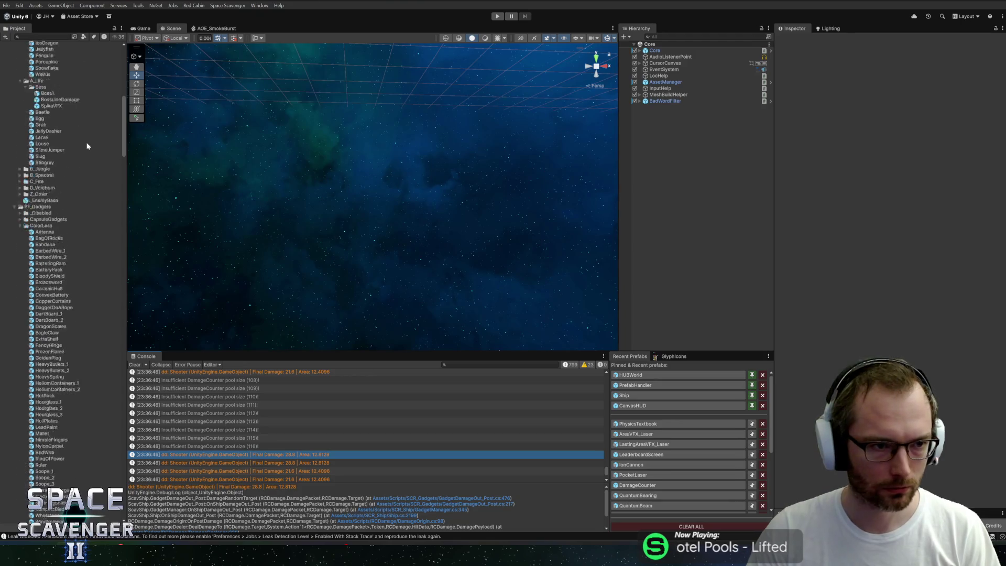
scroll(60, 160, down, 3)
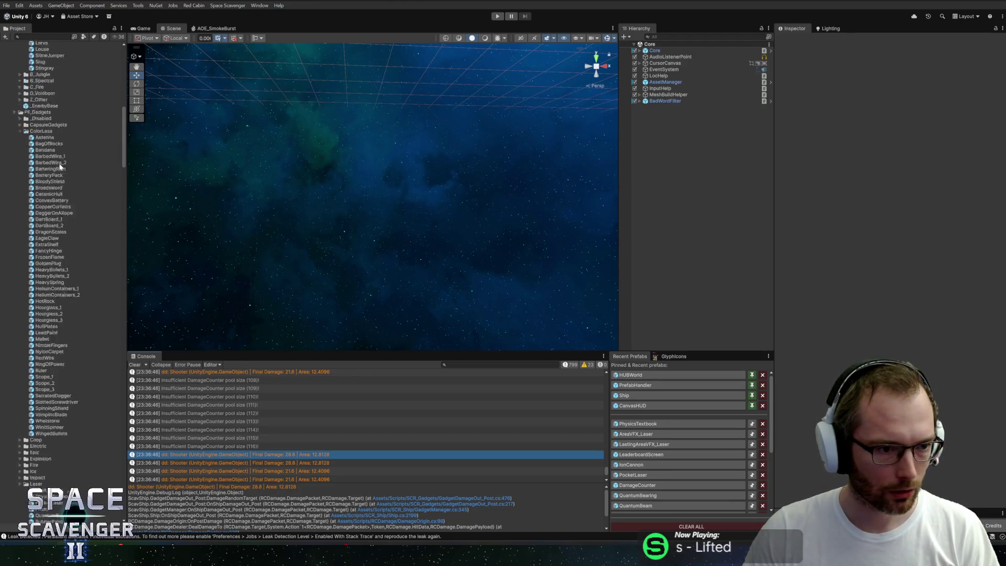
Step: Rename the WindSpinner gadget prefab to PinWheel
click(37, 404)
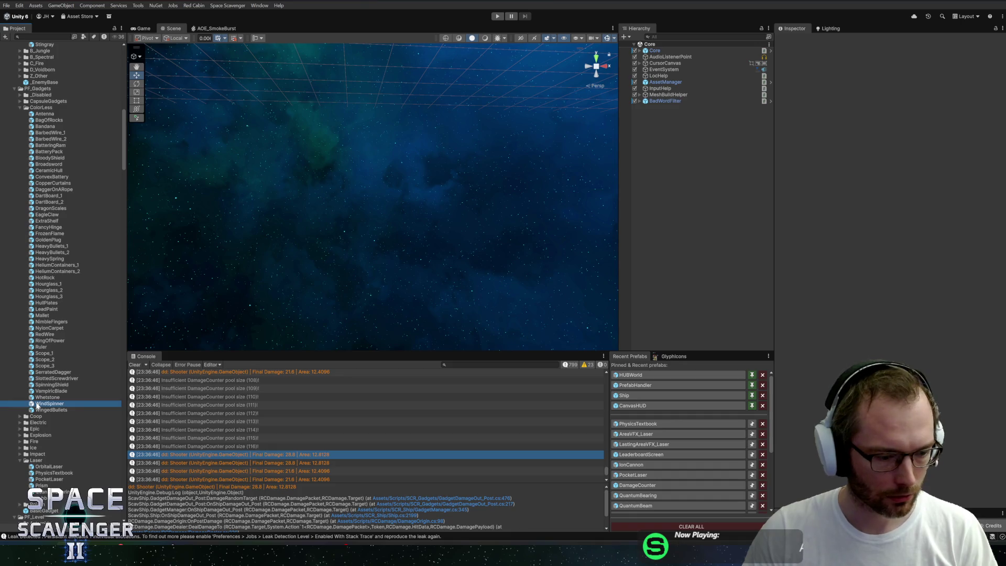
key(F2)
text(PinWheel)
key(Return)
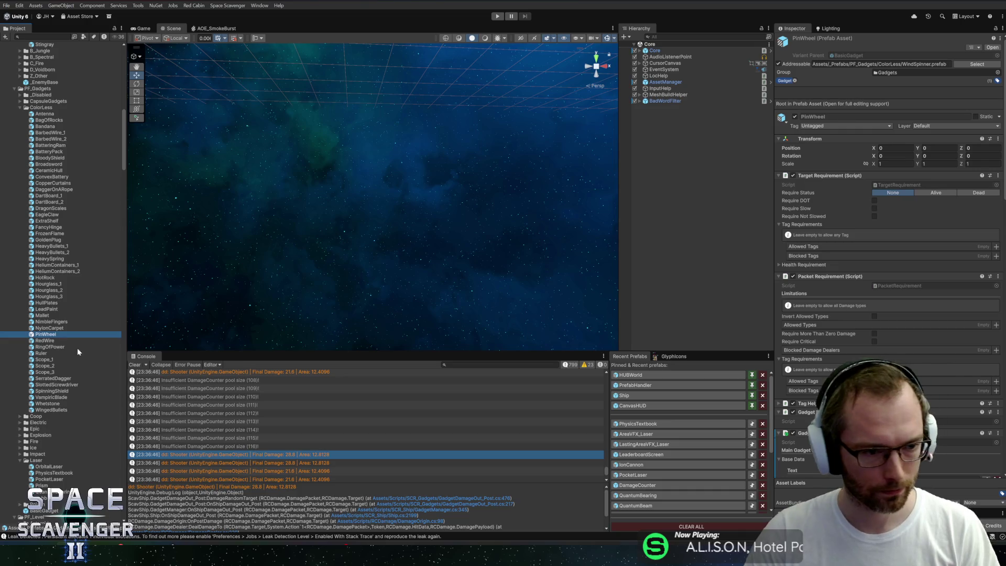
Step: Open PinWheel in Prefab Mode and search the Localization Editor for 'Gadget_wind'
double_click(52, 335)
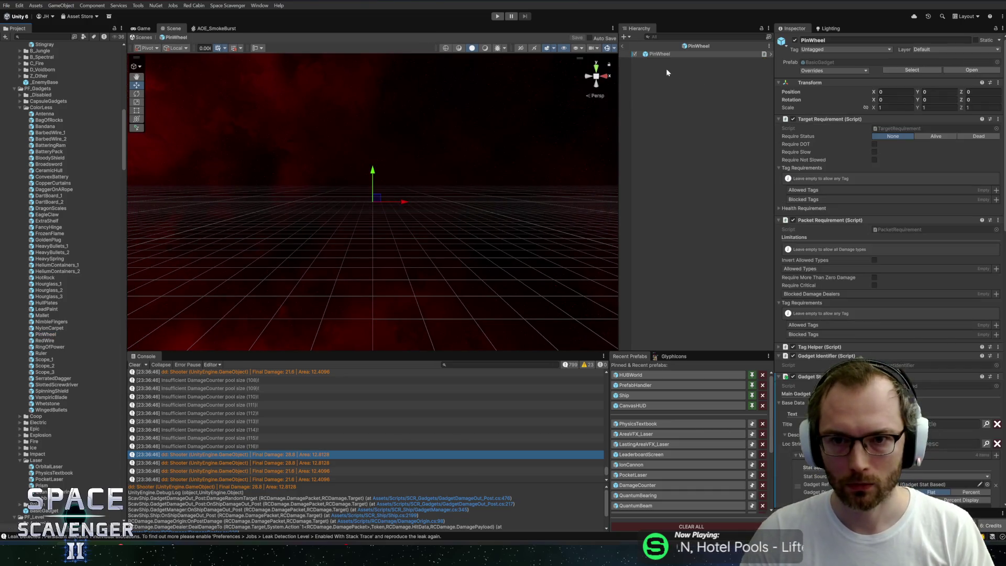
scroll(840, 166, down, 5)
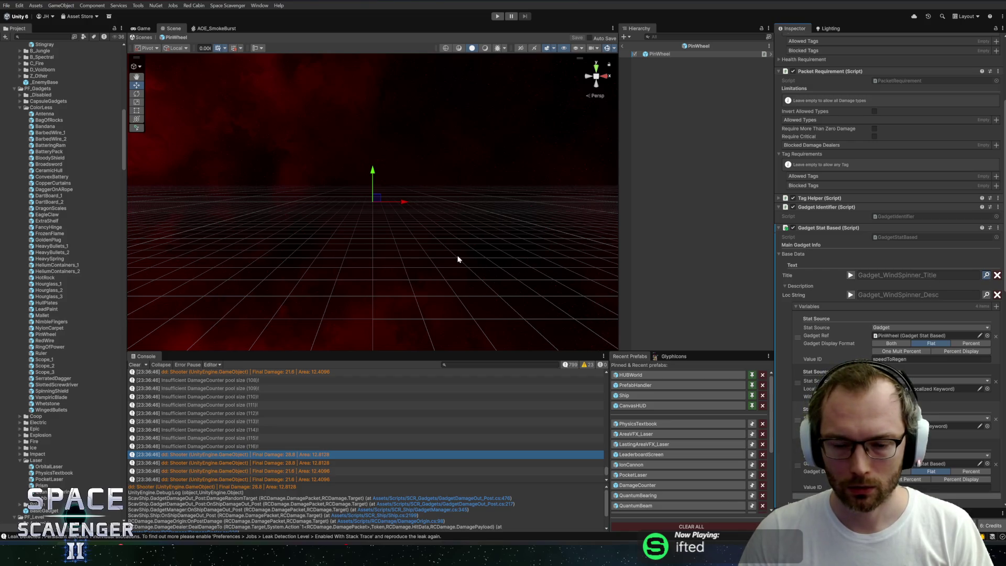
key(ctrl+l)
click(352, 146)
text(Gad)
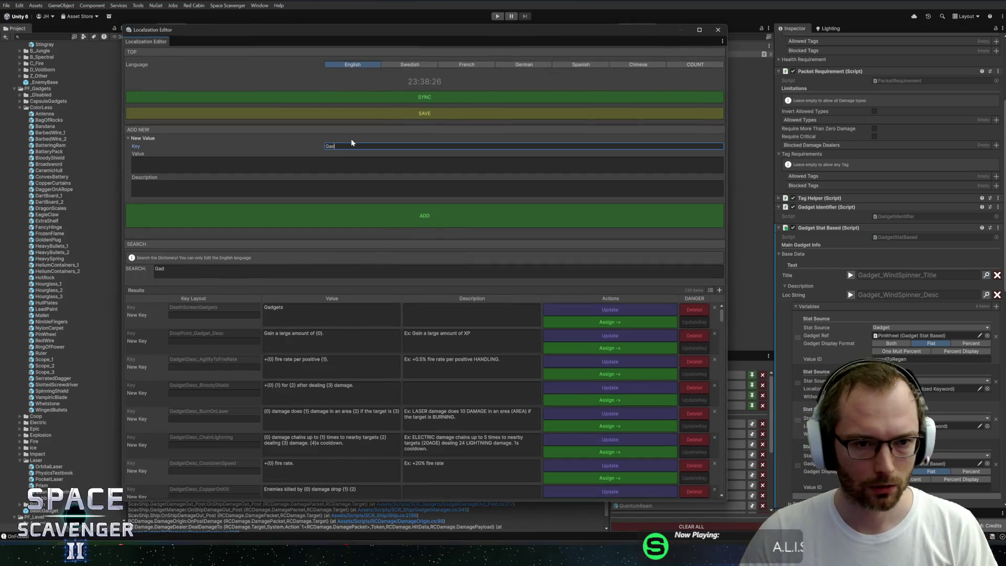
text(get_wind)
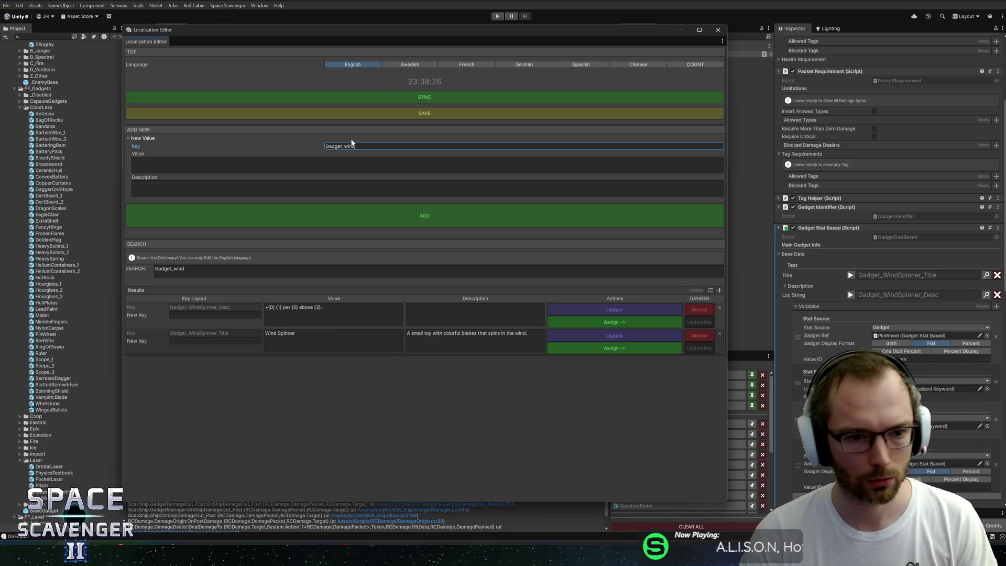
Step: Enter Gadget_PinWheel_Title as the new key for the WindSpinner Title entry
click(215, 314)
click(215, 340)
text(adget_PinWheel_Title)
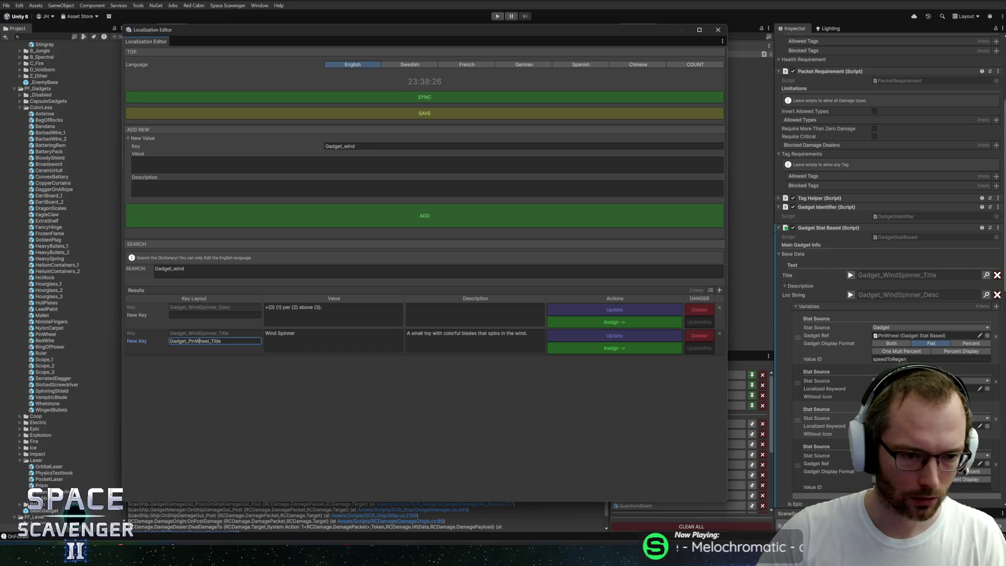
key(alt+Tab)
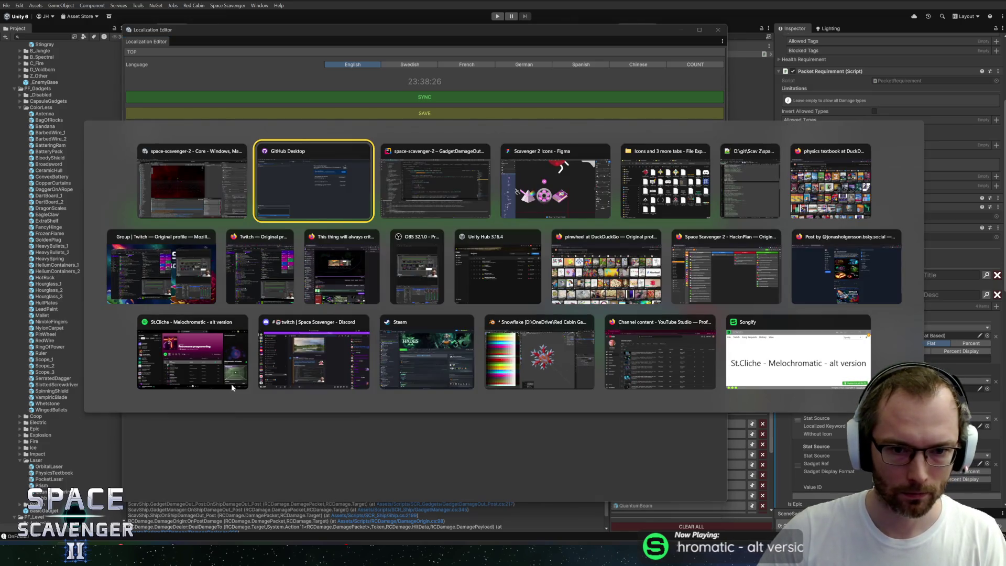
click(583, 272)
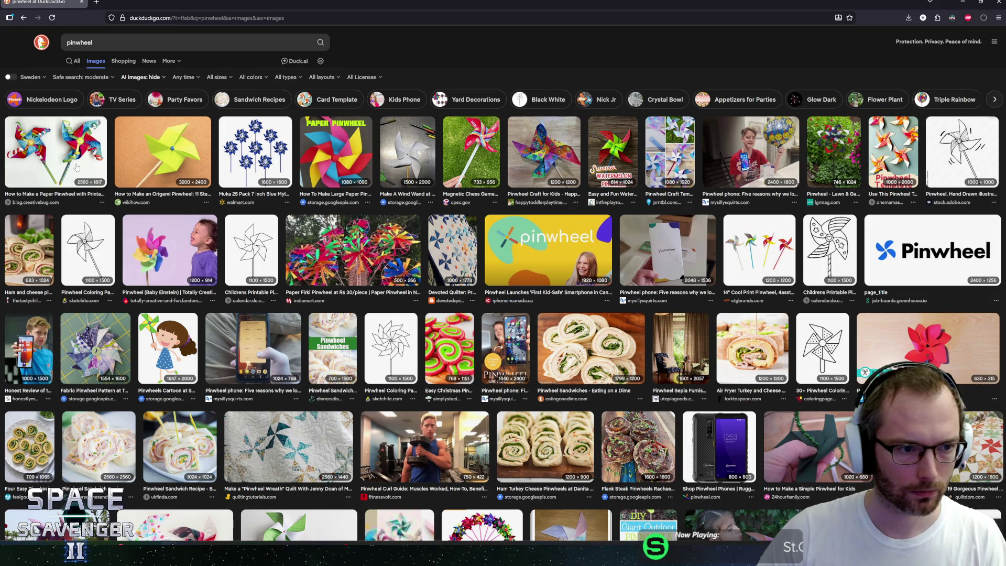
key(alt+Tab)
click(195, 341)
click(333, 314)
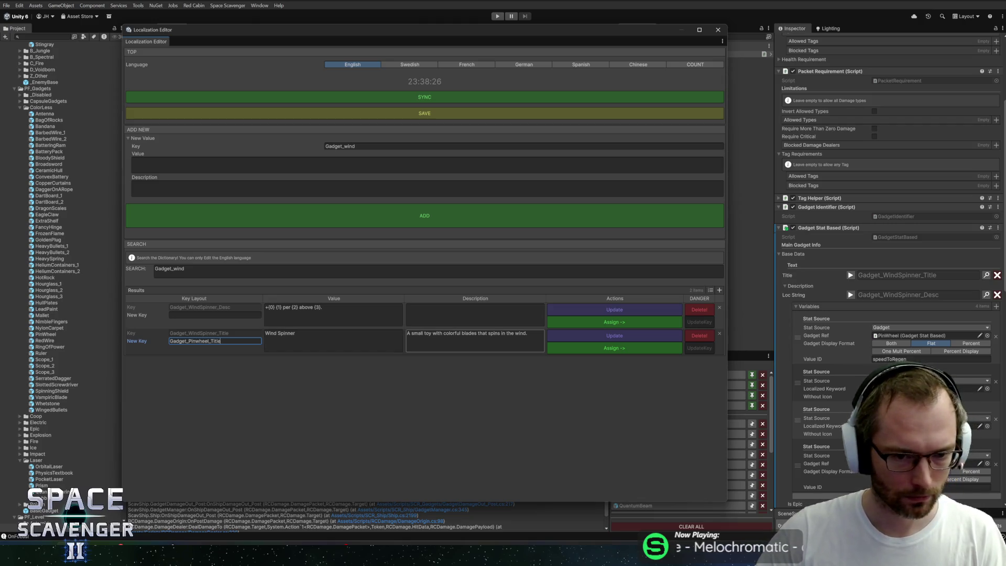
Step: Rename the WindSpinner title and description keys to their Pinwheel names
drag(595, 33, 553, 37)
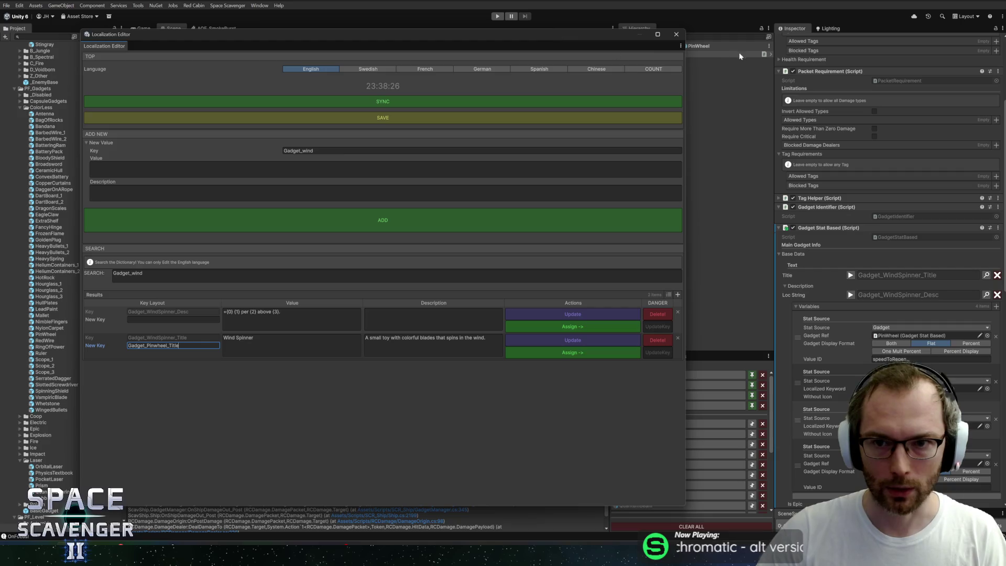
click(655, 354)
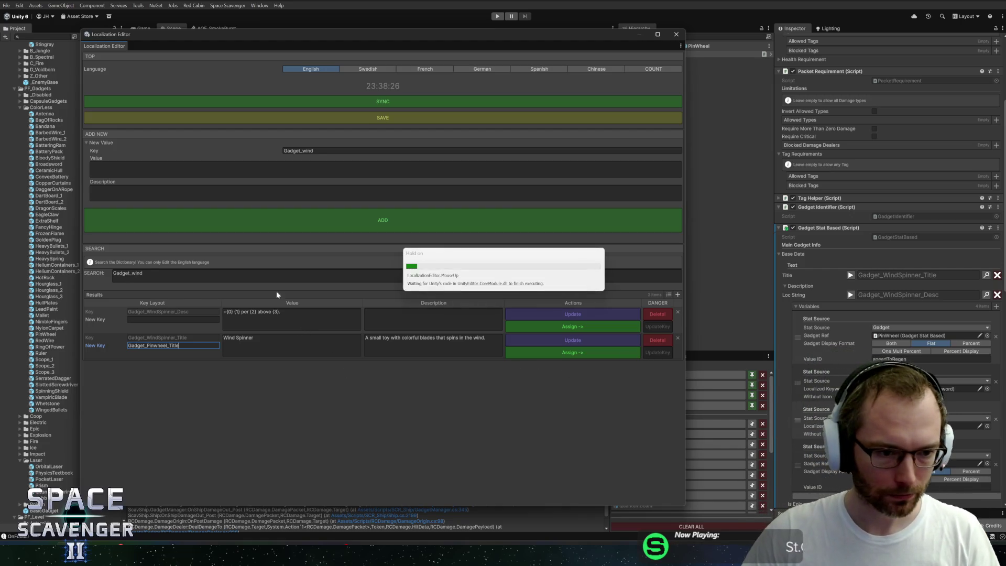
click(173, 319)
text(Gadget_PinWhe)
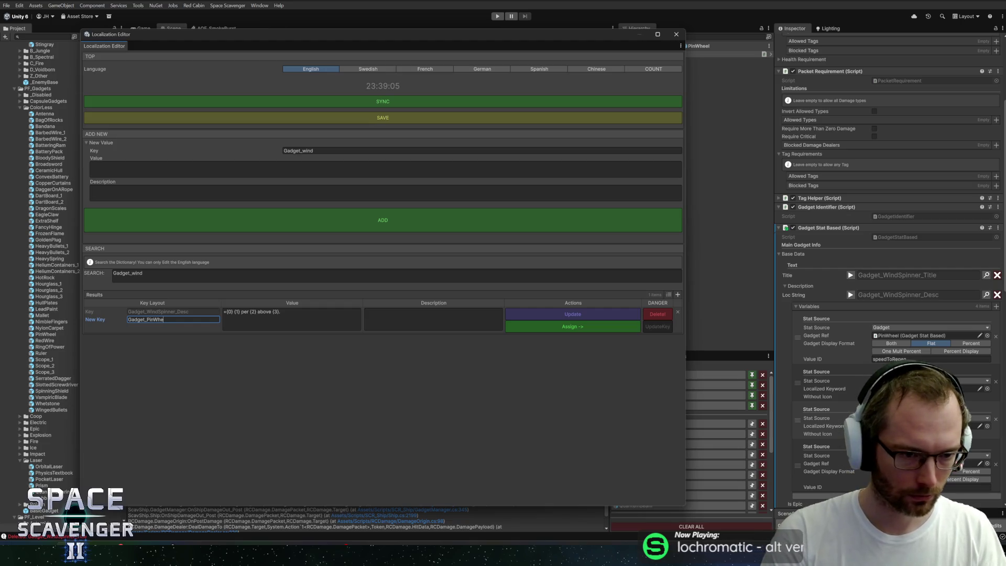
key(BackSpace)
key(BackSpace)
key(BackSpace)
text(wheel_Desc)
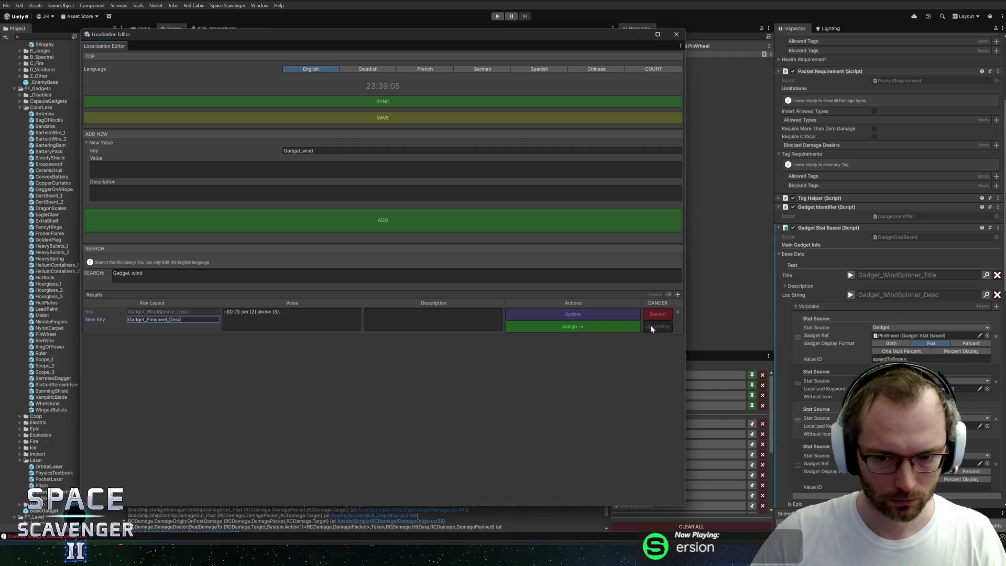
click(165, 275)
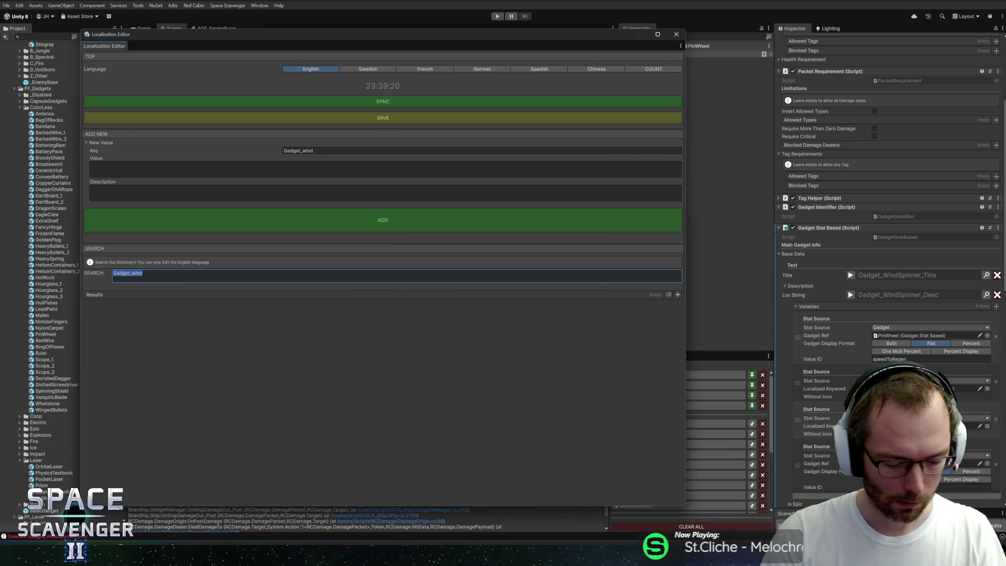
text(pinwh)
Step: Set the title value to 'Pinwheel', assign Gadget_Pinwheel_Title, and clear the old description key
click(291, 345)
text(Pi)
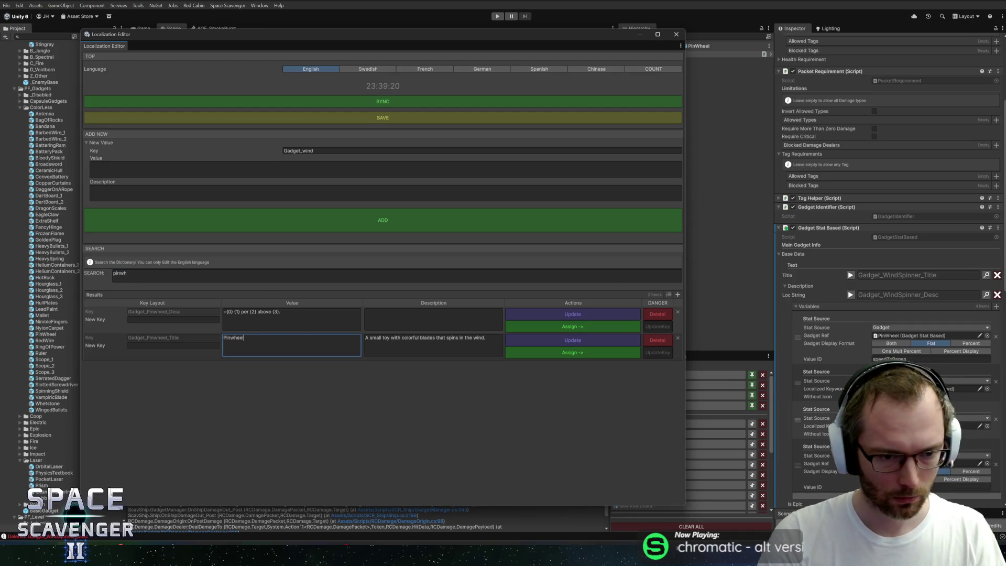
click(563, 342)
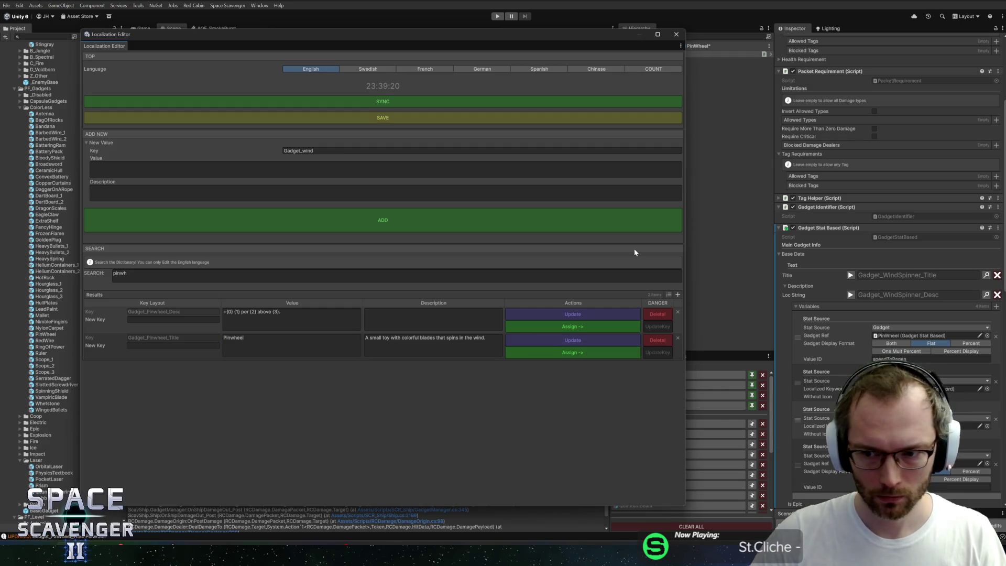
click(576, 354)
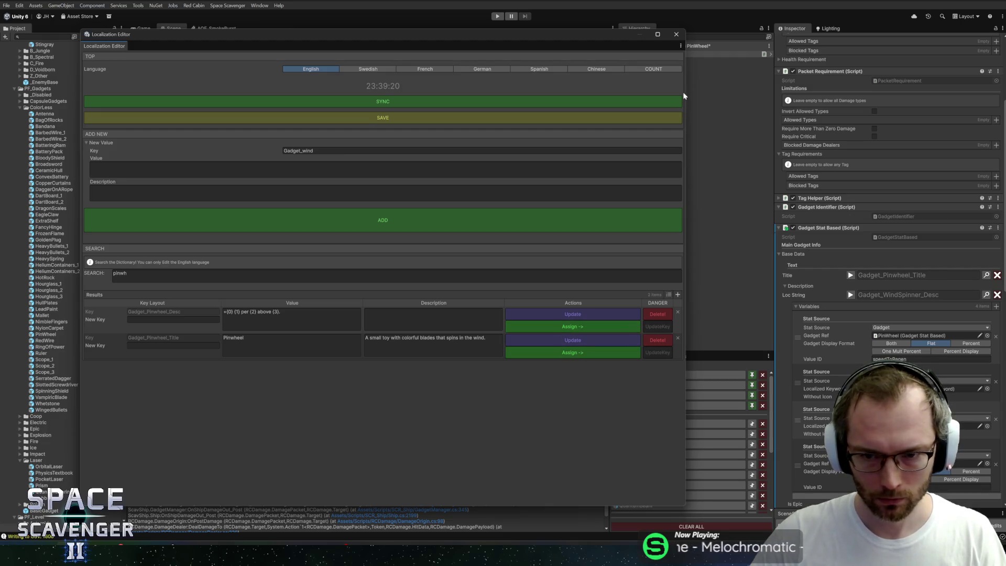
click(997, 294)
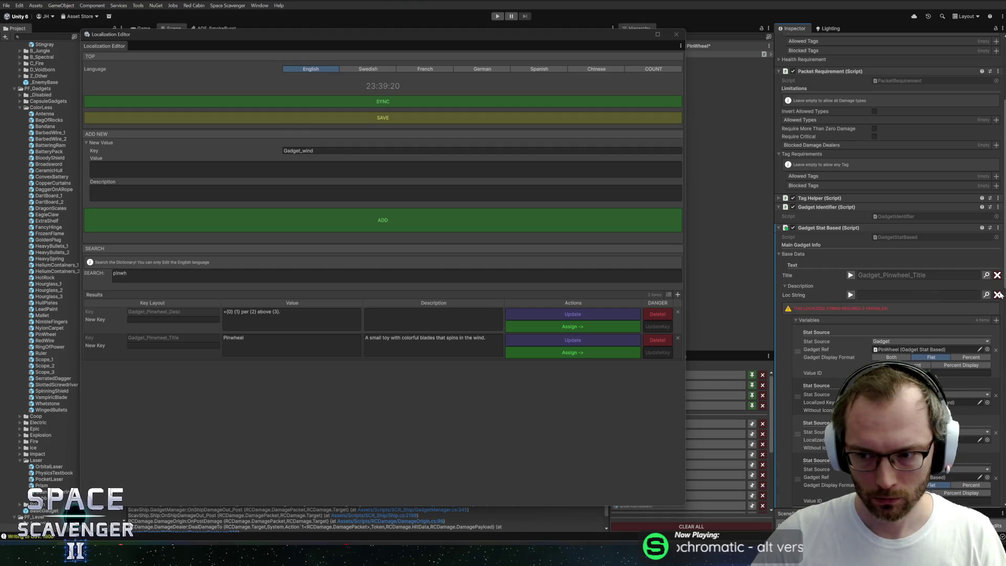
click(676, 34)
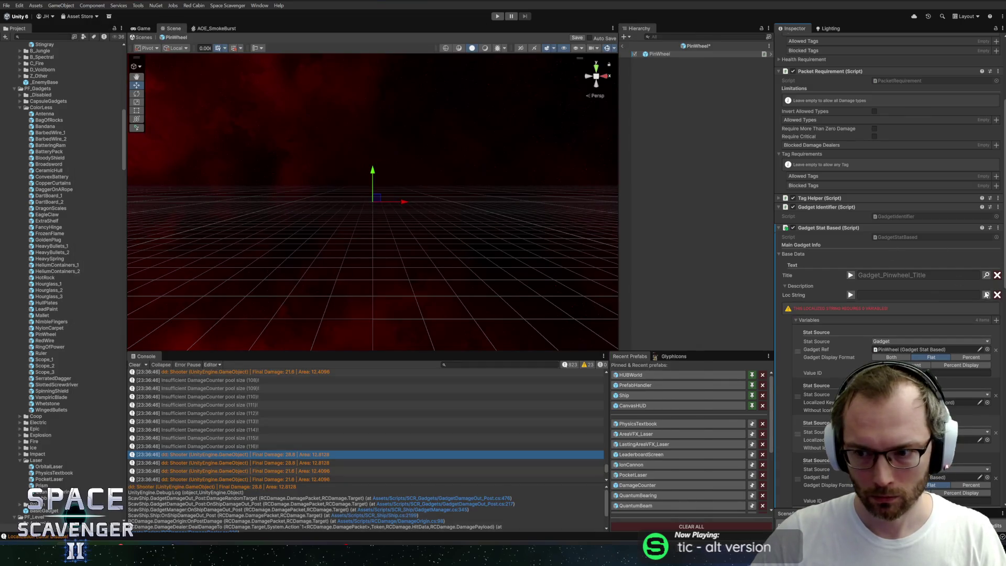
Step: Filter the Localization Editor by 'pinwh', save the PinWheel prefab, and assign Gadget_Pinwheel_Desc as its description
key(ctrl+l)
text(pl)
key(BackSpace)
text(inwh)
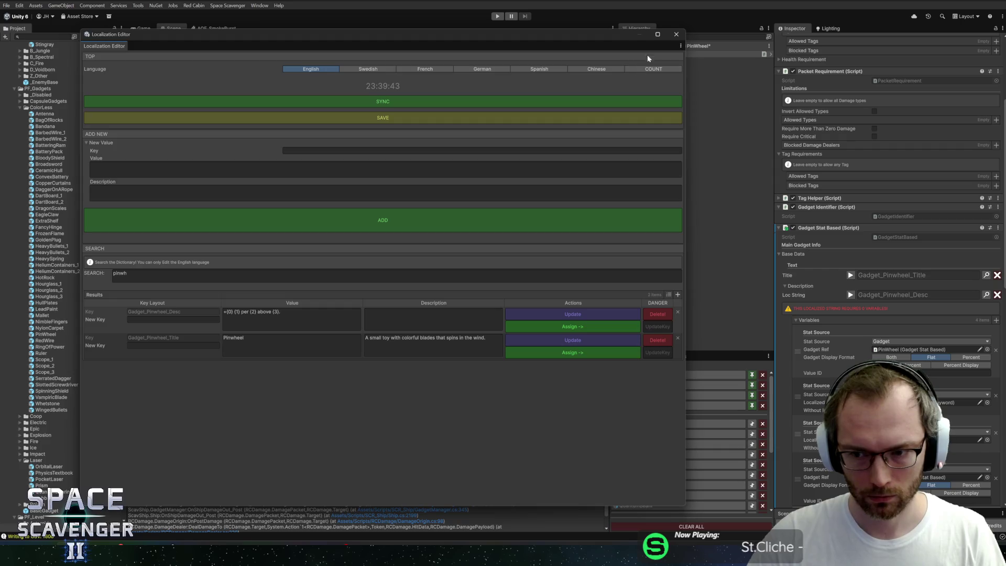
click(675, 34)
key(ctrl+s)
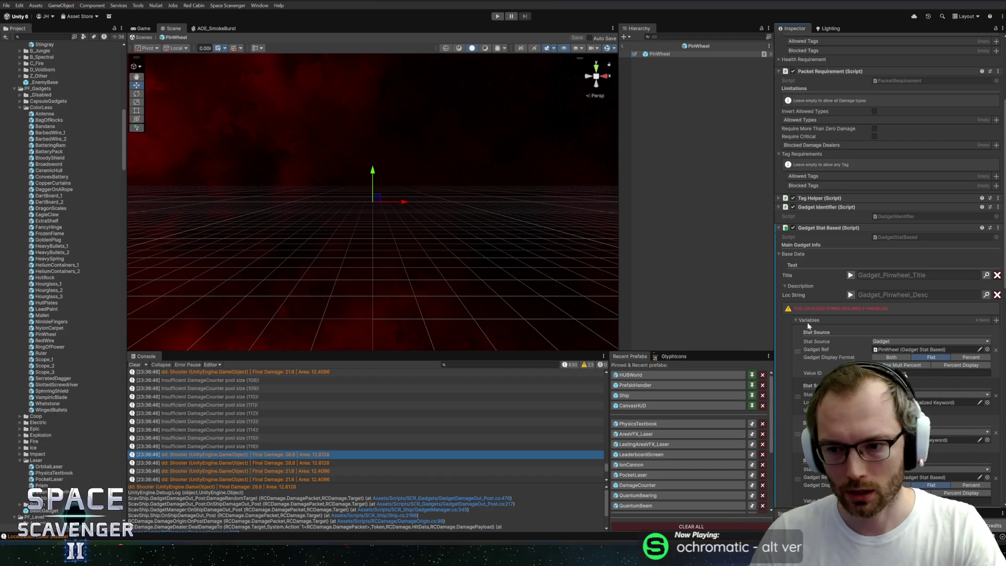
click(851, 295)
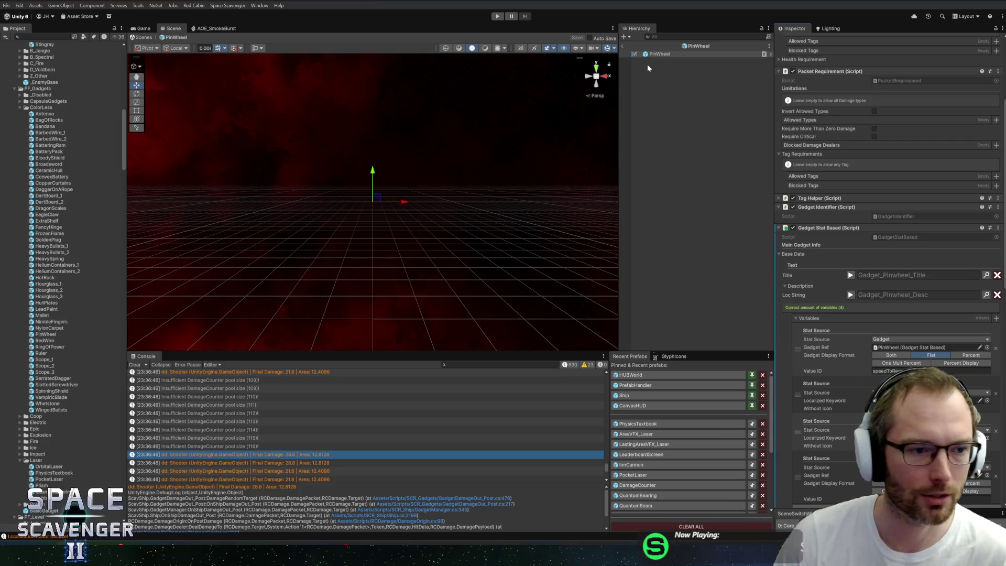
Step: Collapse the ColorLess and Laser gadget folders and expand the Ice and Fire folders
double_click(43, 108)
double_click(57, 158)
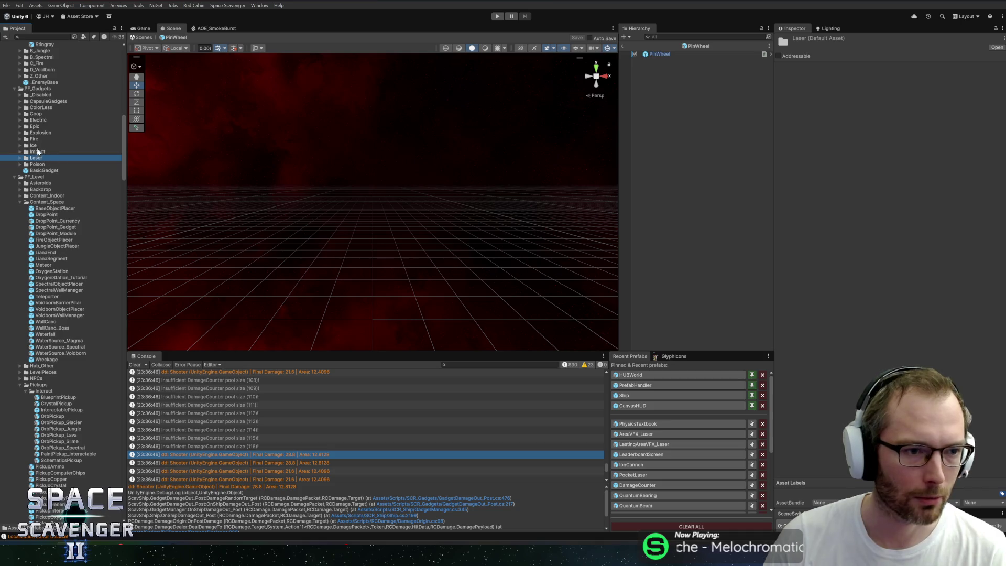
click(37, 146)
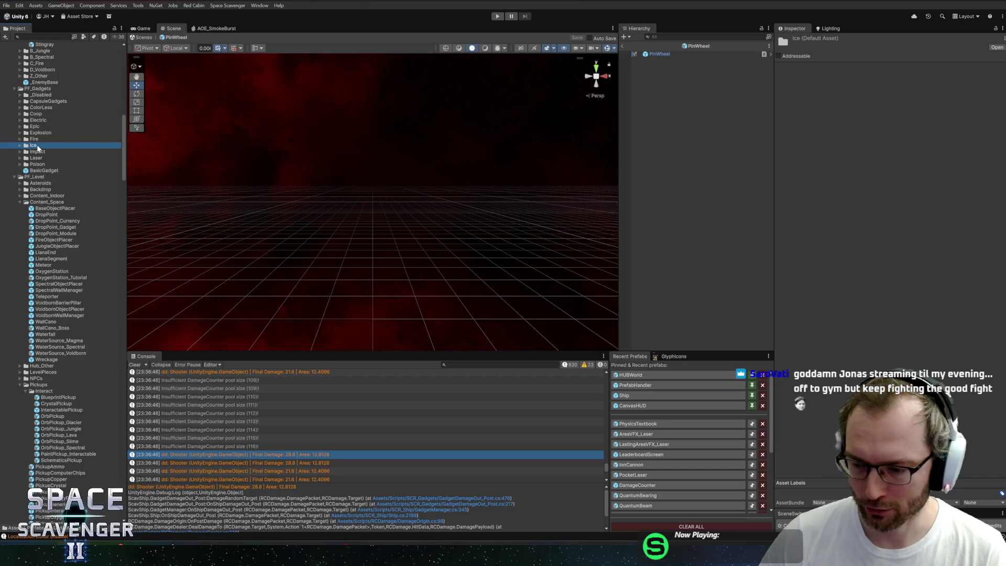
click(51, 140)
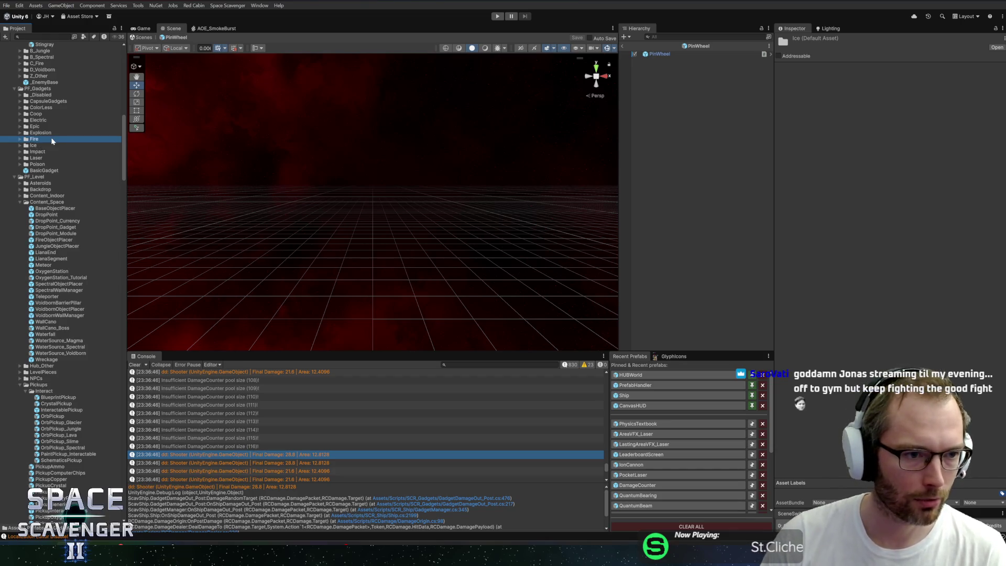
key(Down)
key(Right)
key(Up)
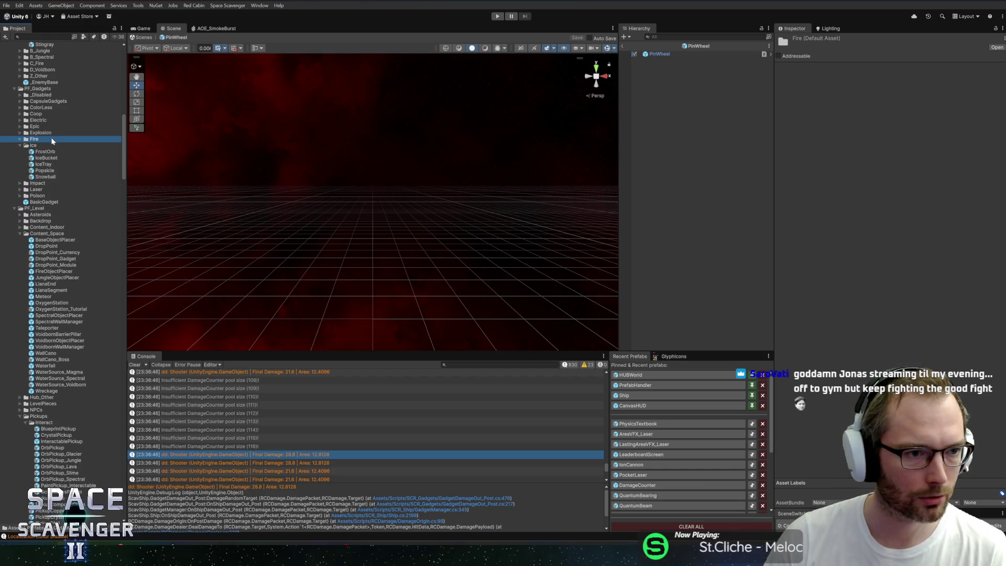
key(Right)
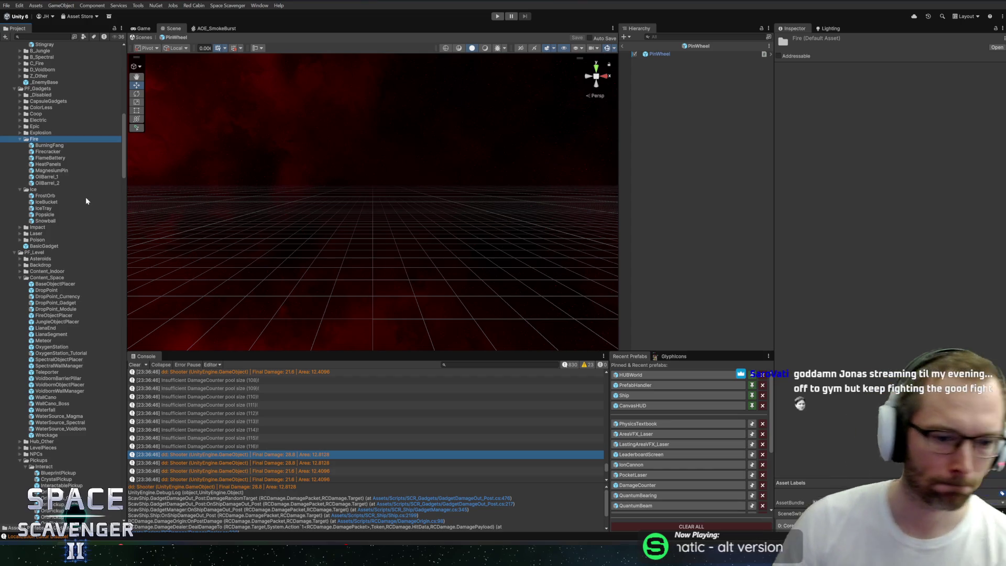
Step: Open the OilBarrel_1 prefab in Prefab Mode and scroll through its Inspector
click(54, 178)
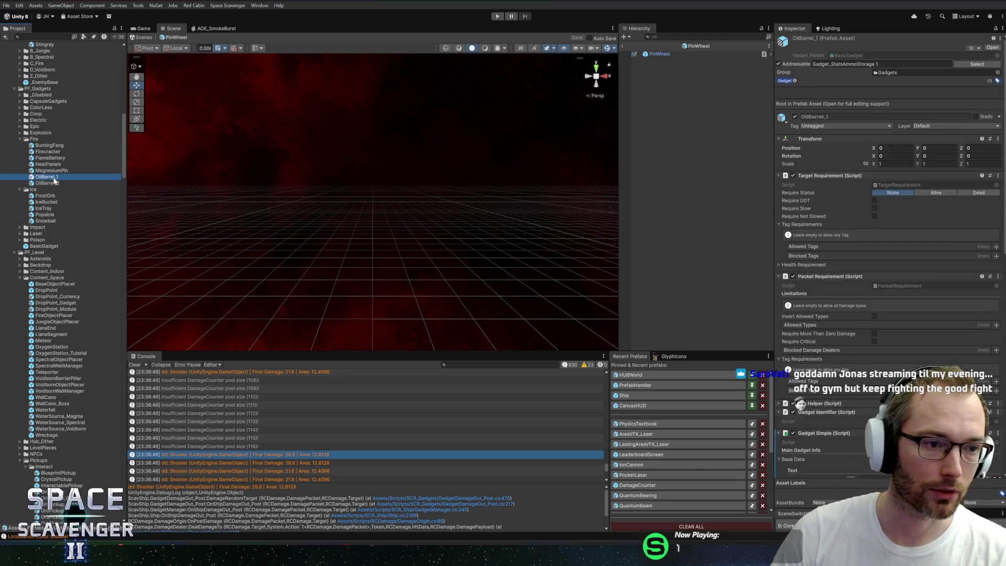
double_click(54, 179)
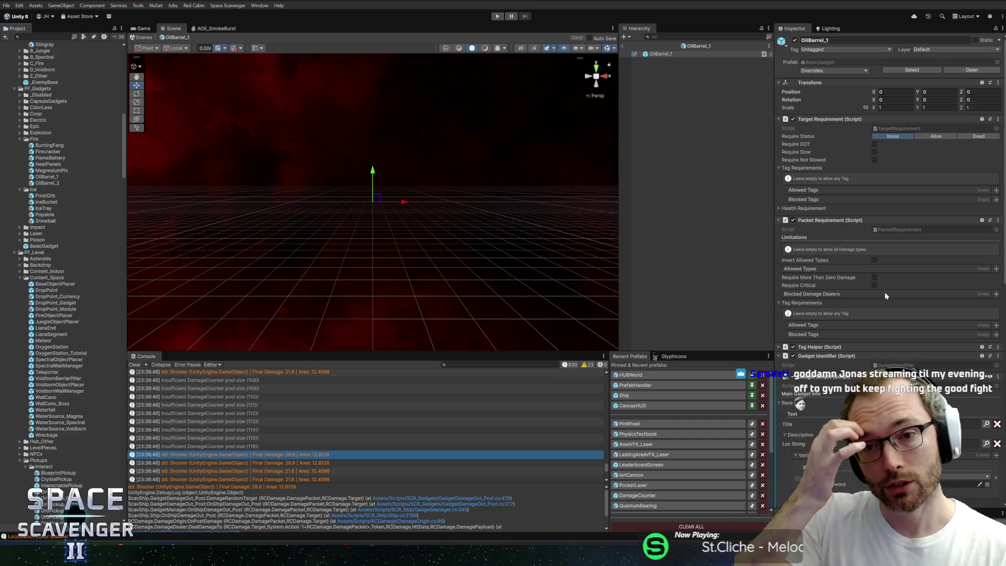
scroll(882, 291, down, 3)
scroll(880, 293, down, 12)
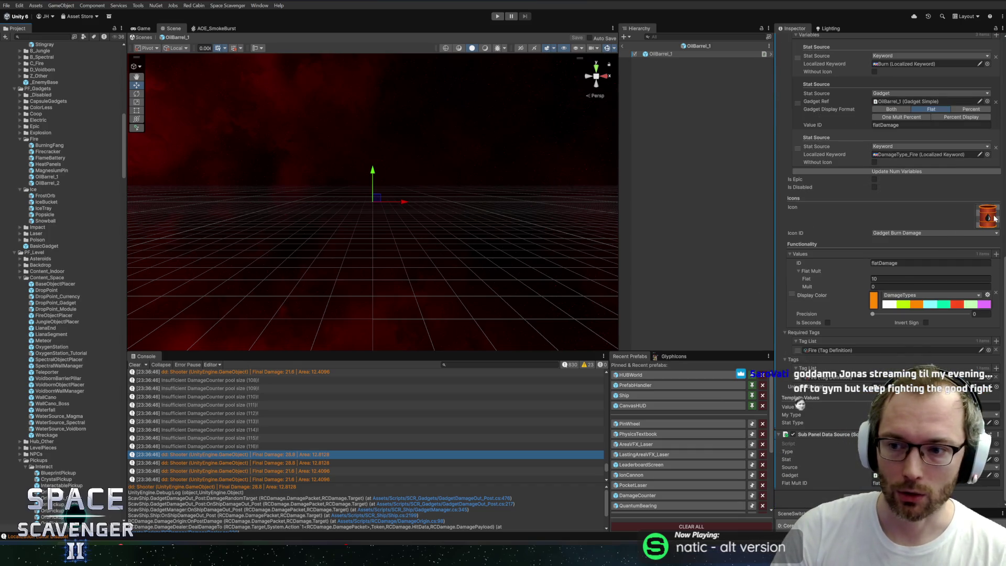
click(38, 102)
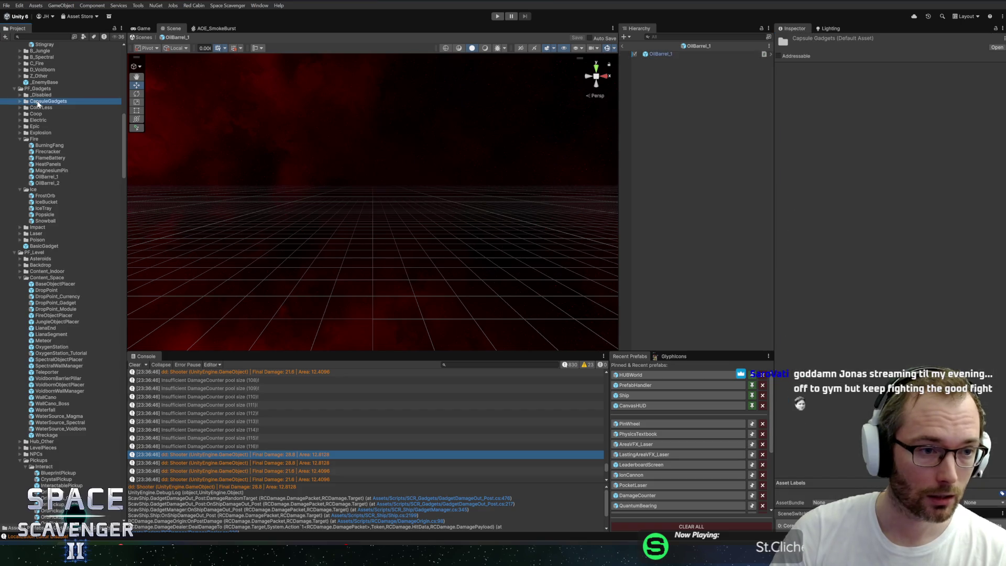
Step: Expand ColorLess and inspect the HeliumContainers_1 and HeavyBullets prefabs
click(38, 108)
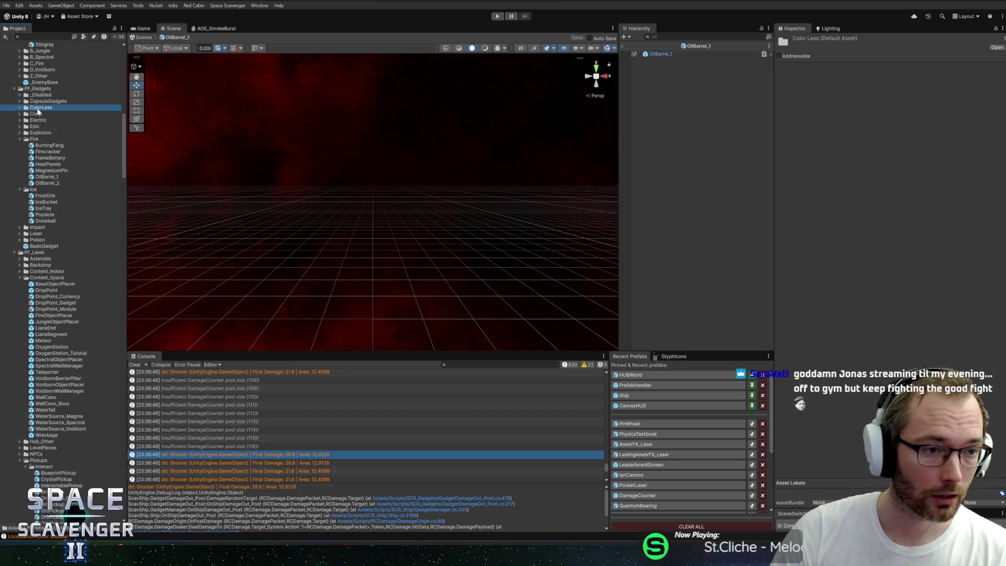
double_click(38, 109)
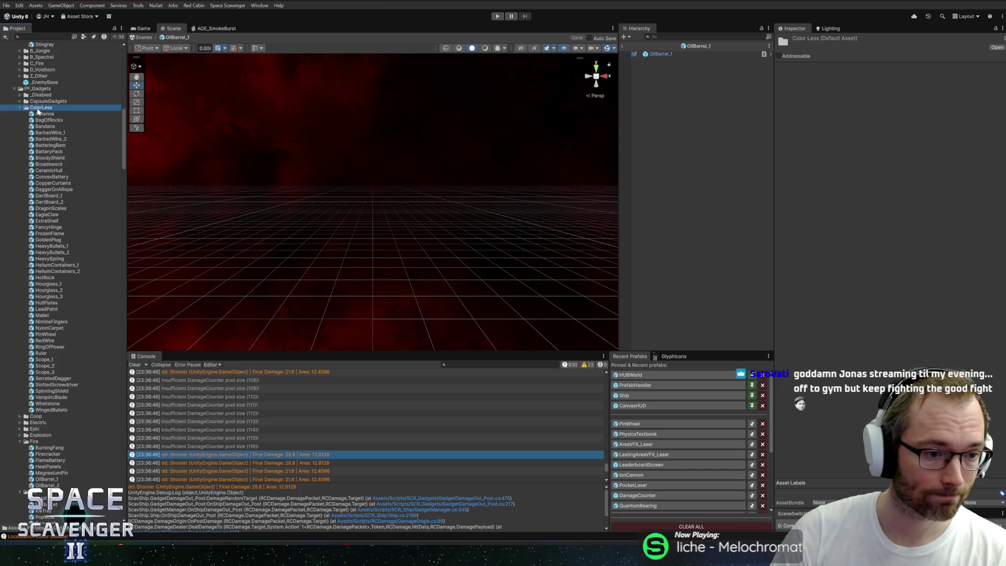
click(58, 265)
click(57, 271)
click(59, 252)
click(61, 246)
click(64, 253)
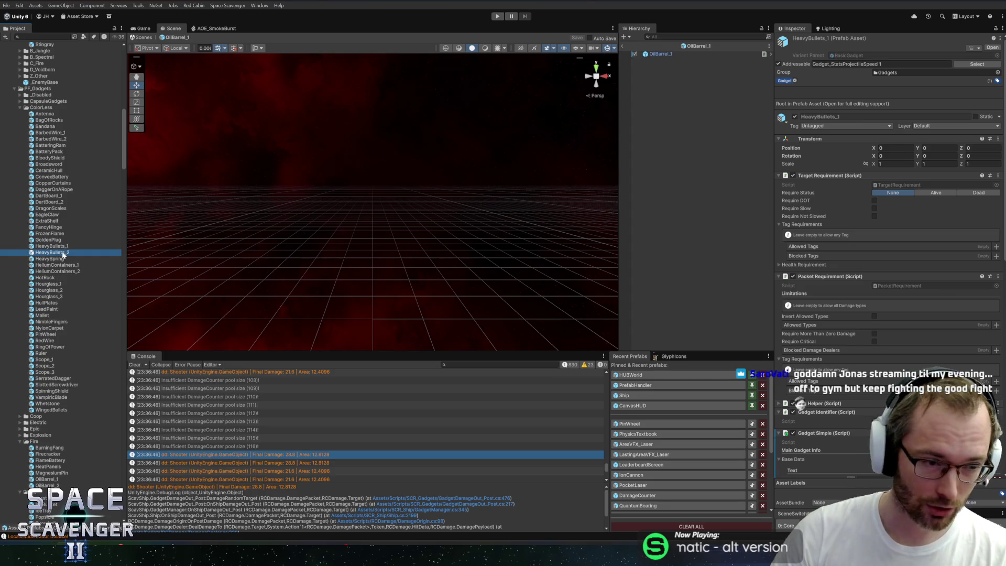
click(66, 247)
click(66, 252)
click(66, 248)
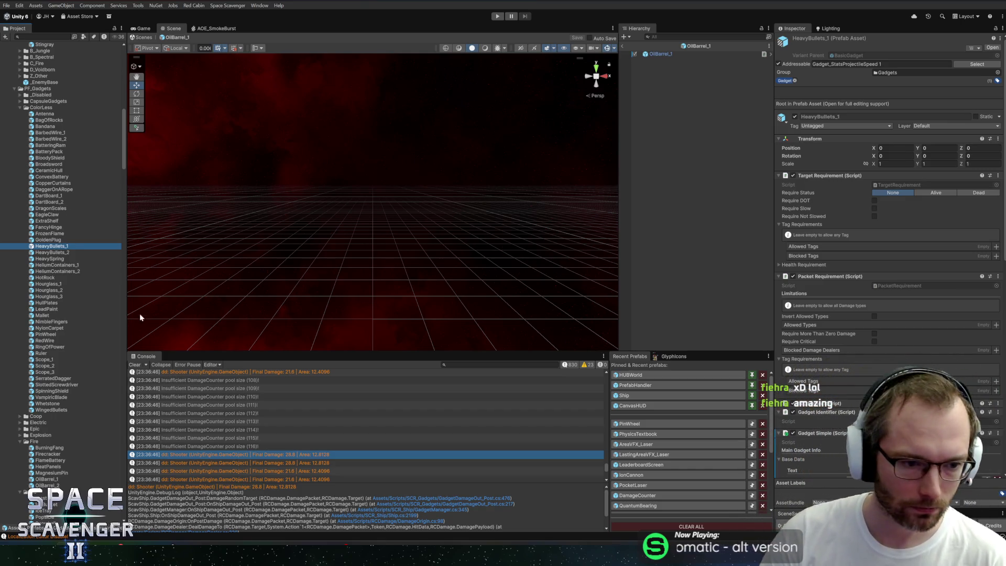
Step: Clear the Console log and re-expand the ColorLess gadget folder
click(135, 364)
click(41, 108)
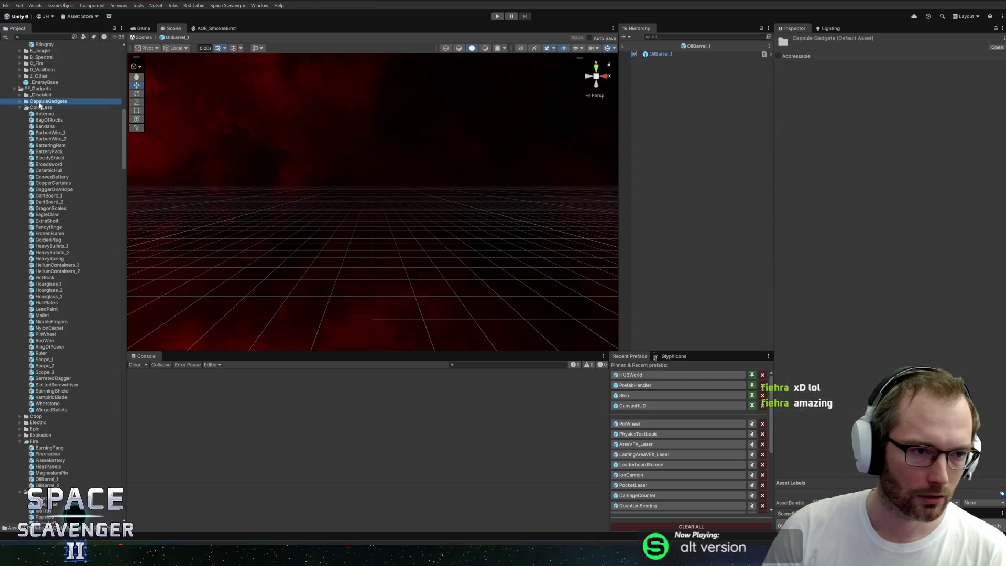
key(Left)
key(Left)
click(32, 140)
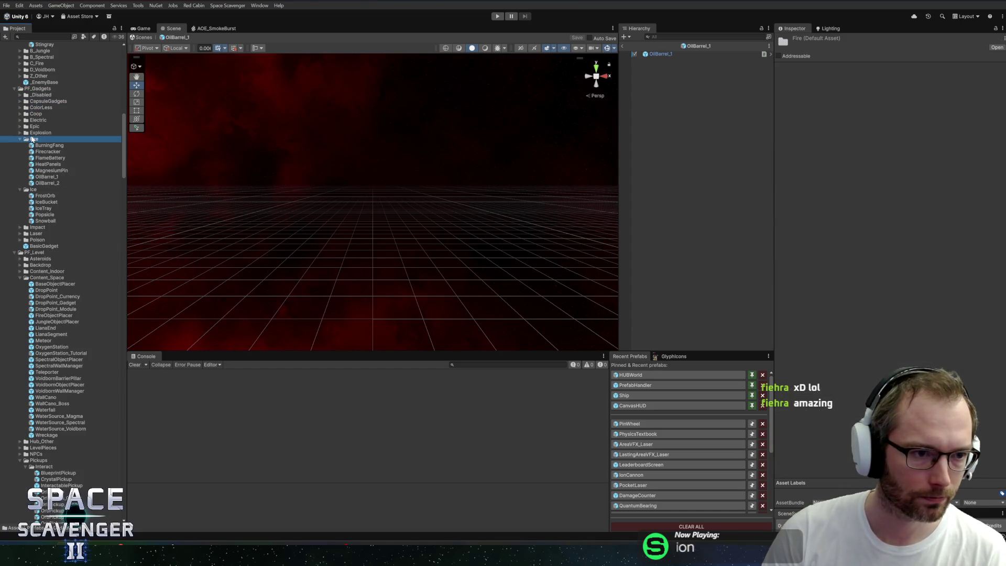
click(42, 122)
click(41, 108)
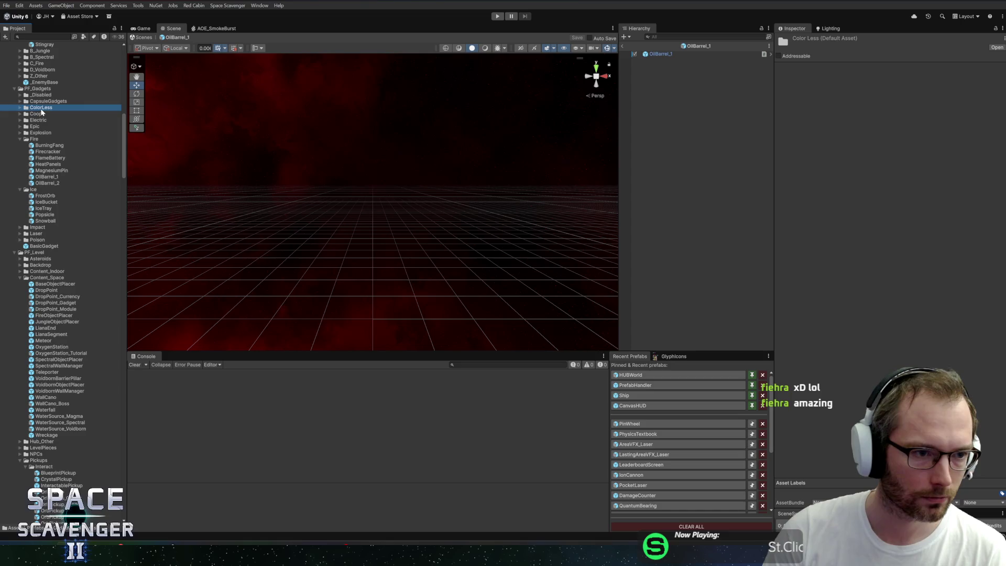
double_click(41, 109)
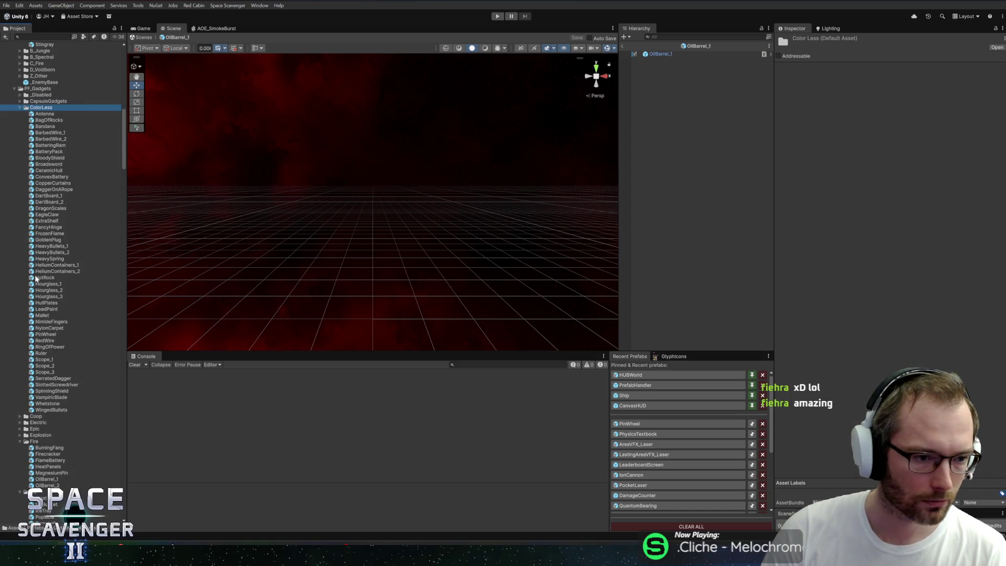
scroll(36, 279, down, 3)
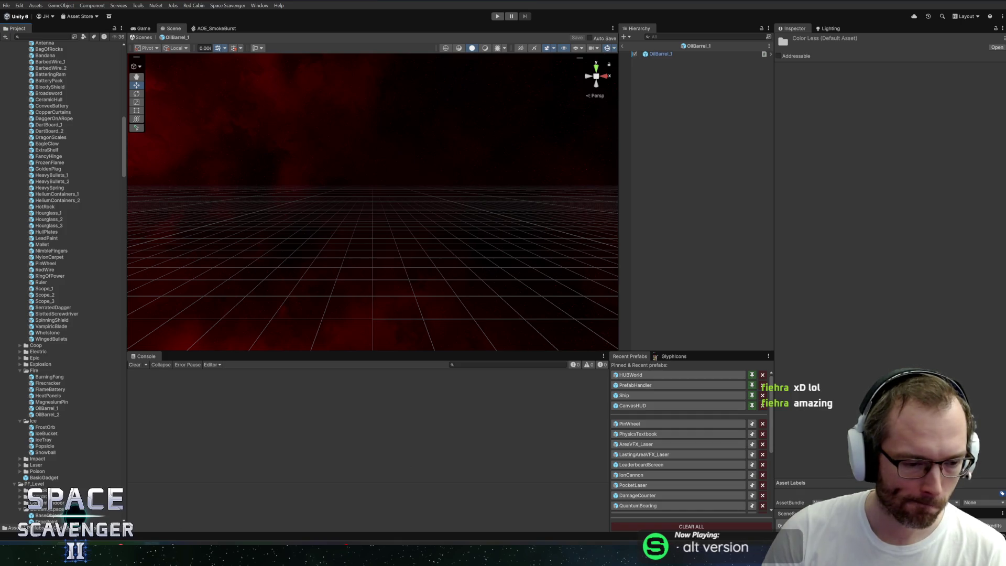
key(alt+Tab)
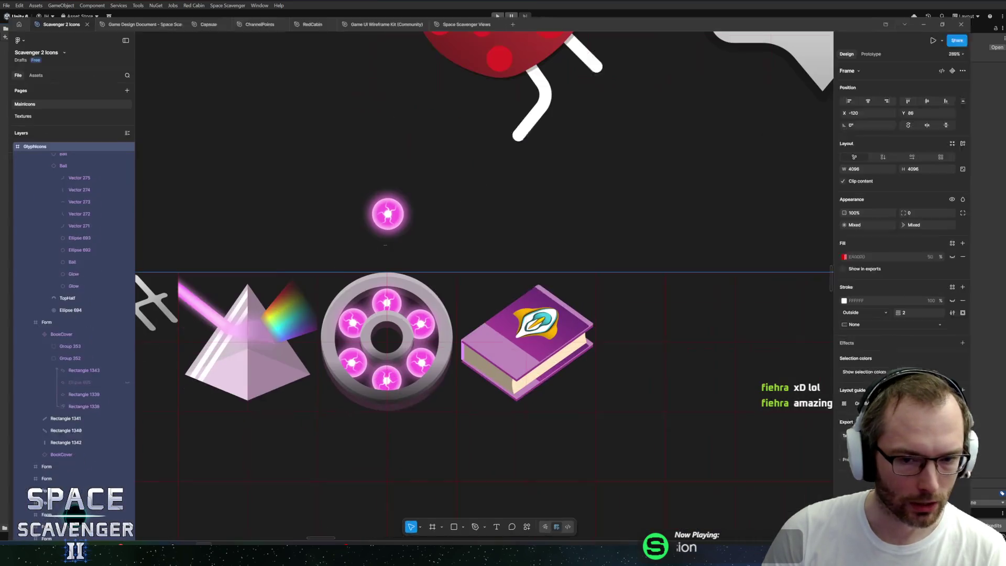
Step: Select the crimson blade on the canvas, then its whole blade group in Layers
scroll(310, 317, left, 10)
scroll(502, 204, down, 5)
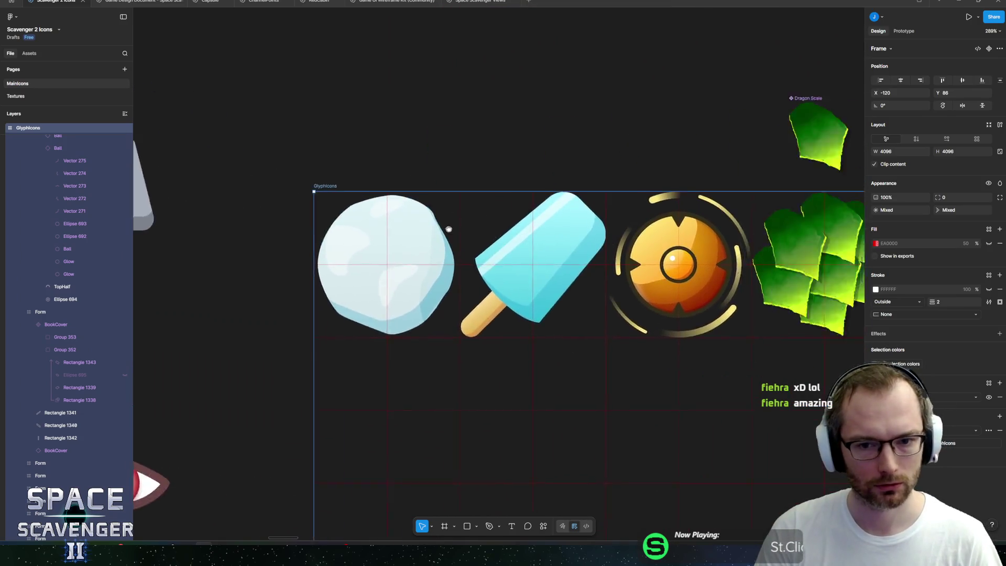
scroll(502, 204, down, 5)
scroll(628, 209, down, 10)
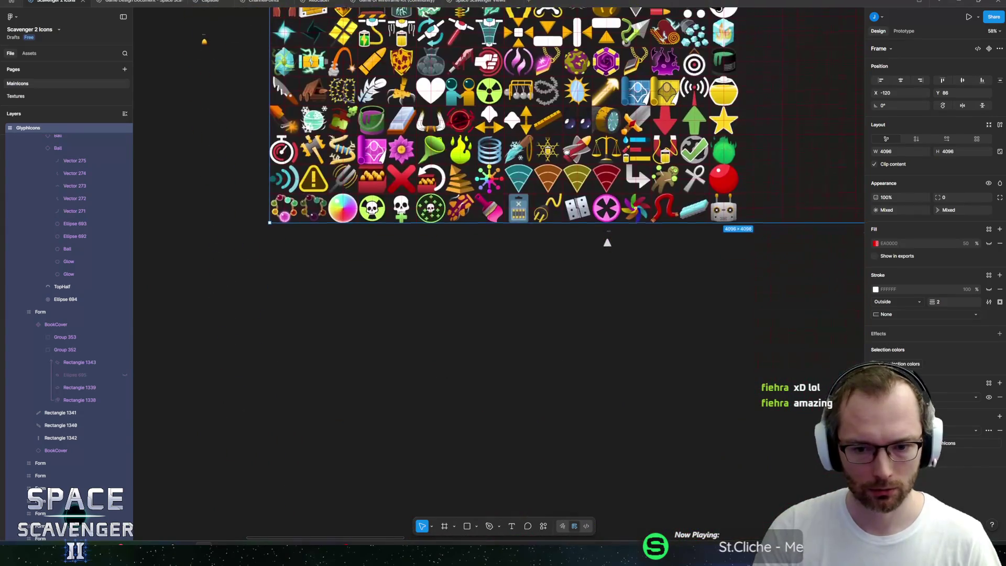
scroll(728, 206, up, 15)
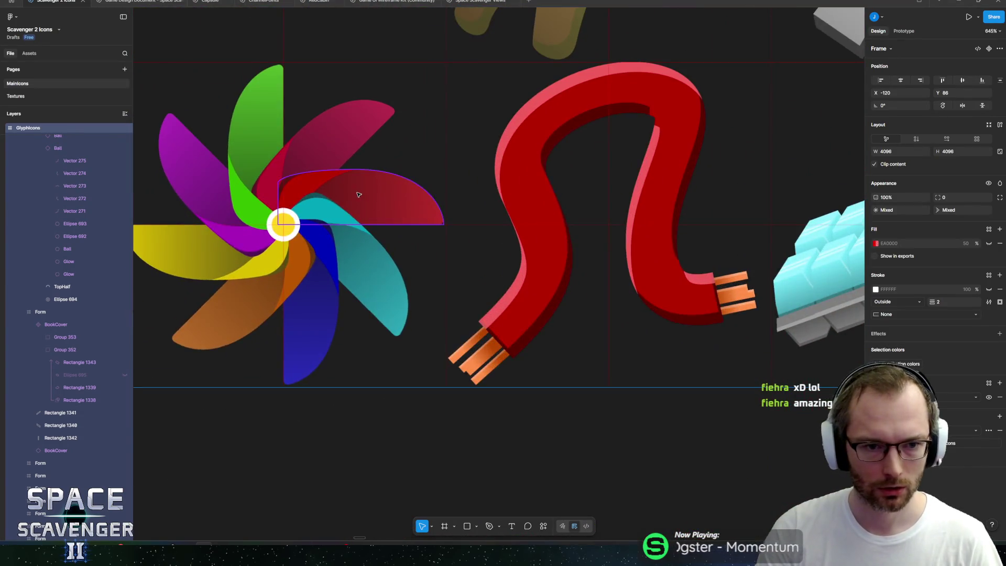
scroll(349, 228, up, 3)
ctrl+click(482, 206)
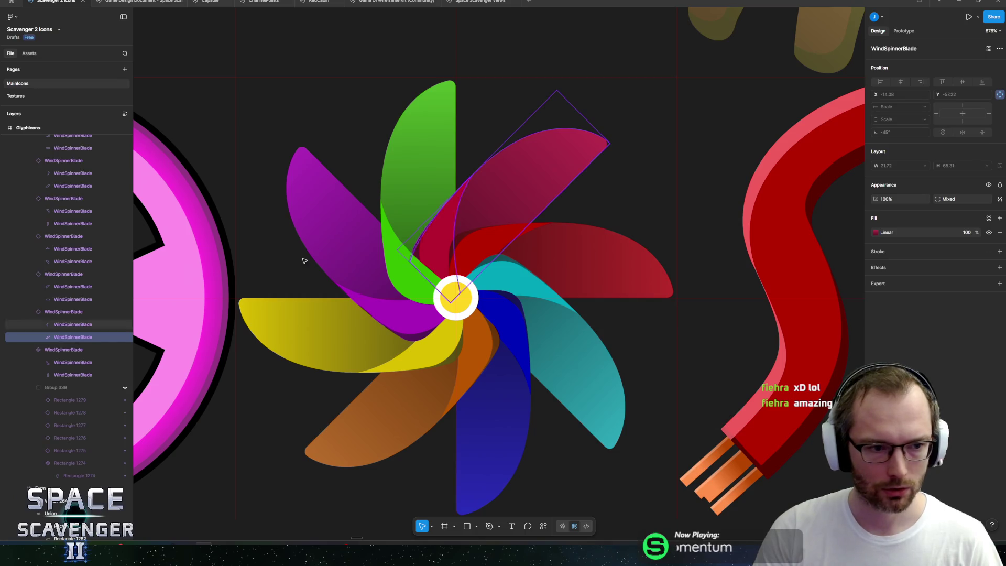
click(65, 312)
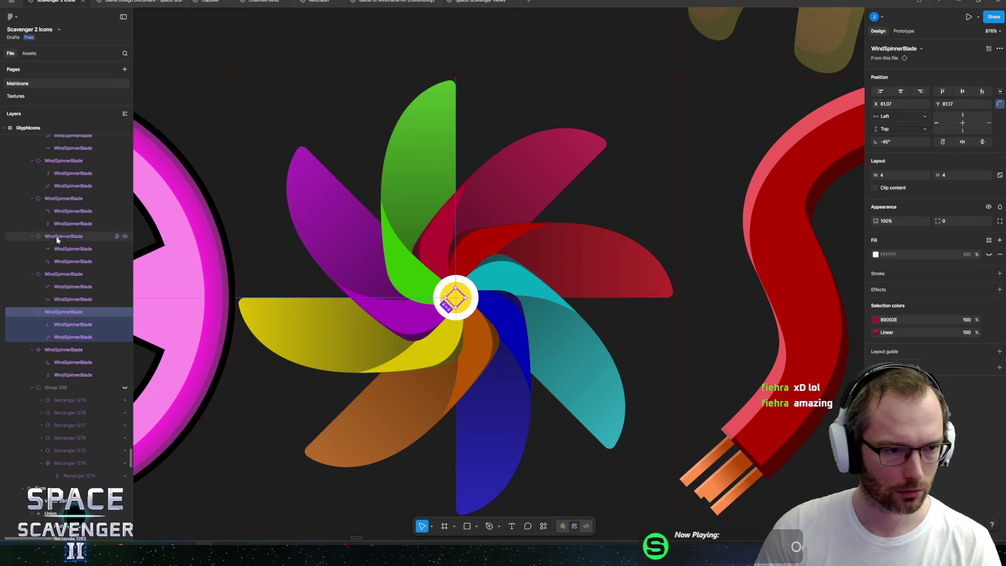
Step: Collapse the six expanded WindSpinnerBlade groups in the Layers panel
scroll(55, 237, up, 3)
click(32, 203)
click(32, 215)
click(33, 228)
click(32, 241)
click(32, 266)
click(32, 279)
Step: Hide the crimson, cyan, orange and purple blades, leaving green, red, yellow and blue
click(125, 280)
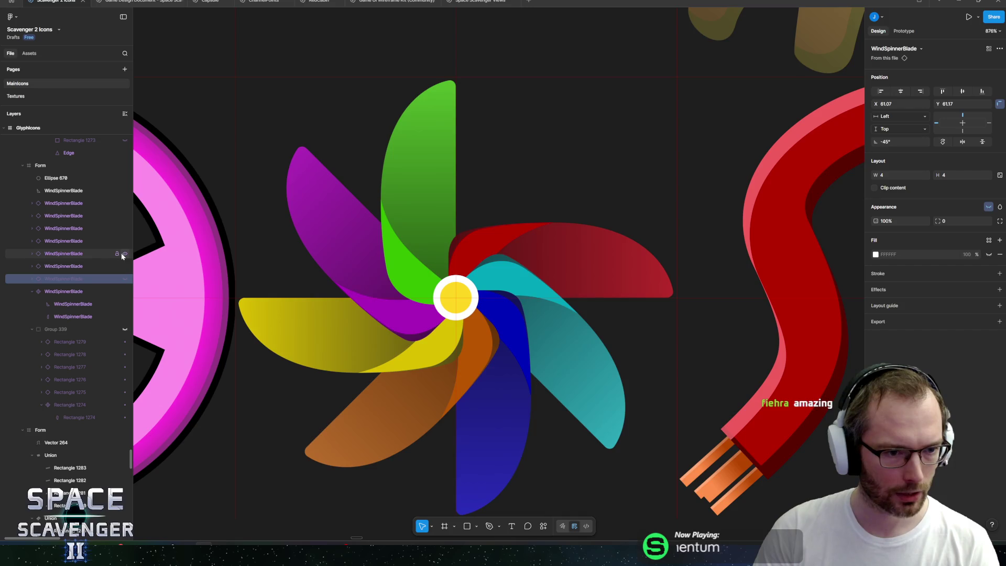
click(124, 254)
click(126, 228)
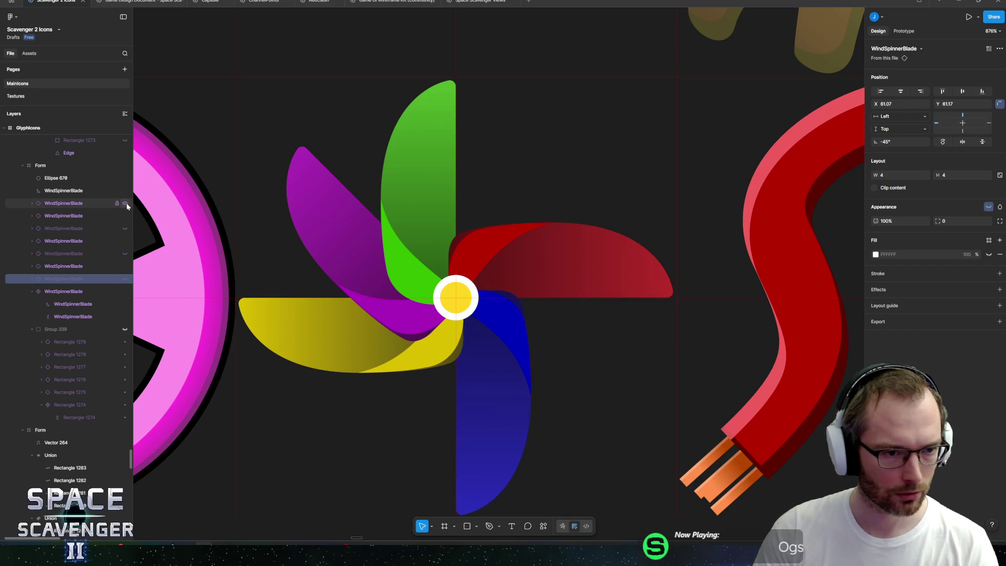
click(125, 204)
ctrl+click(440, 210)
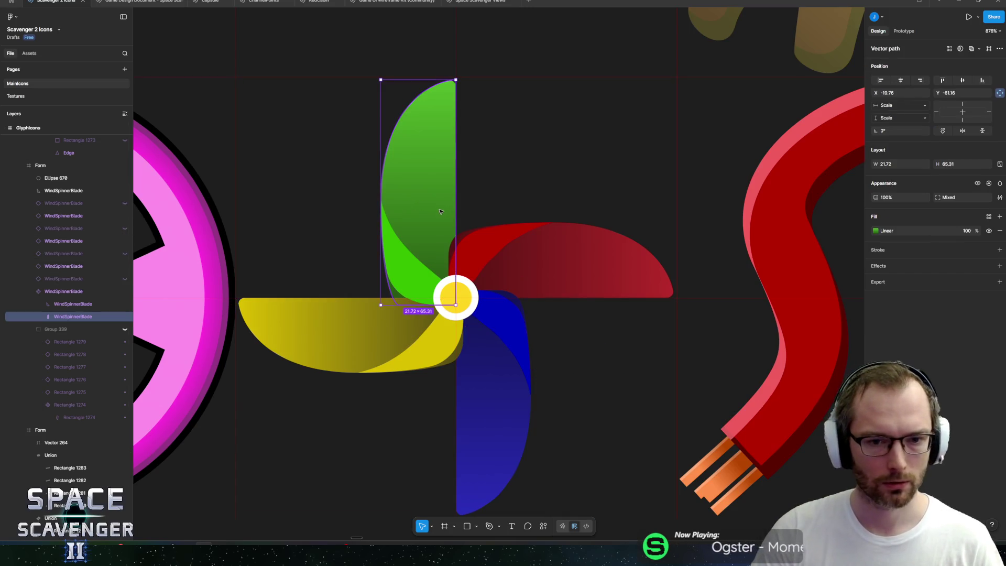
Step: Try several leftward widenings of the green blade pieces, undoing each attempt
click(73, 295)
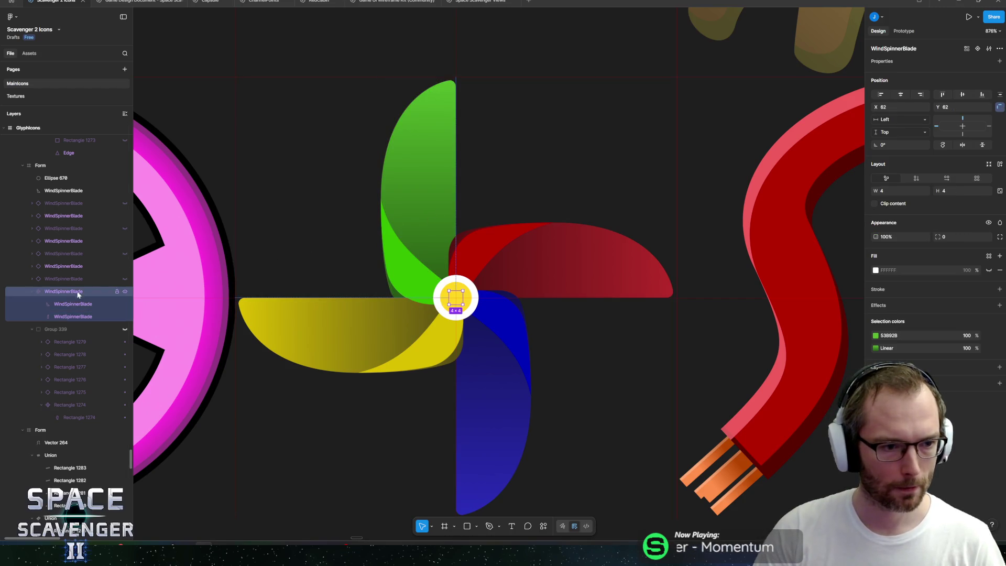
click(80, 308)
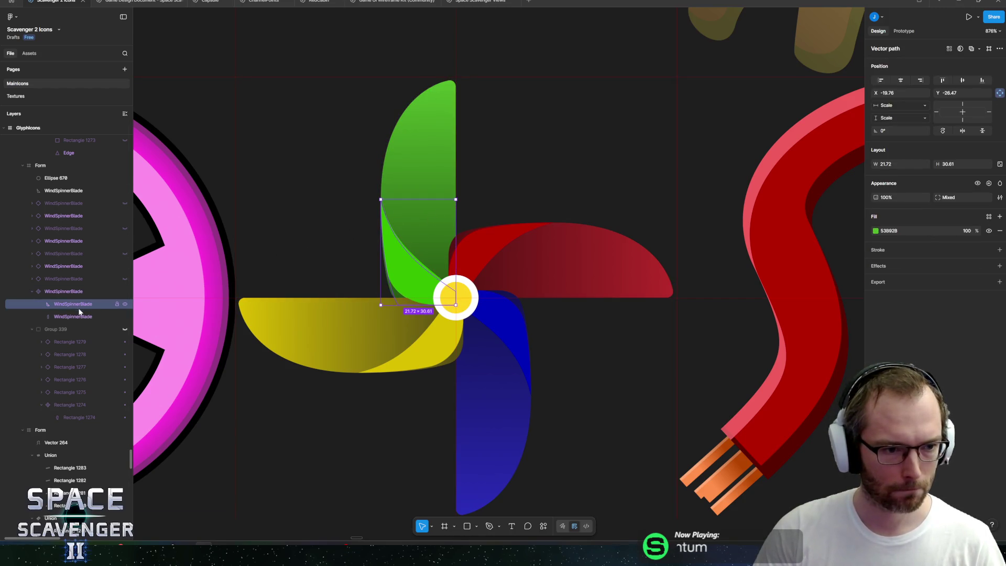
click(80, 314)
mouse_move(458, 210)
mouse_down()
mouse_move(475, 211)
mouse_move(458, 211)
mouse_up()
drag(378, 230, 330, 229)
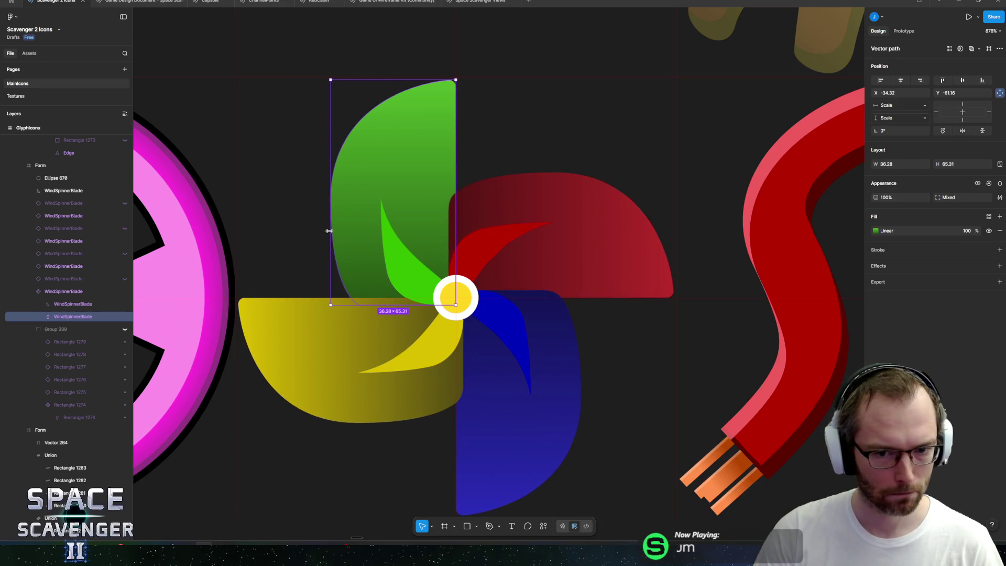
key(ctrl+z)
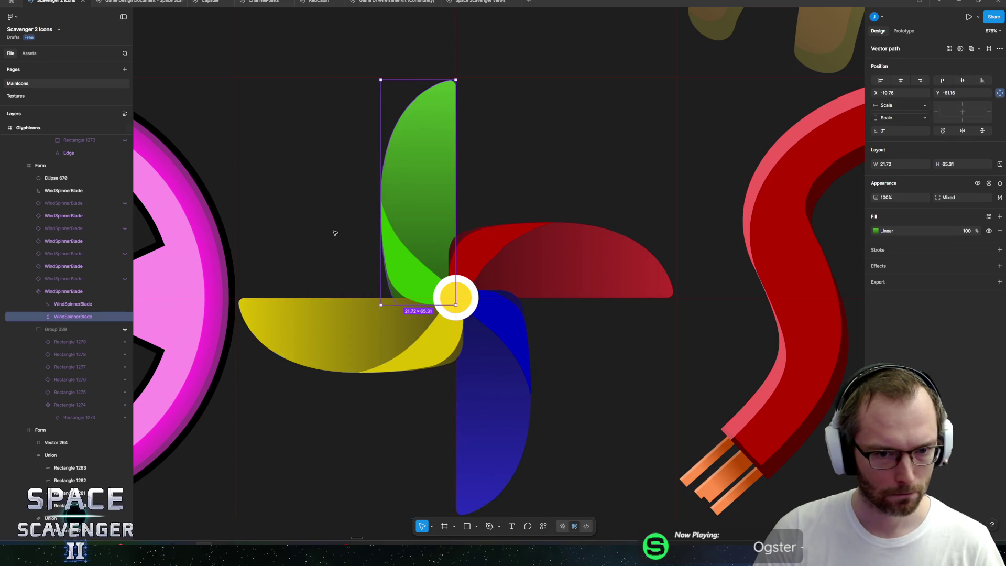
shift+click(391, 261)
drag(380, 259, 342, 261)
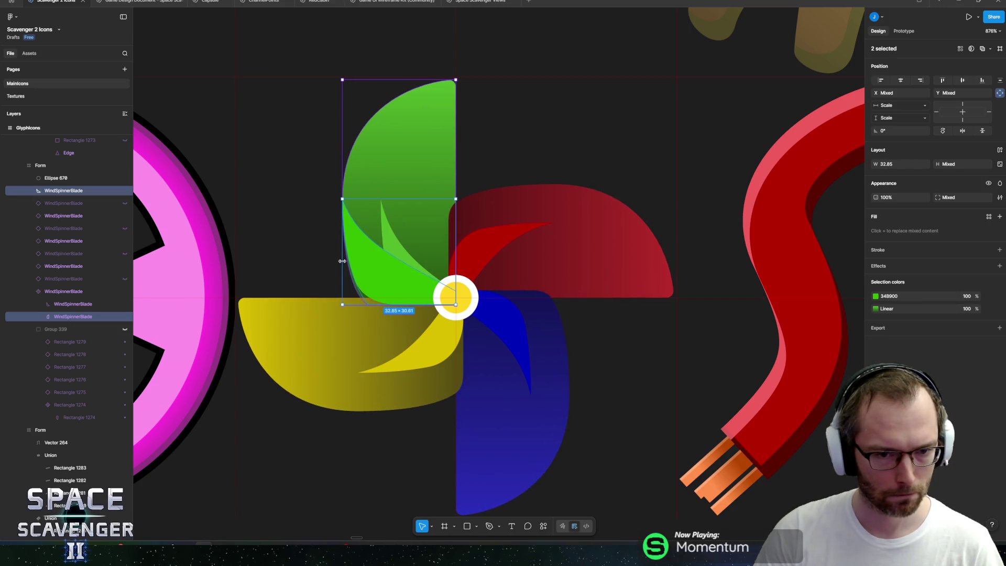
key(ctrl+z)
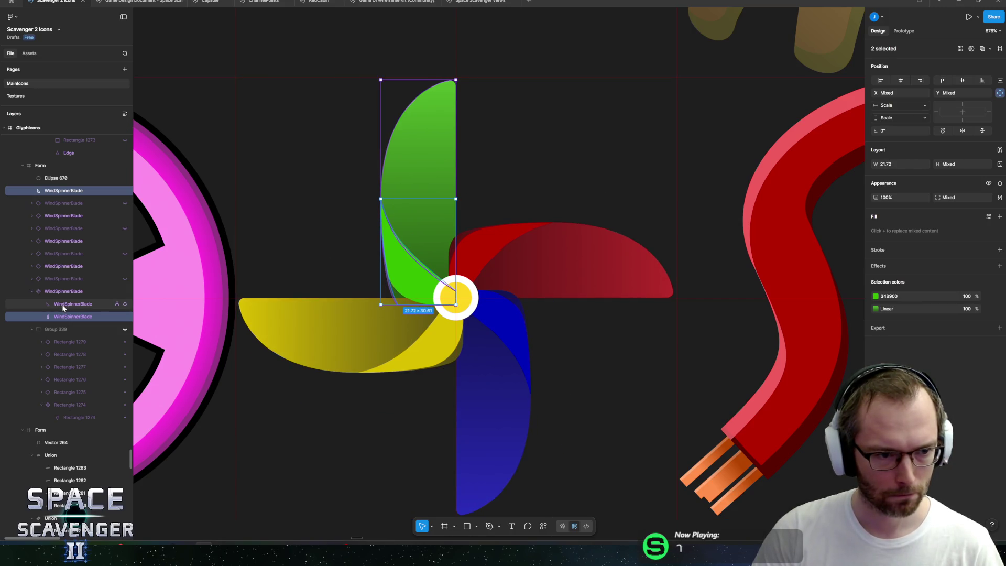
click(63, 306)
shift+click(64, 317)
drag(381, 233, 367, 239)
key(ctrl+z)
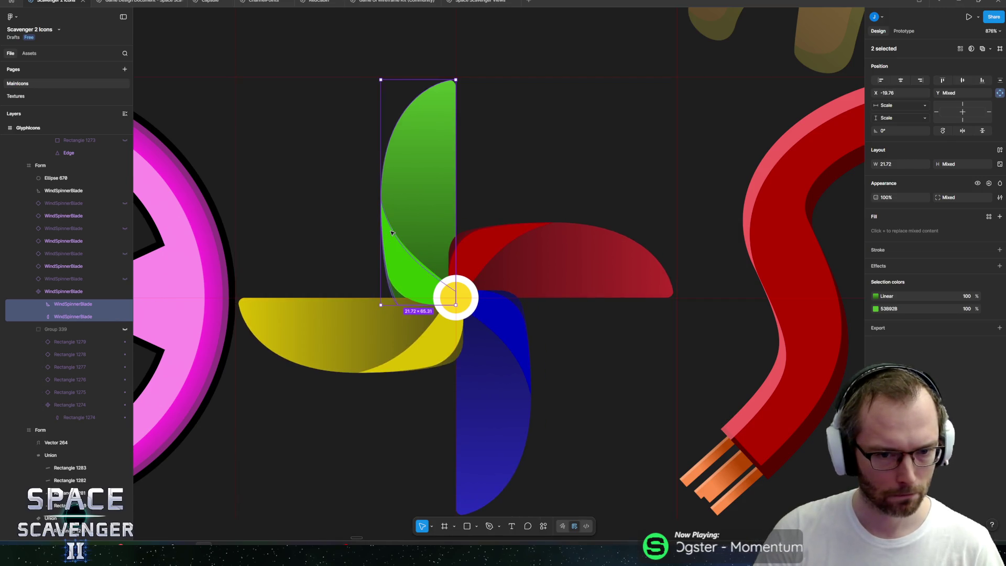
Step: Toggle the inner blade highlights and outer blade shapes off and on to compare
click(410, 229)
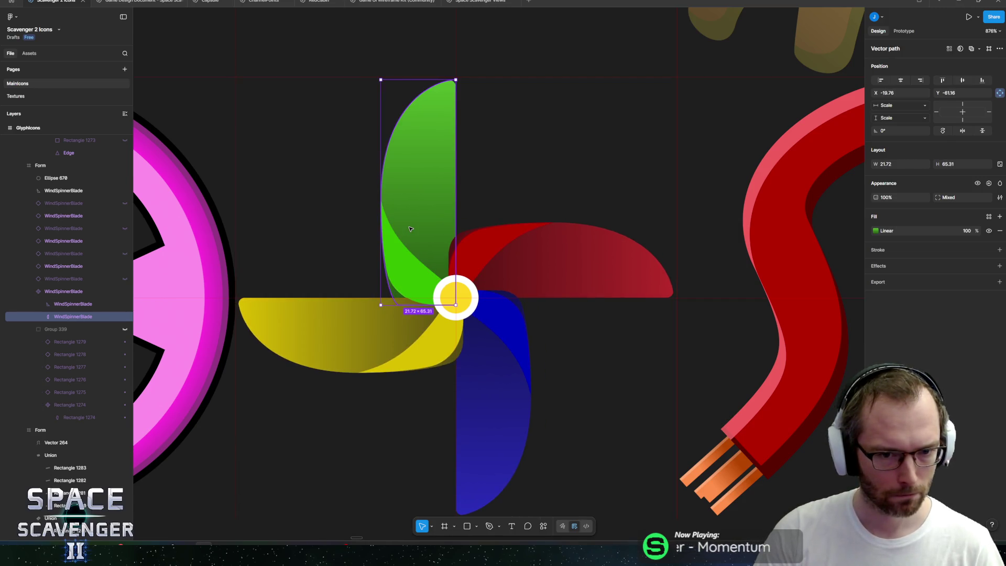
click(125, 304)
click(126, 316)
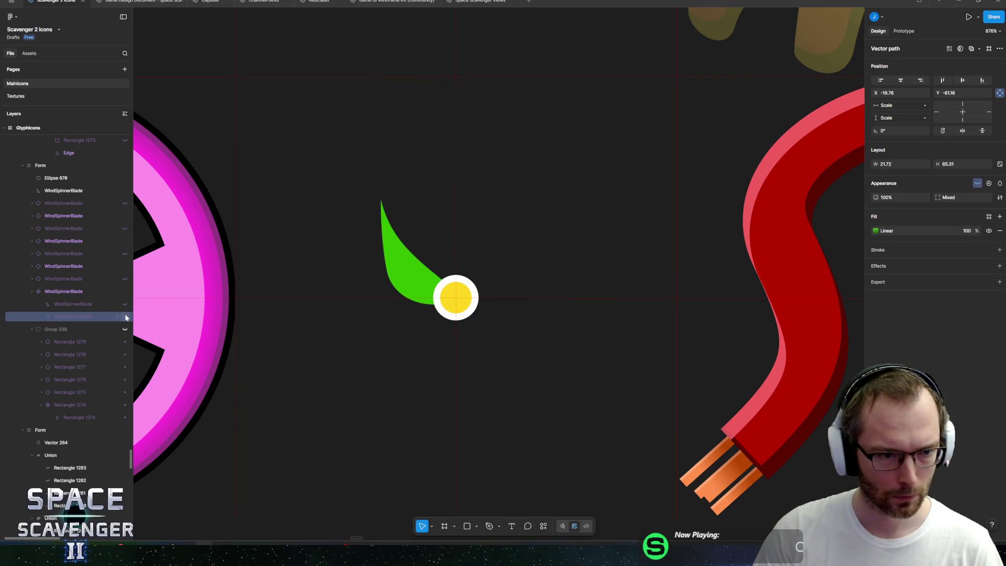
click(126, 317)
click(126, 304)
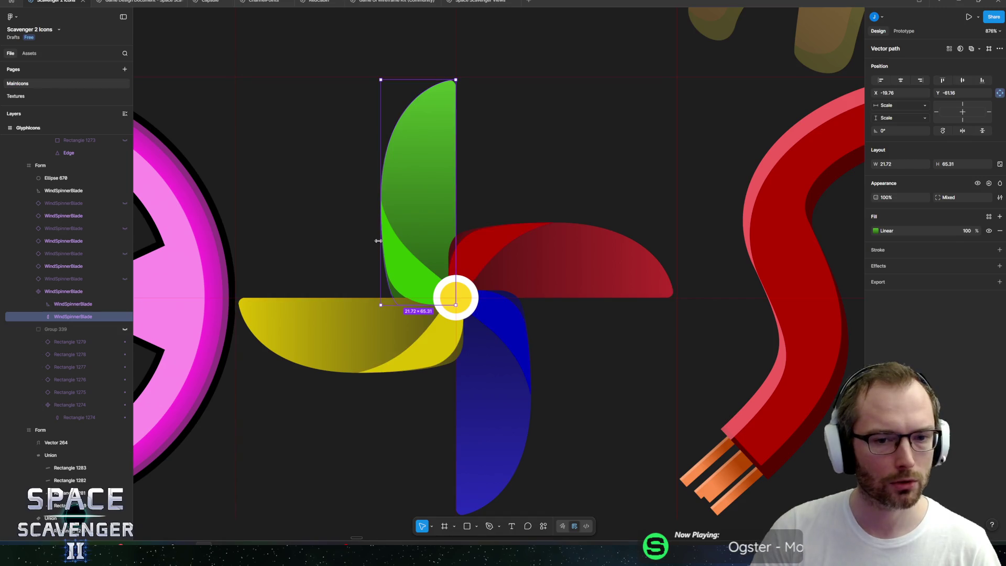
Step: Widen both green blade pieces and the inner light-green piece leftward to about 34.22
shift+click(102, 304)
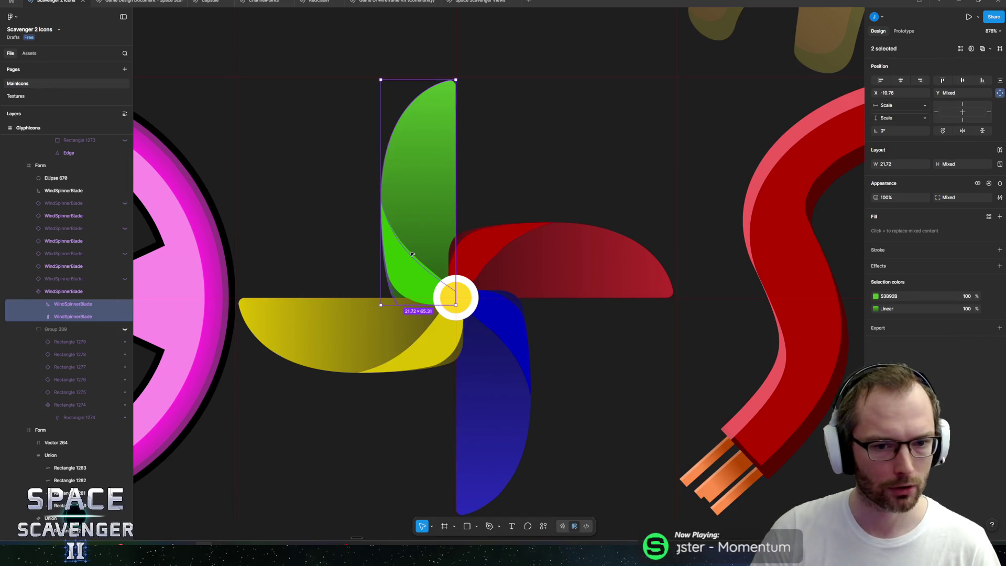
mouse_move(383, 253)
mouse_down()
mouse_move(317, 258)
mouse_move(337, 256)
mouse_up()
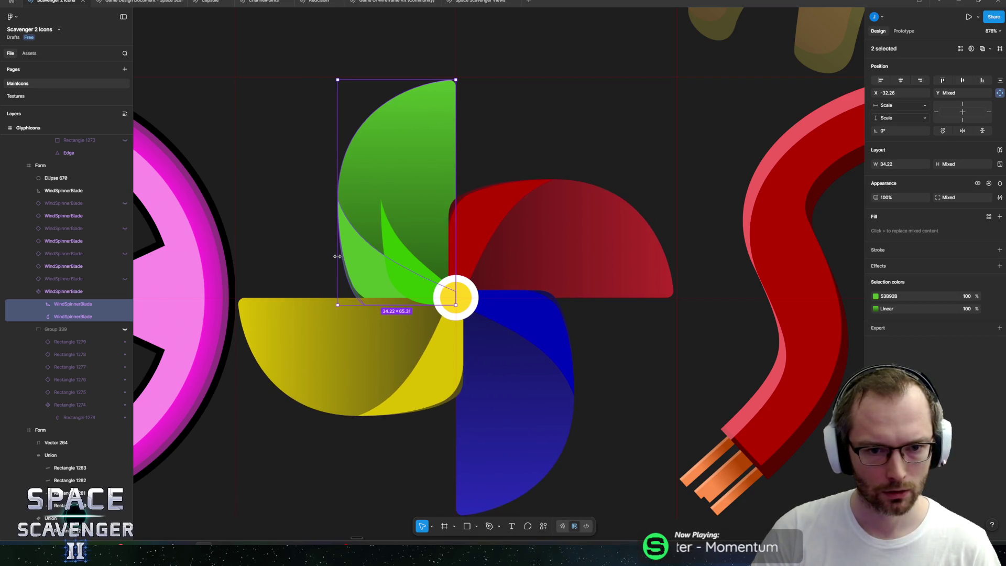
click(74, 190)
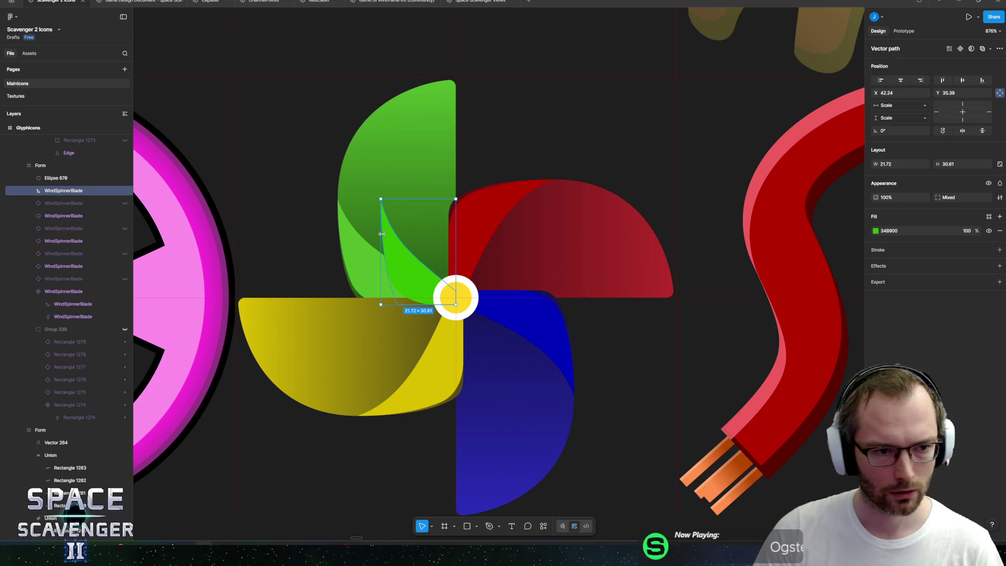
drag(382, 234, 338, 238)
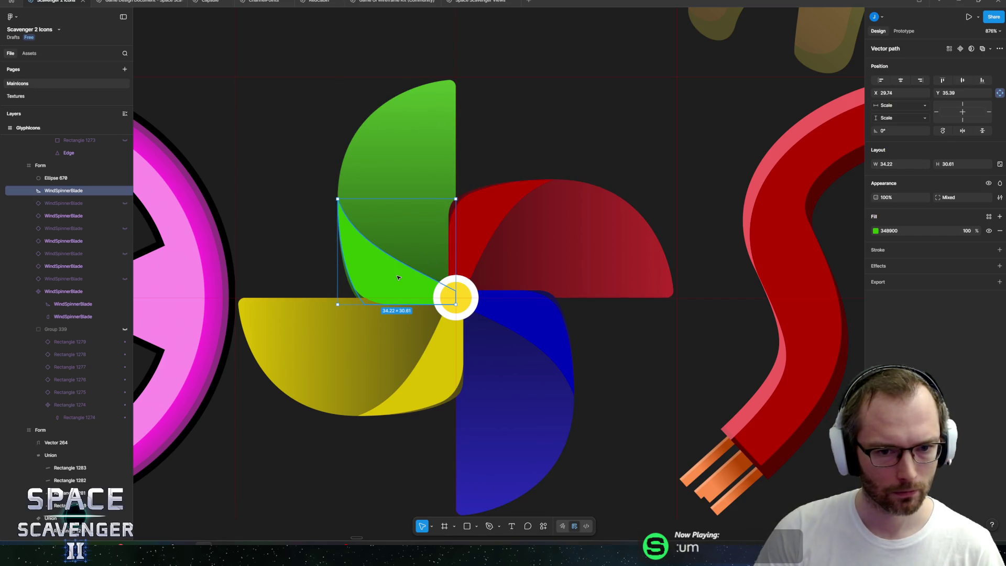
click(125, 191)
click(125, 191)
scroll(530, 319, down, 5)
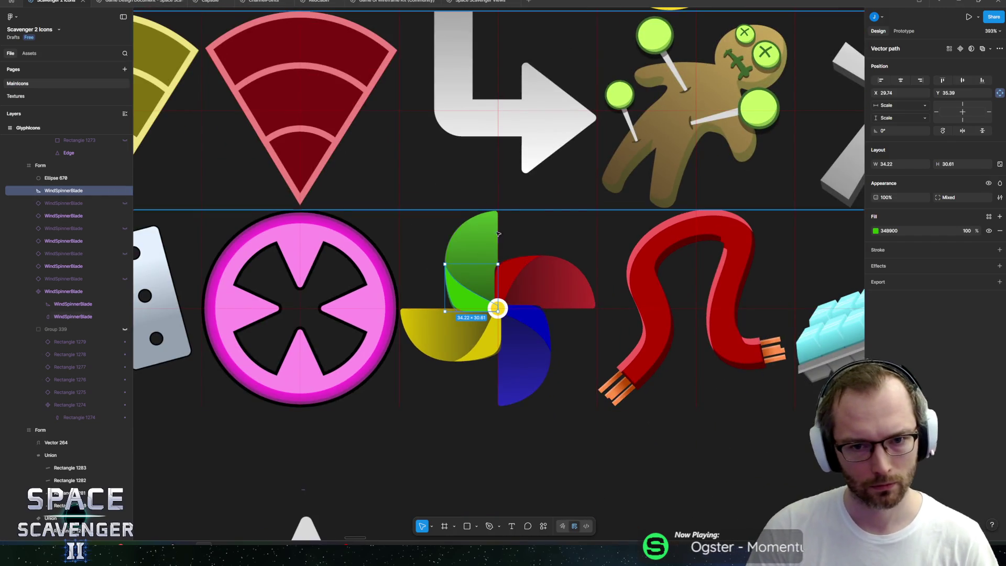
Step: Bend the green blade's edge curve in point-edit mode, then exit editing
scroll(513, 367, down, 5)
key(Escape)
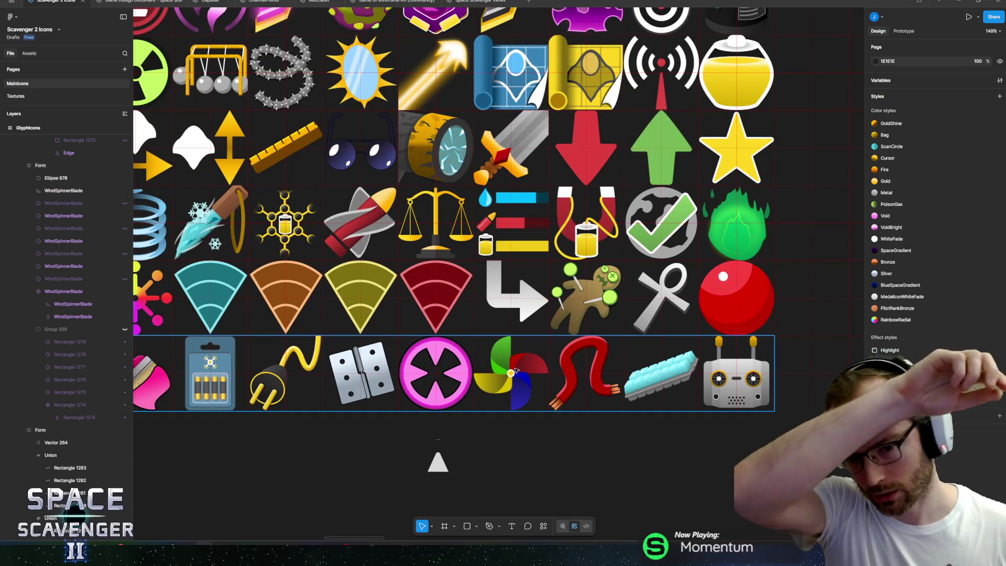
scroll(519, 381, up, 5)
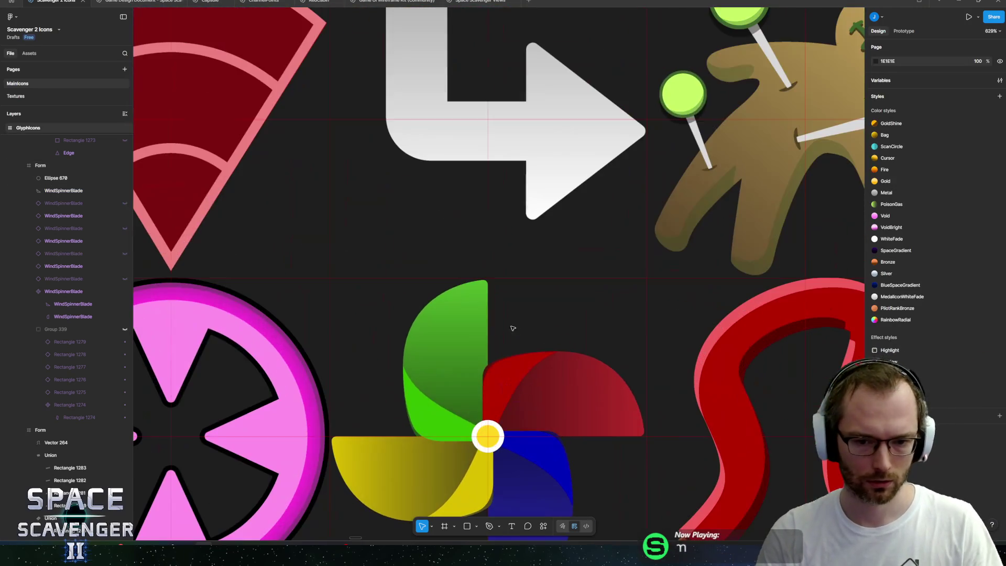
double_click(512, 329)
scroll(512, 336, up, 5)
scroll(537, 344, down, 3)
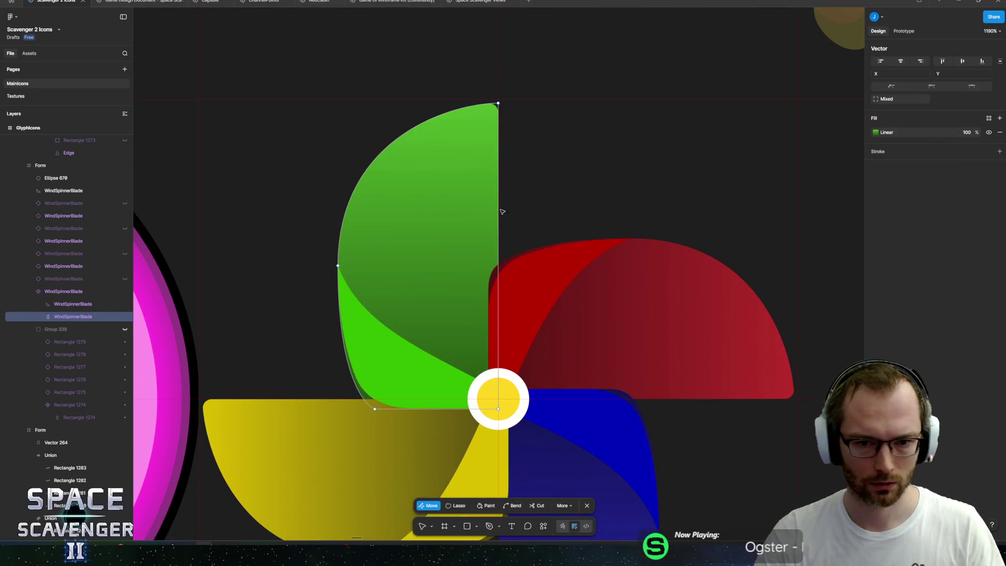
key(ctrl)
mouse_move(500, 211)
mouse_down()
mouse_move(491, 214)
mouse_move(532, 224)
mouse_move(503, 255)
mouse_up()
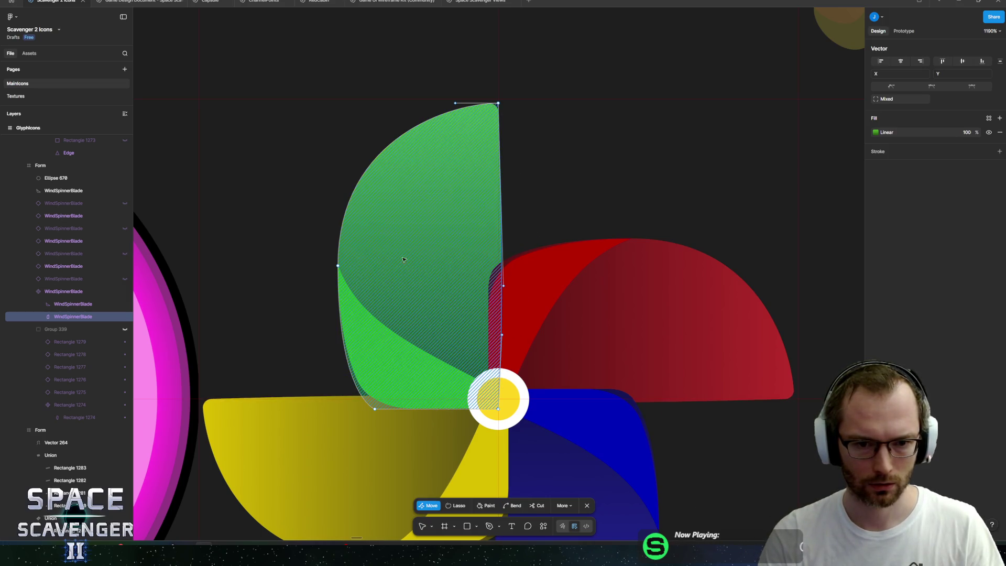
key(Escape)
scroll(555, 230, down, 5)
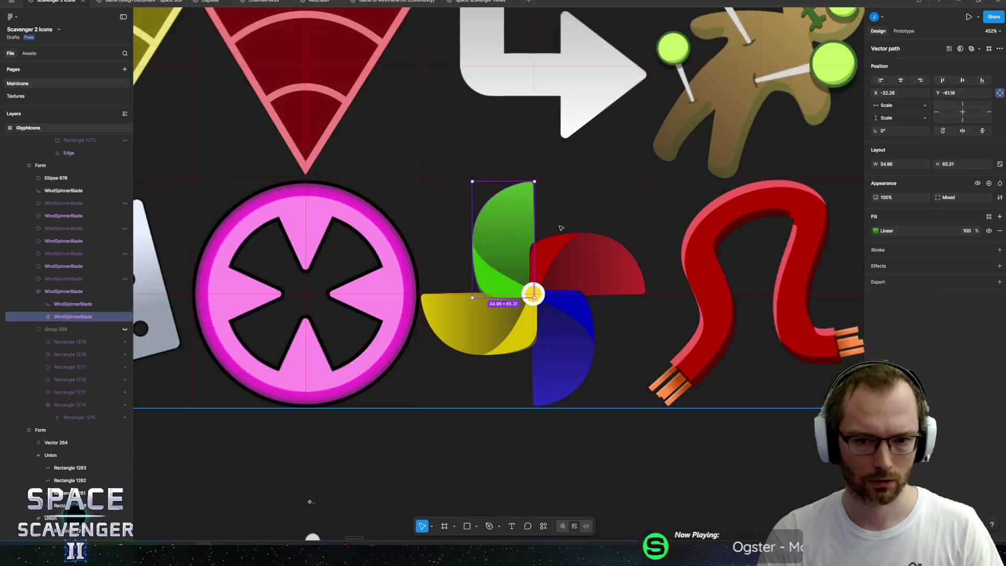
click(552, 368)
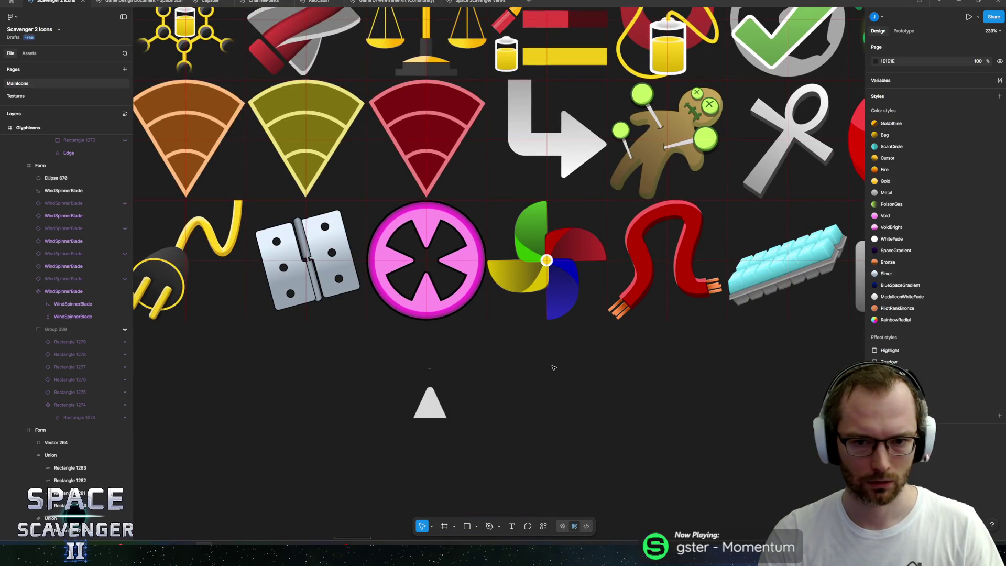
Step: Nudge the green blade's top point outward to the right and leave vector edit mode
scroll(555, 199, up, 5)
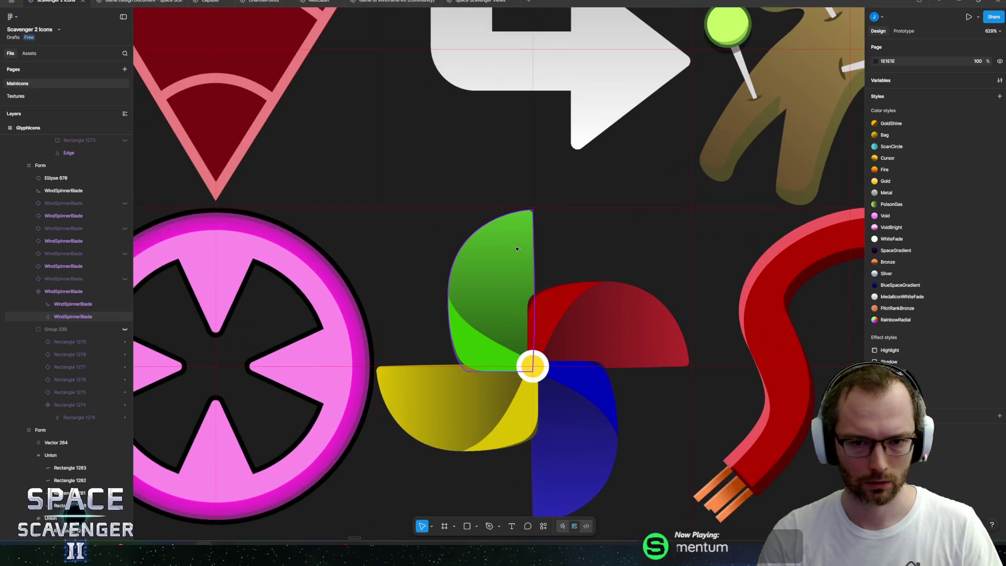
click(527, 225)
key(Return)
scroll(546, 215, up, 3)
click(526, 210)
key(Right)
key(Right)
key(Right)
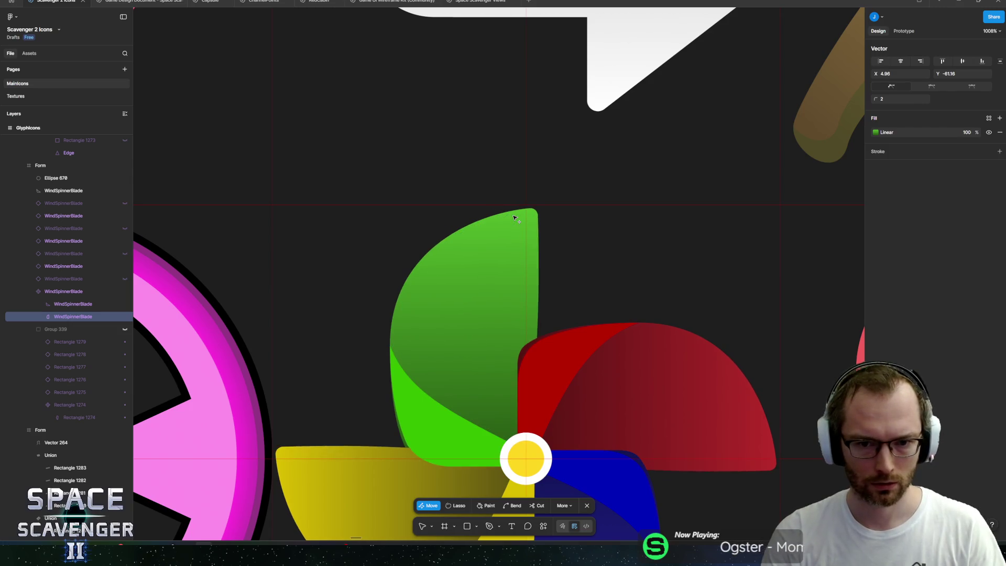
key(ctrl+a)
click(553, 267)
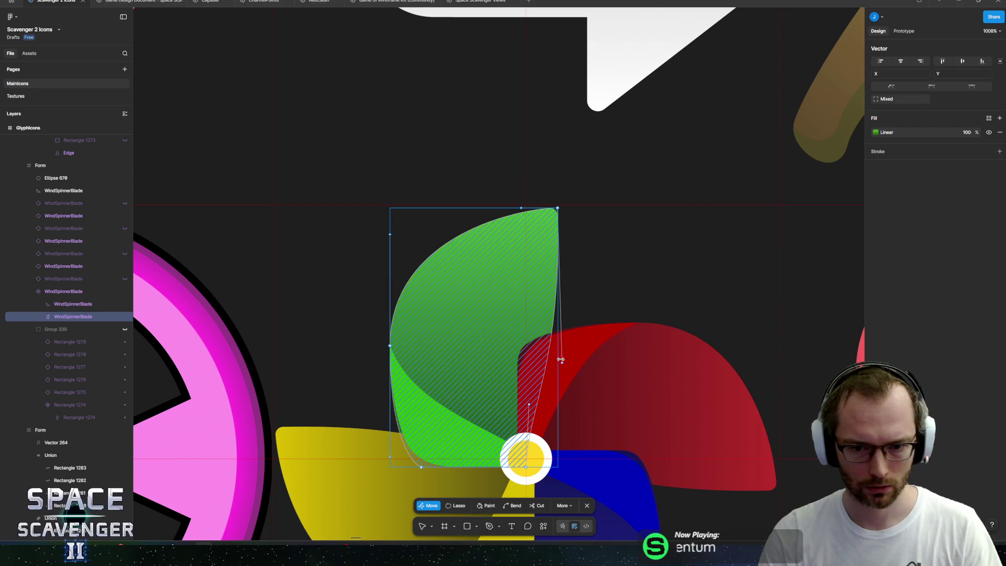
click(529, 347)
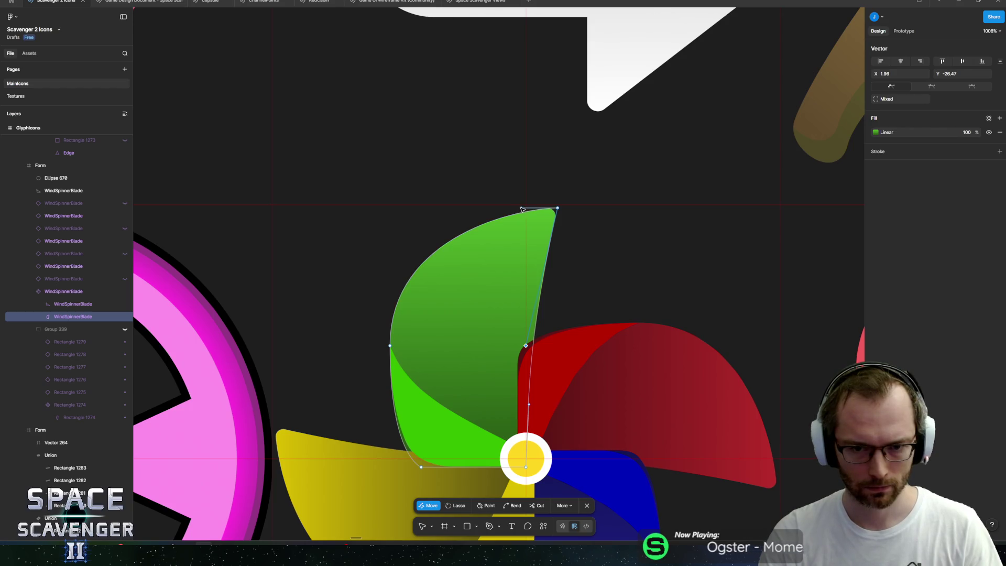
click(483, 209)
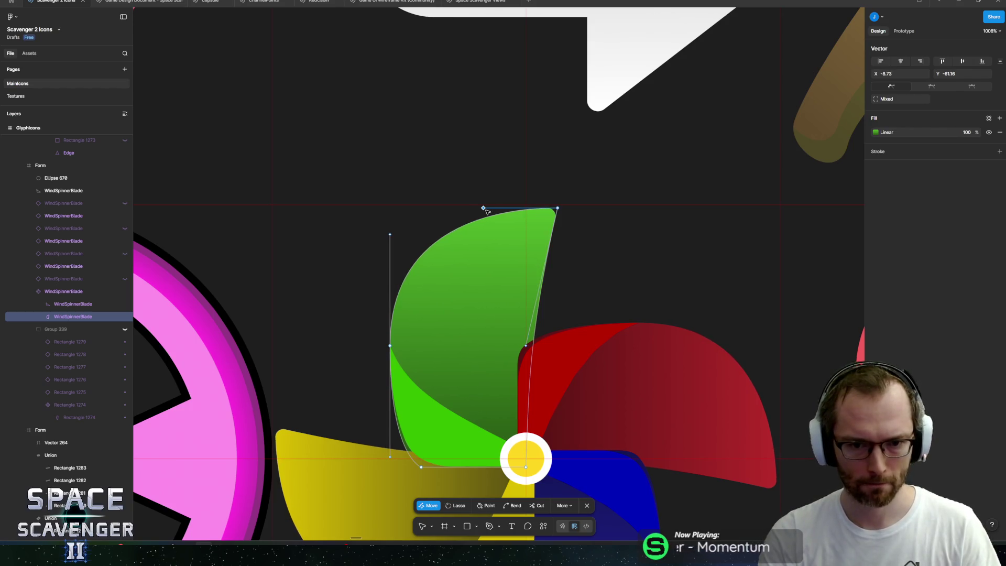
key(Escape)
scroll(550, 314, down, 10)
key(Escape)
scroll(574, 338, down, 5)
scroll(556, 395, up, 8)
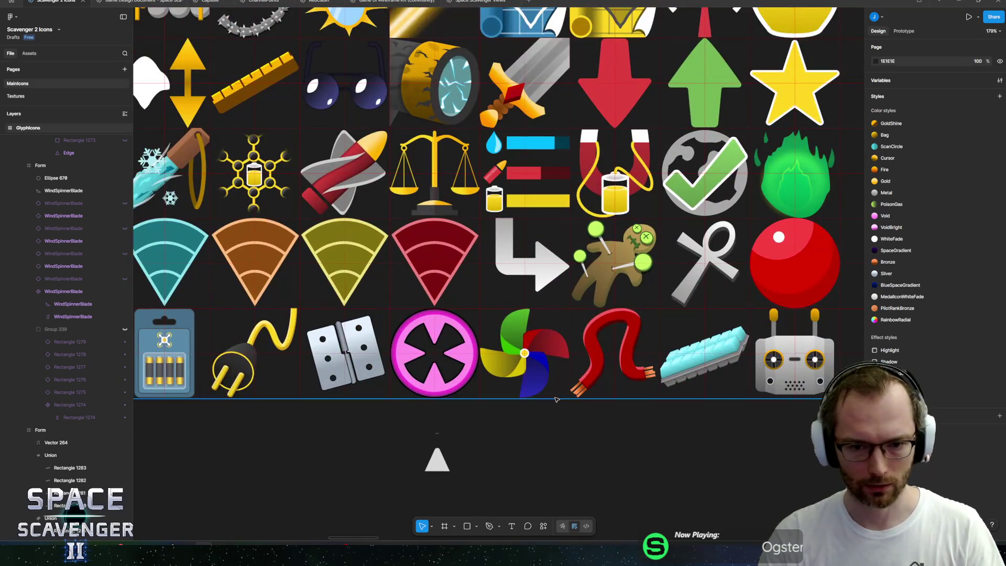
scroll(556, 399, up, 5)
click(73, 266)
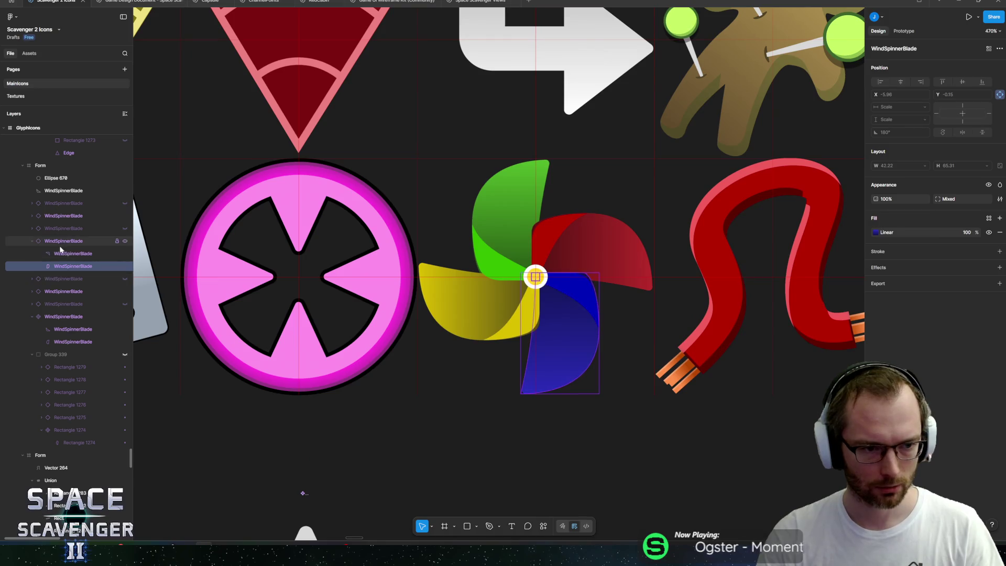
Step: Set the blue blade's inner piece fill to hue 220, giving 003EB9
click(62, 254)
scroll(646, 325, up, 4)
click(876, 232)
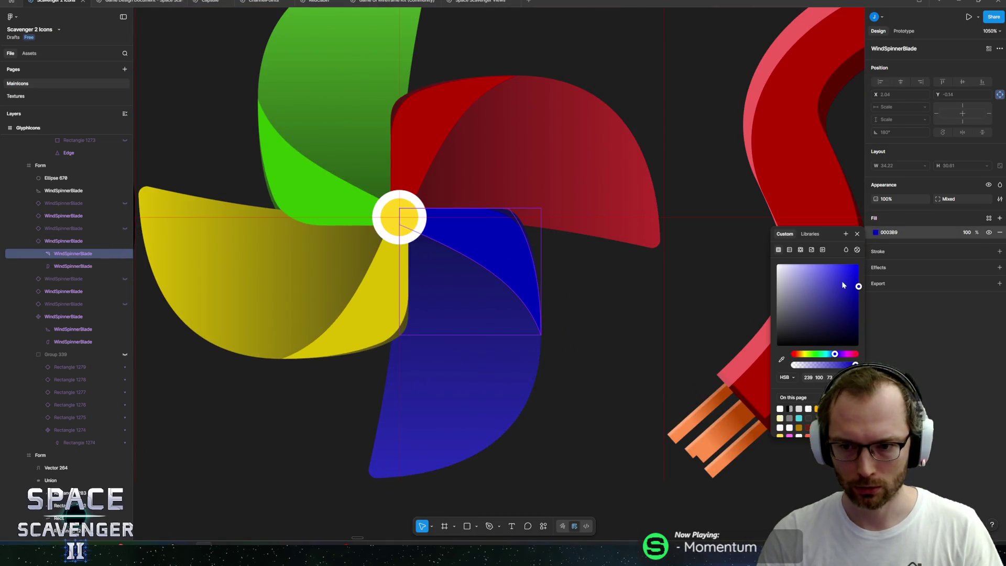
click(846, 284)
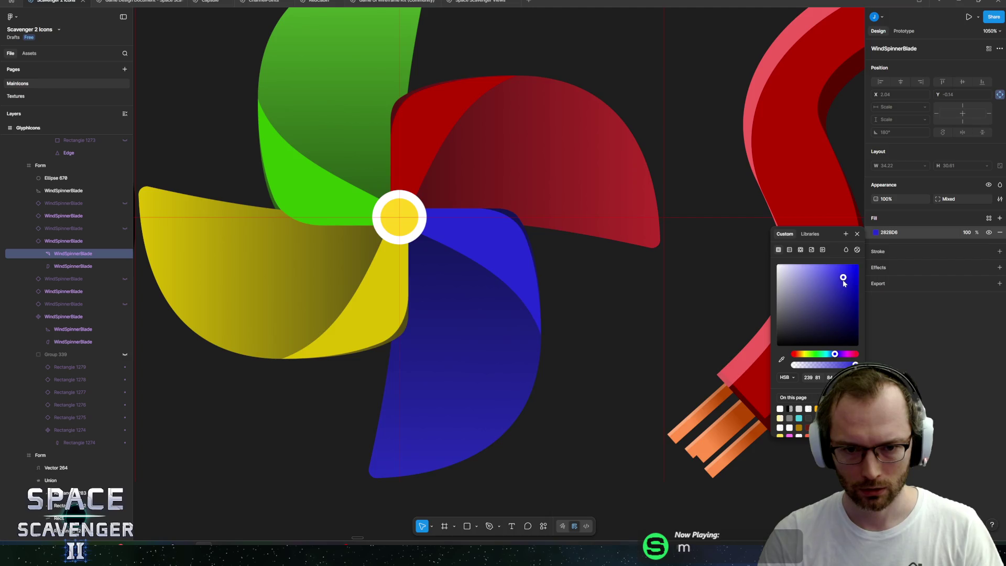
drag(843, 283, 843, 283)
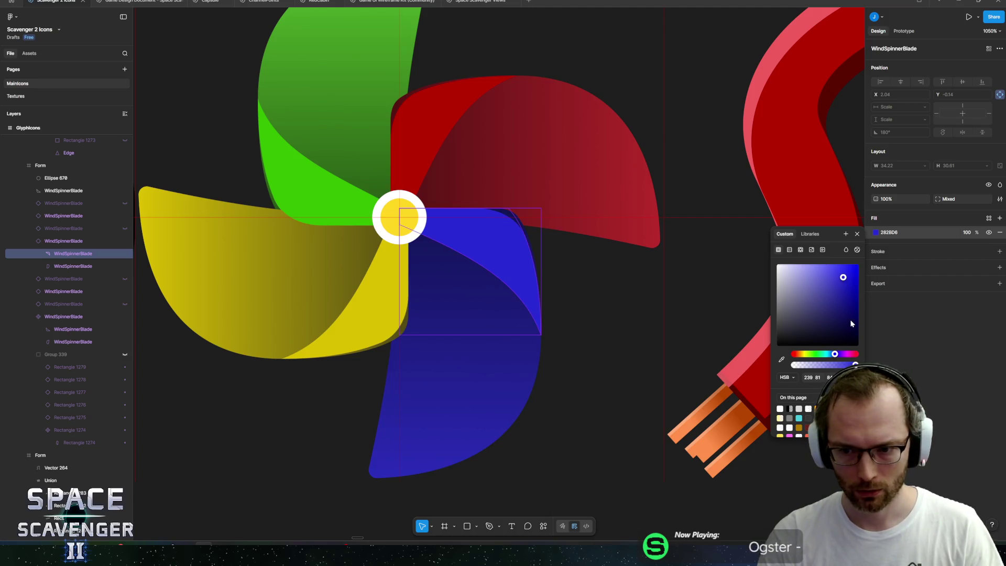
key(ctrl+z)
key(ctrl+z)
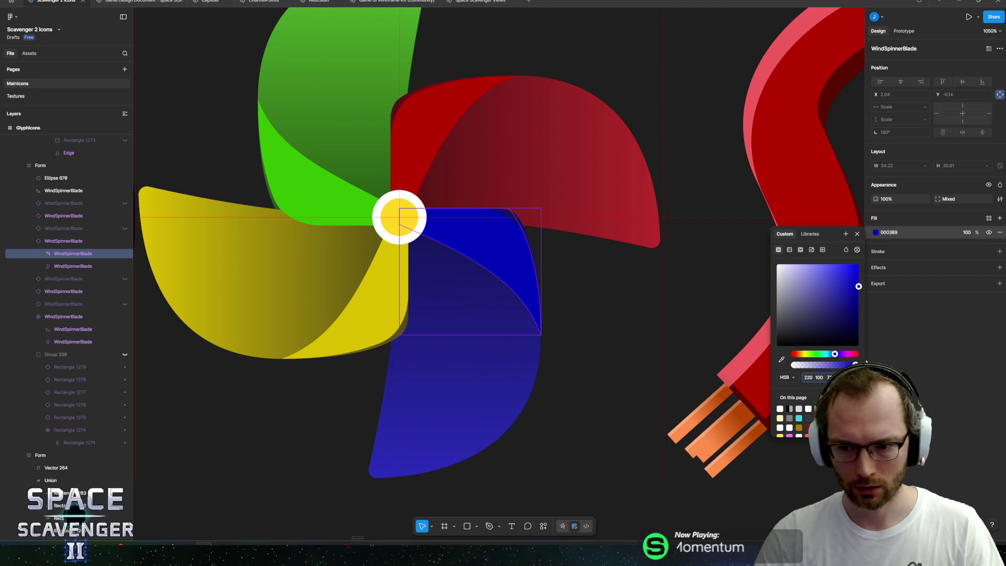
key(Return)
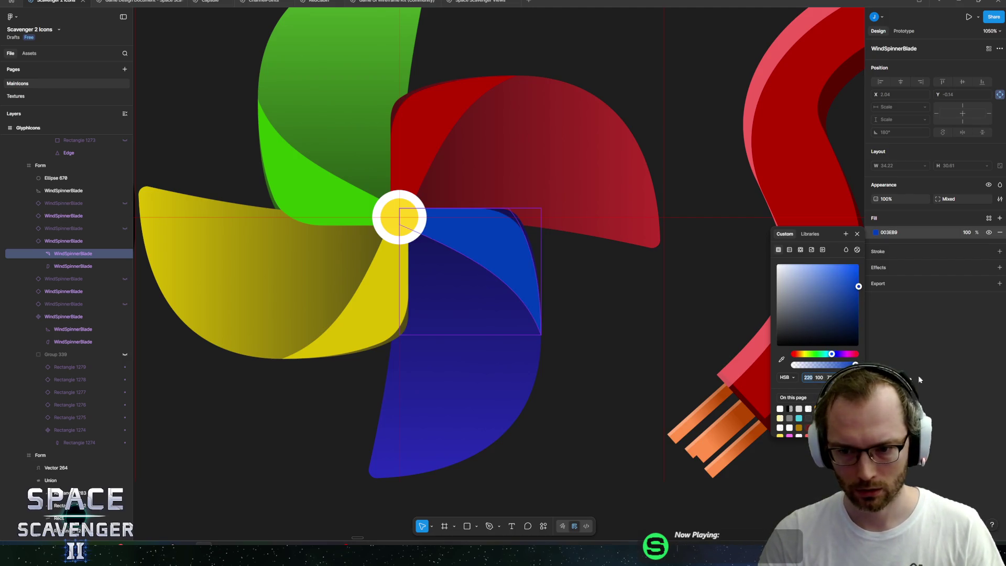
Step: Set both gradient stops of the lower blue blade to hue 220 (2B5AB9 and 132953)
click(456, 353)
click(876, 232)
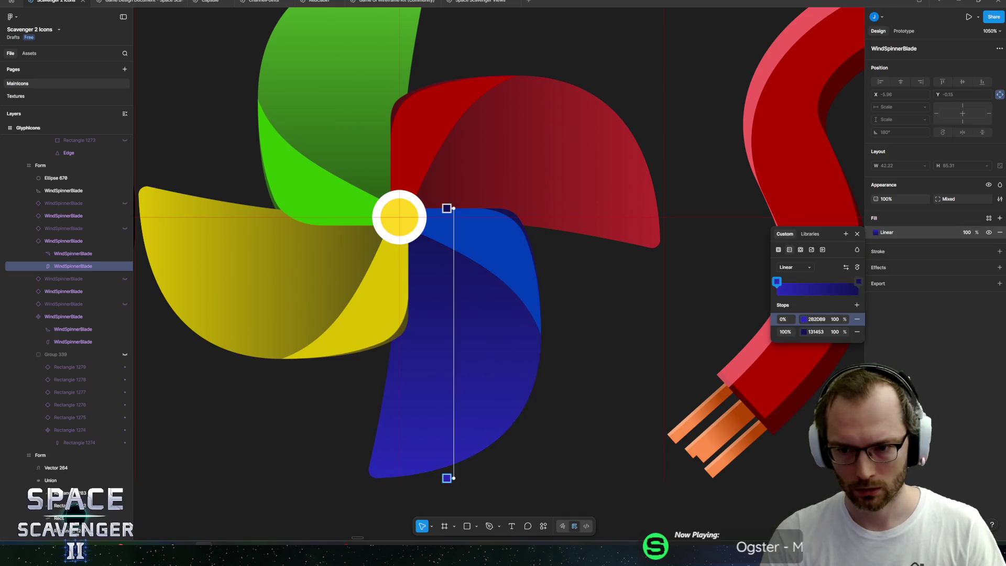
click(804, 319)
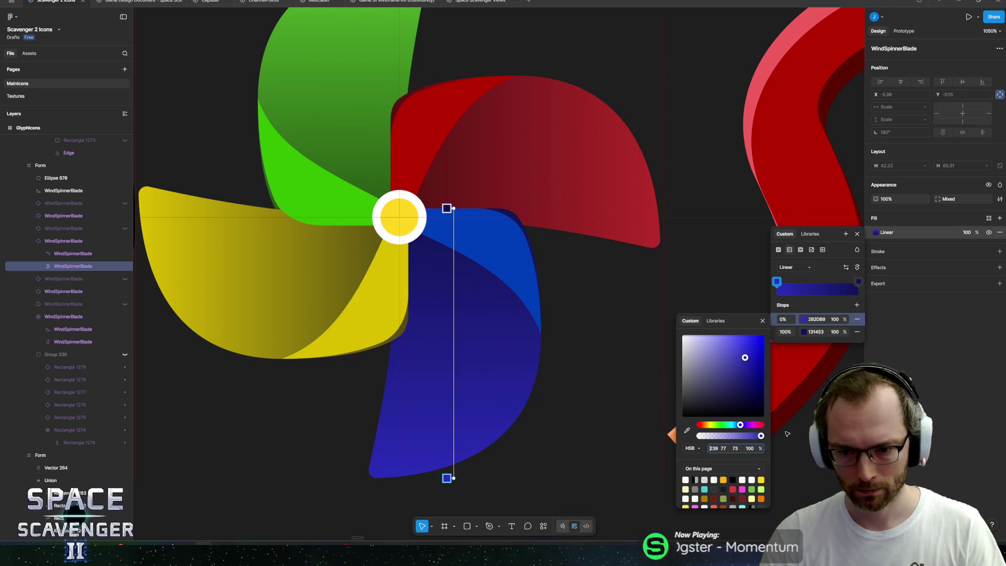
text(220)
key(Return)
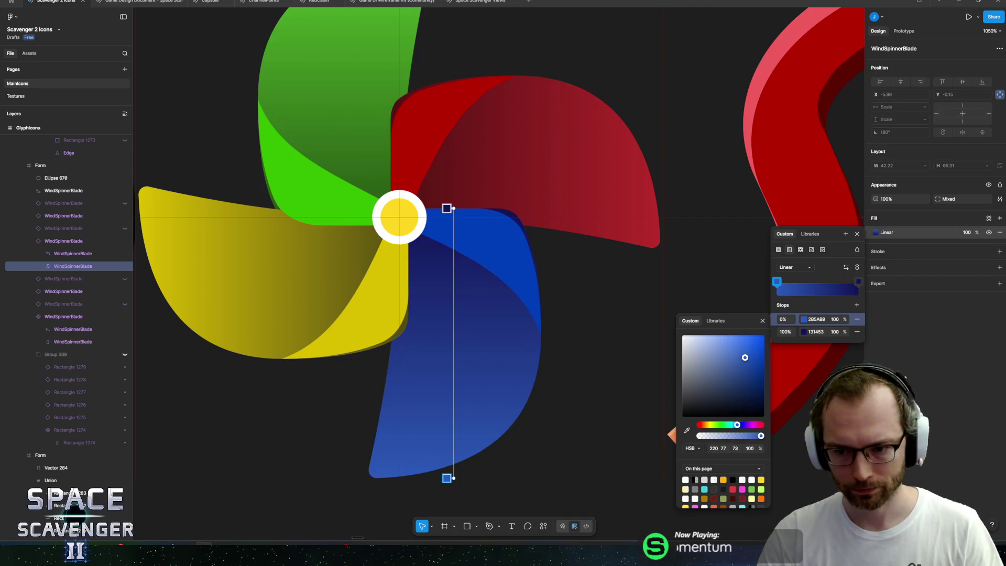
click(785, 332)
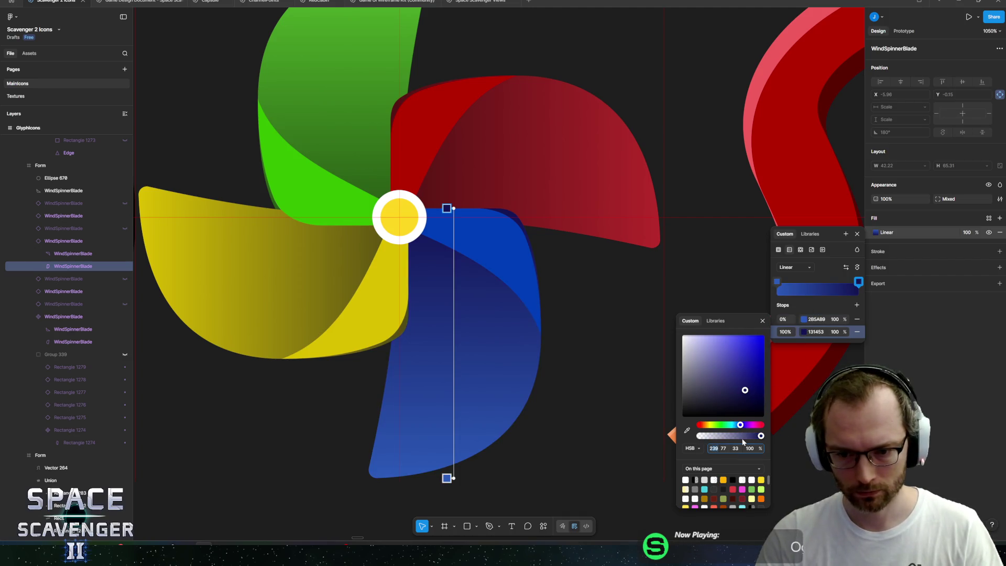
text(220)
key(Return)
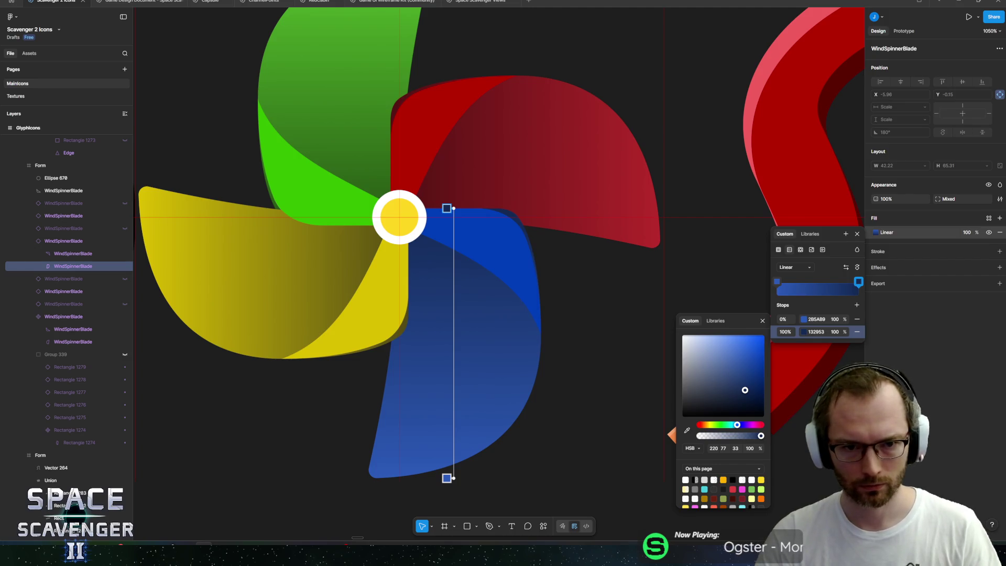
key(Escape)
click(399, 217)
drag(428, 288, 529, 297)
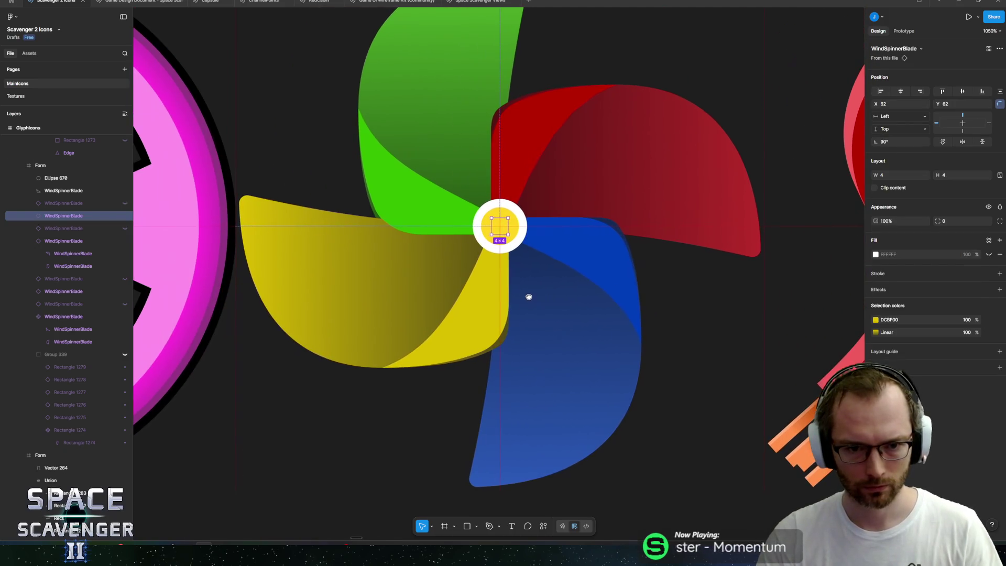
click(504, 212)
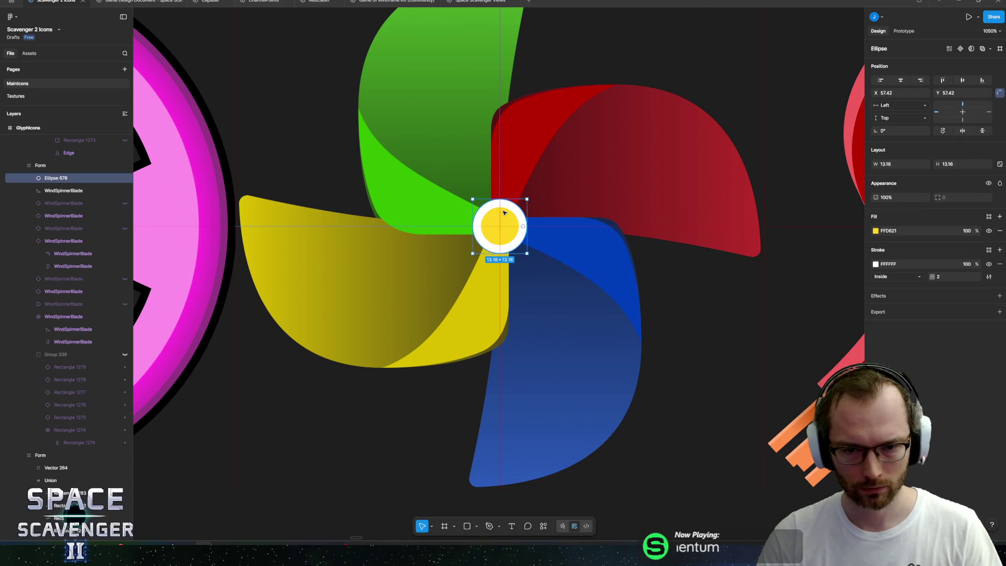
Step: Export the GlyphIcons sheet as GlyphIcons.png, replacing the existing file
scroll(505, 212, down, 10)
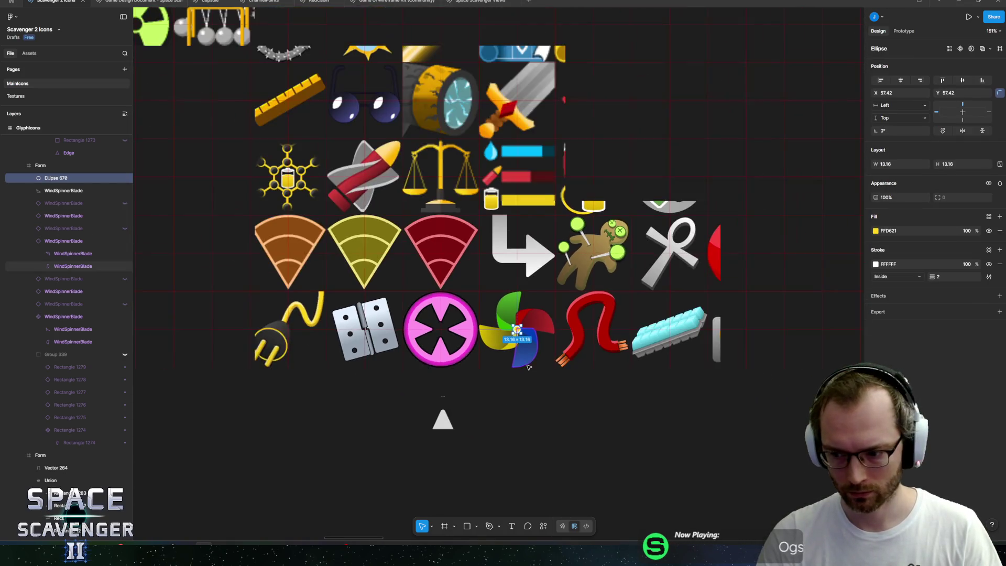
key(Escape)
scroll(528, 366, down, 8)
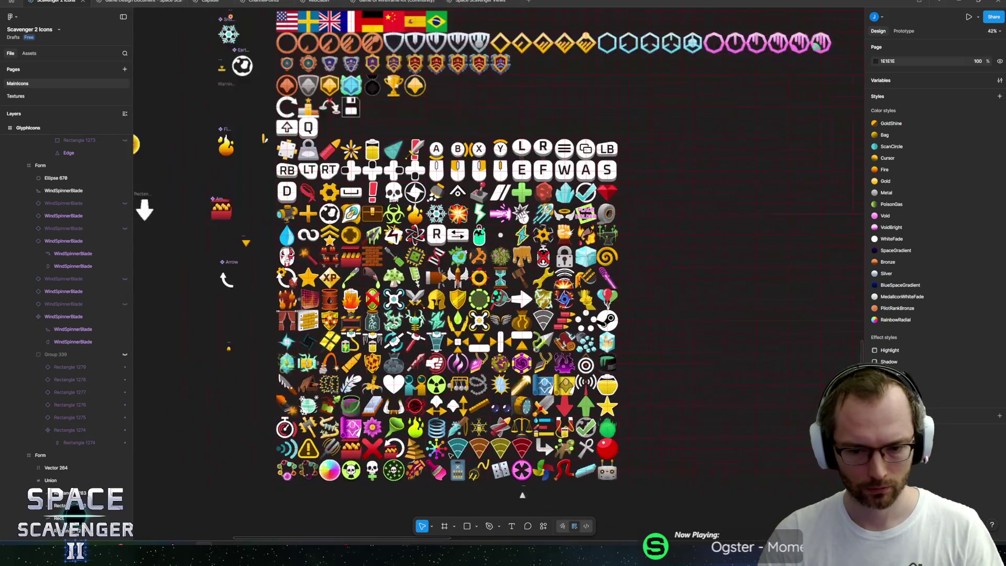
scroll(450, 455, down, 1)
scroll(303, 71, up, 5)
click(307, 39)
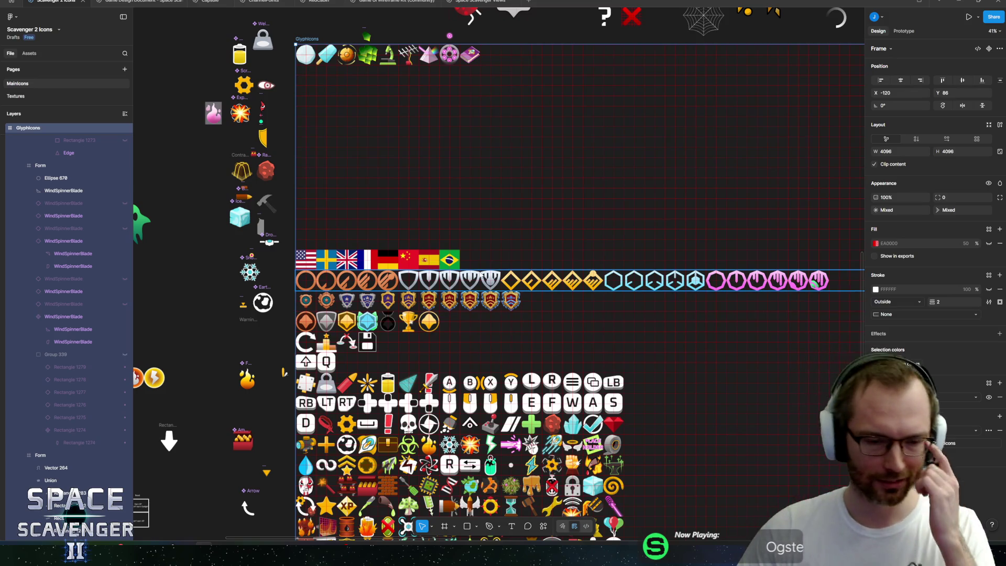
key(ctrl+shift+e)
click(776, 493)
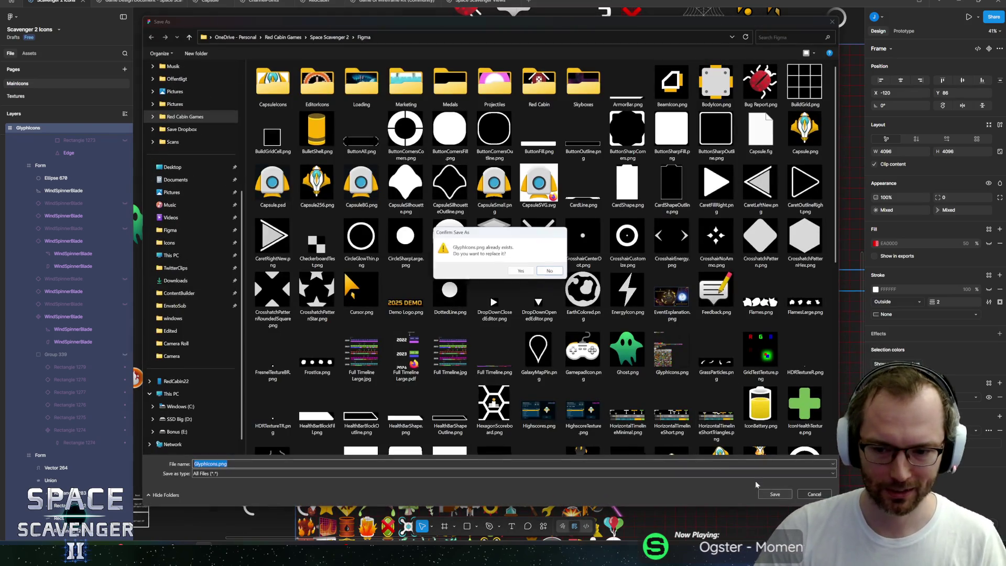
click(519, 273)
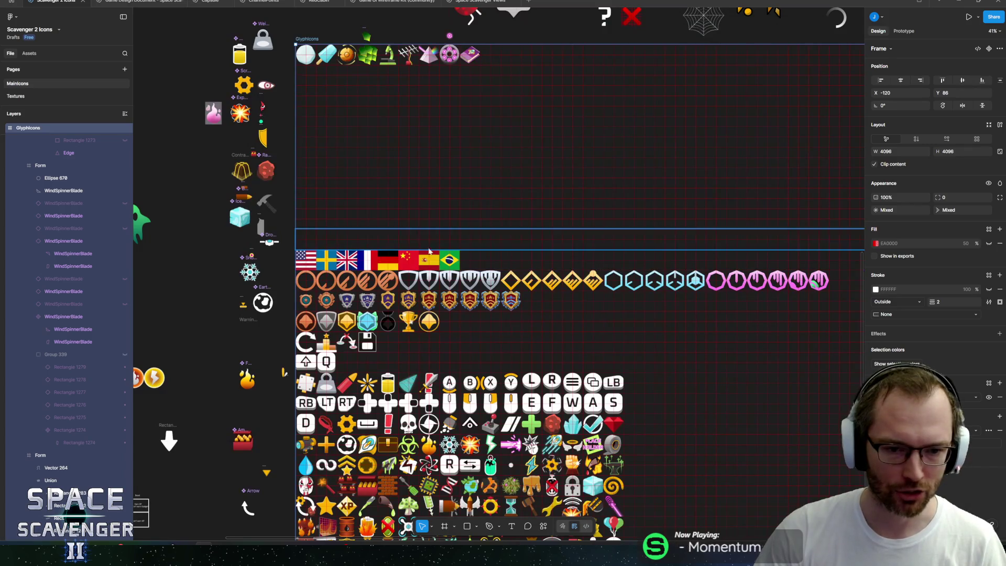
Step: Switch from Figma over to the Unity project
scroll(464, 180, down, 3)
scroll(464, 180, down, 8)
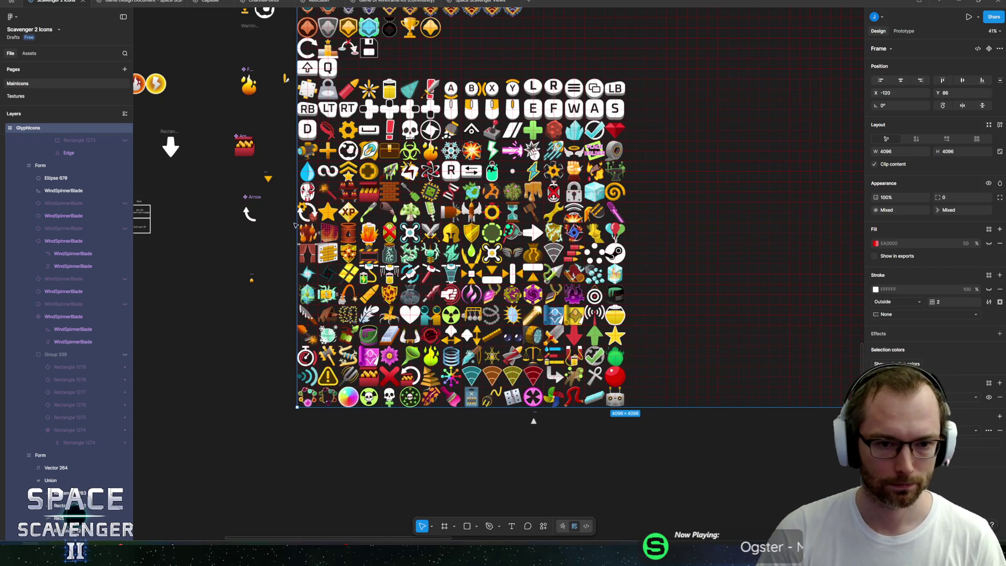
key(alt+Tab)
key(alt+Tab)
key(alt+Tab)
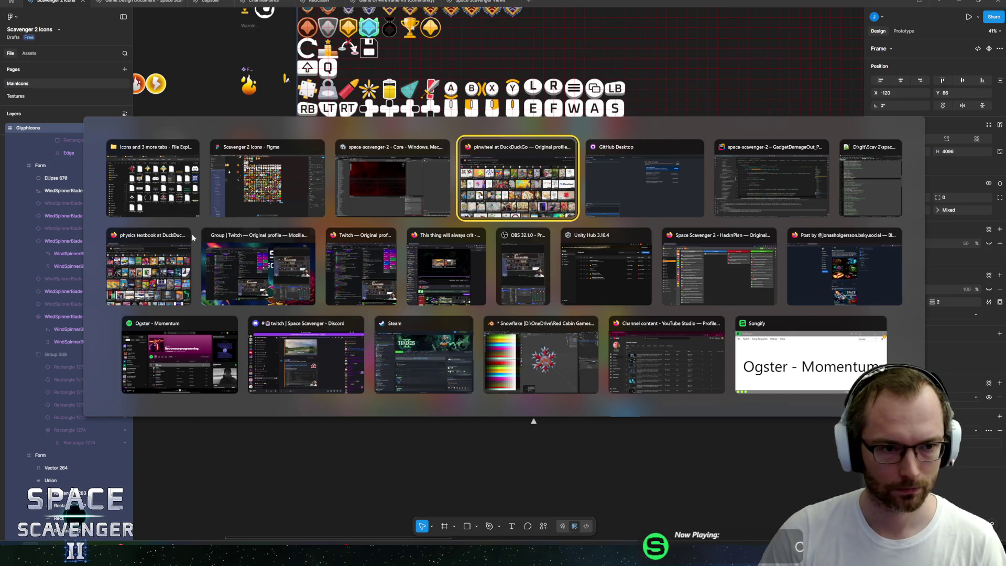
key(Escape)
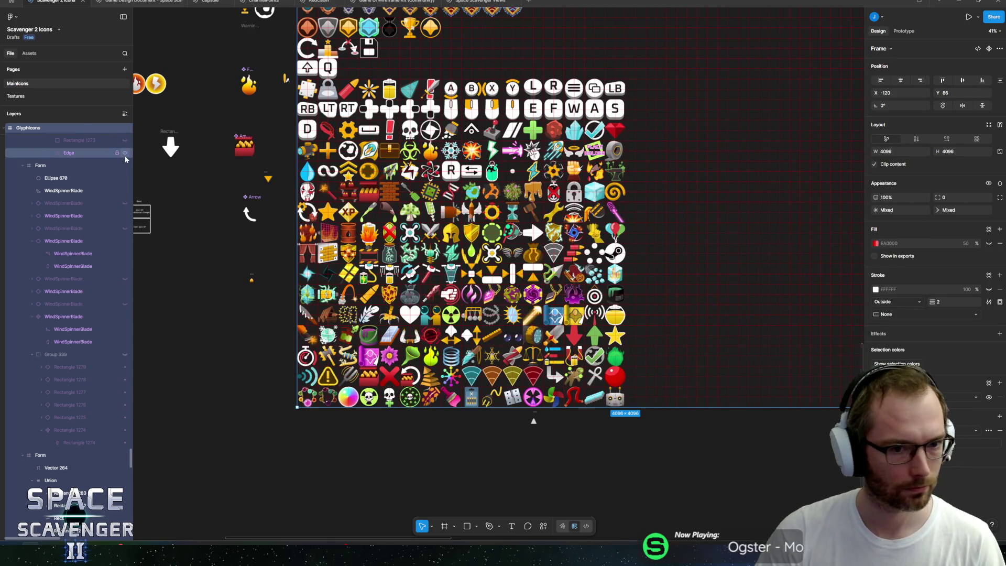
key(alt+Tab)
key(alt+Tab)
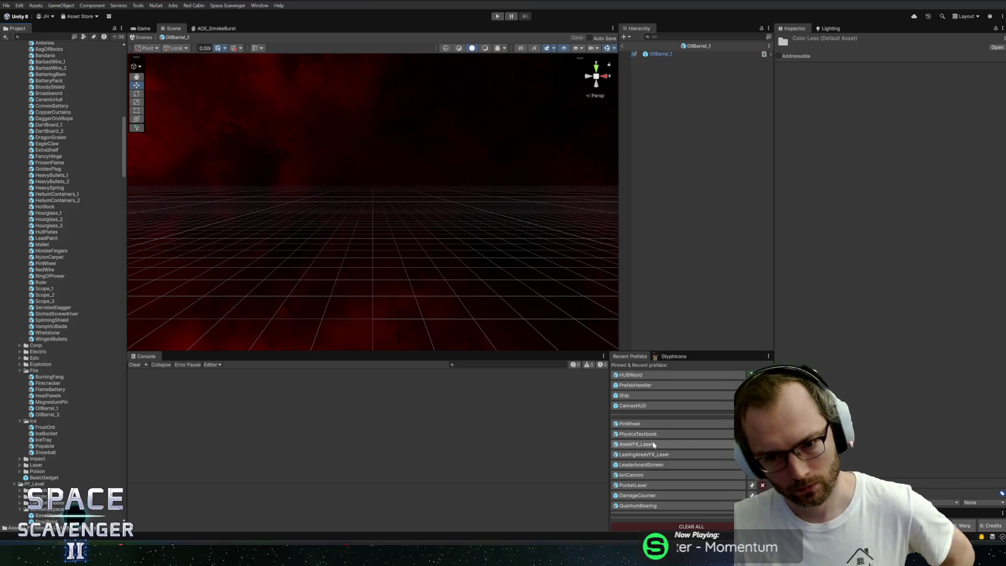
Step: Open the PinWheel prefab and change its threshold Flat value from 25 to 30
click(628, 424)
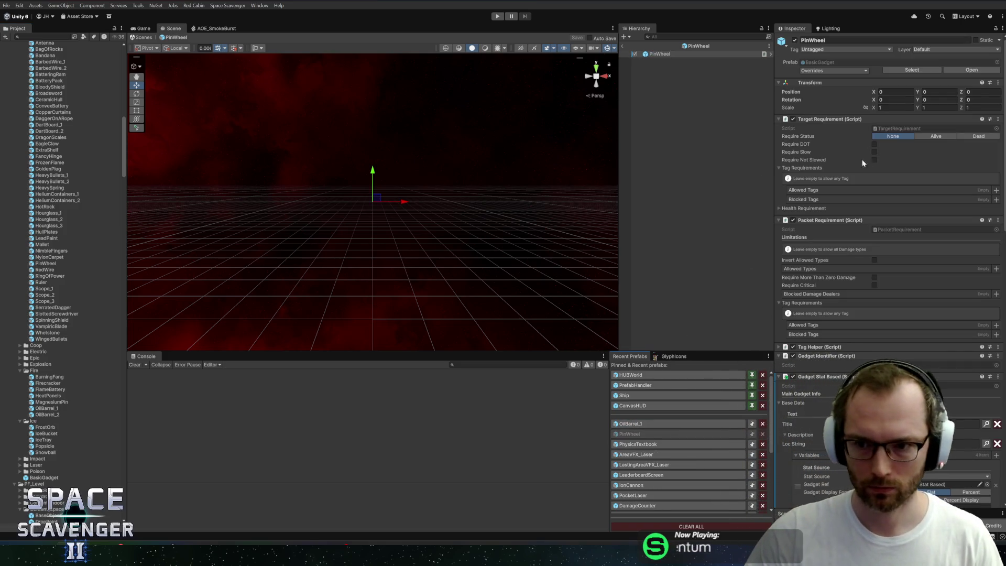
scroll(895, 281, down, 5)
scroll(890, 304, down, 10)
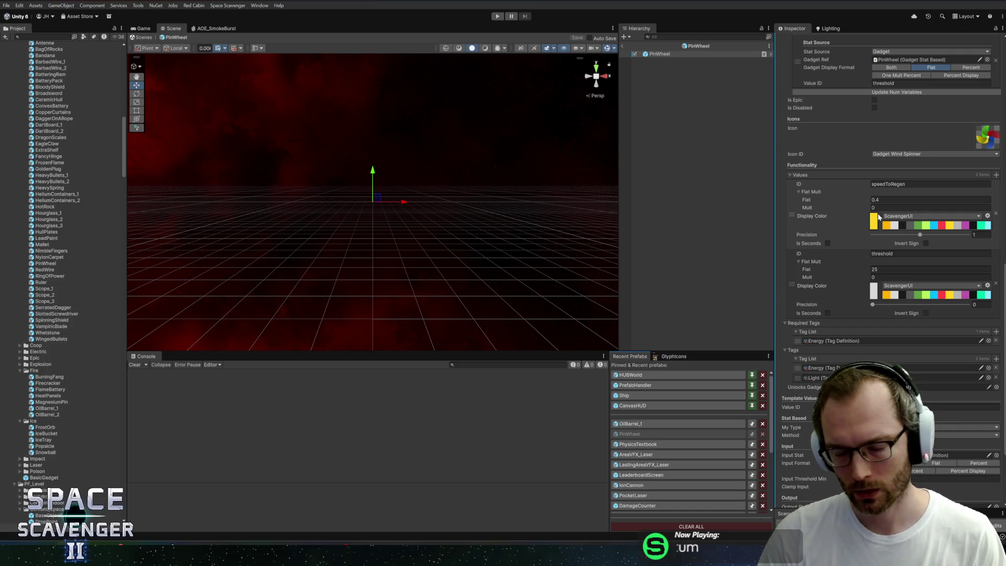
scroll(852, 335, down, 5)
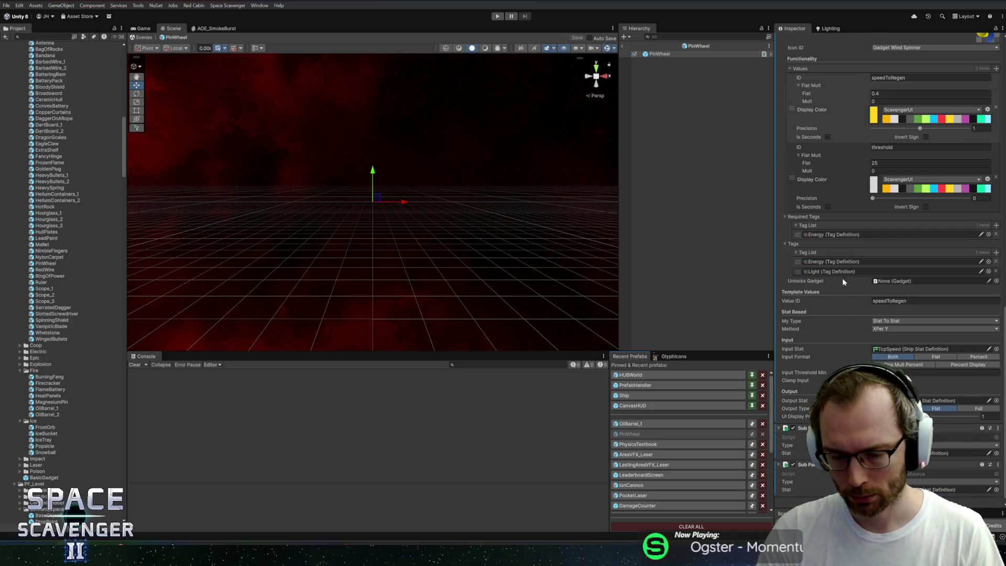
scroll(834, 262, up, 3)
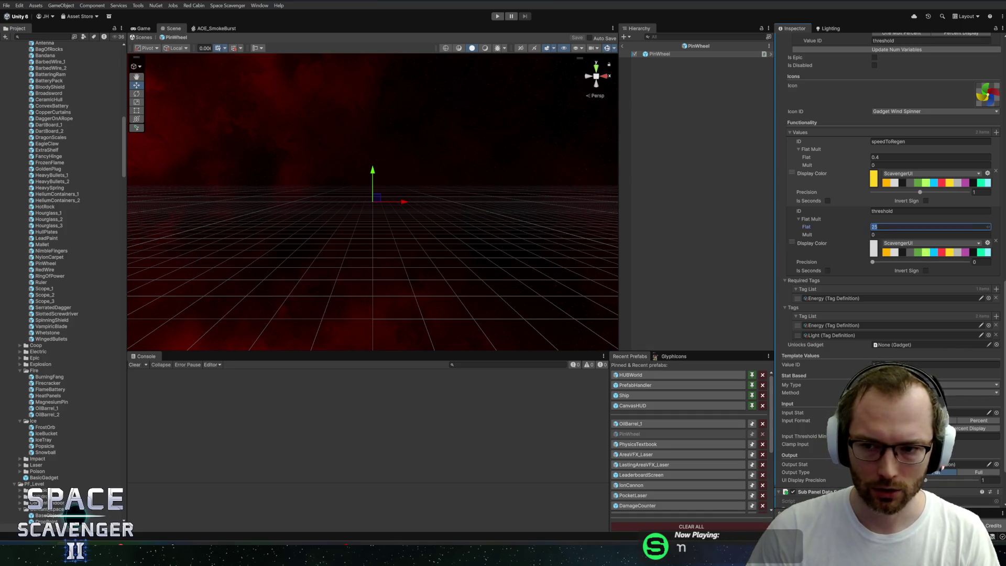
click(901, 226)
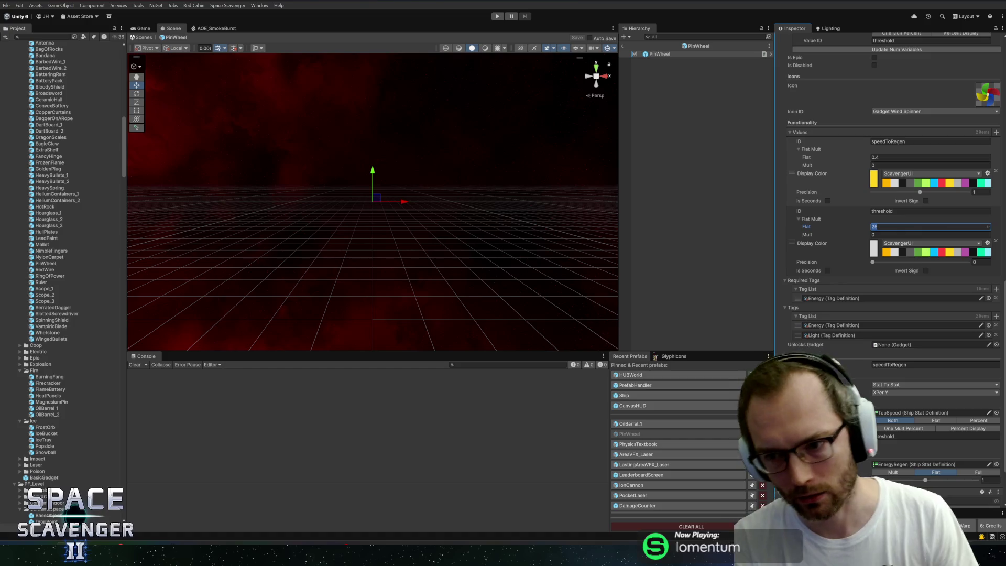
text(30)
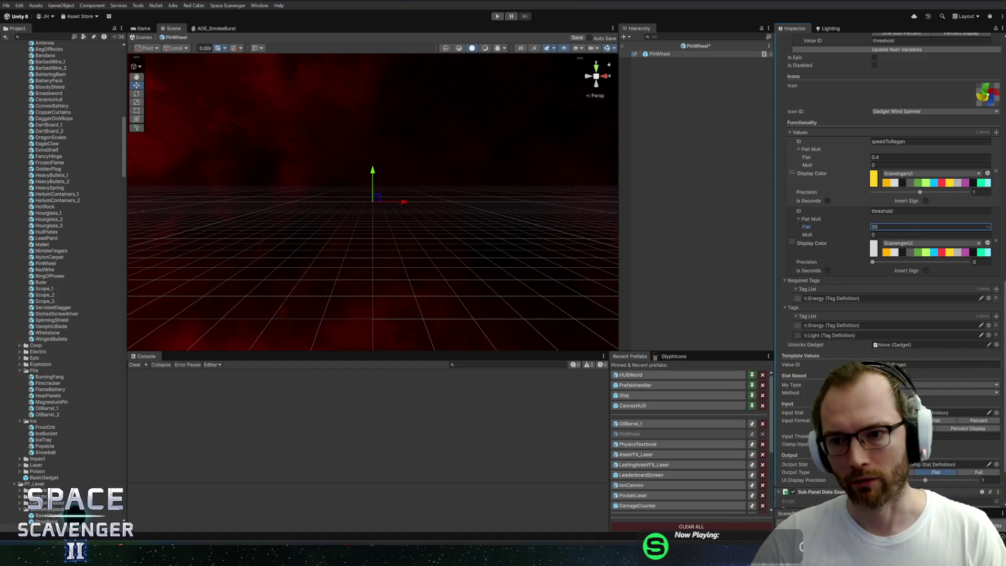
click(891, 157)
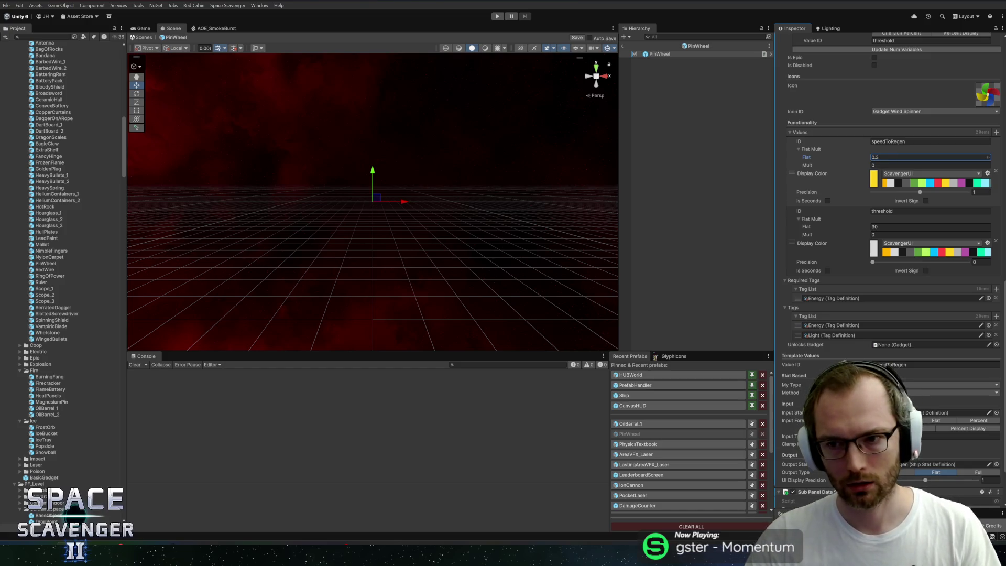
Step: Start play mode with a maximized Game view, fly the ship right and check the stats screen
click(497, 16)
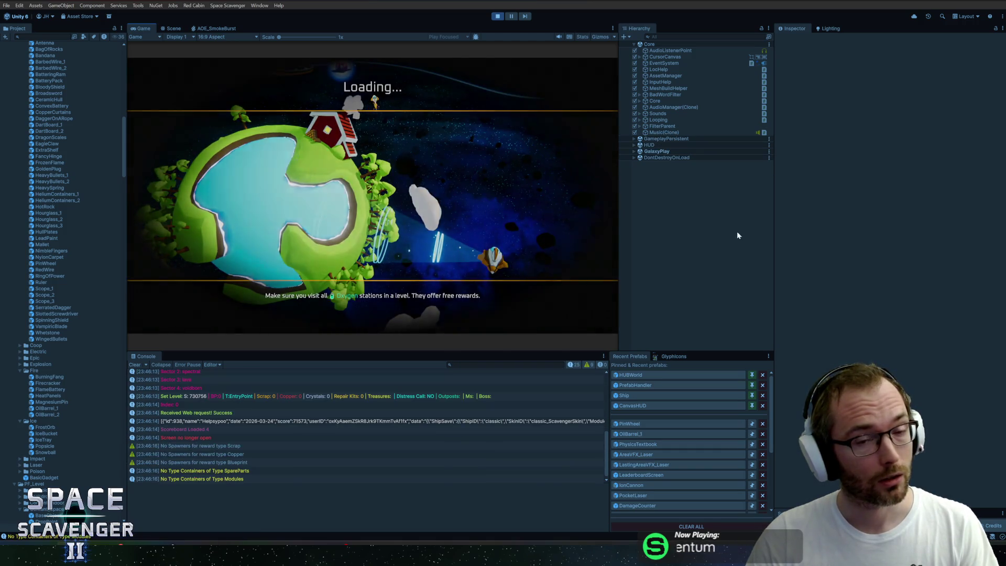
double_click(140, 29)
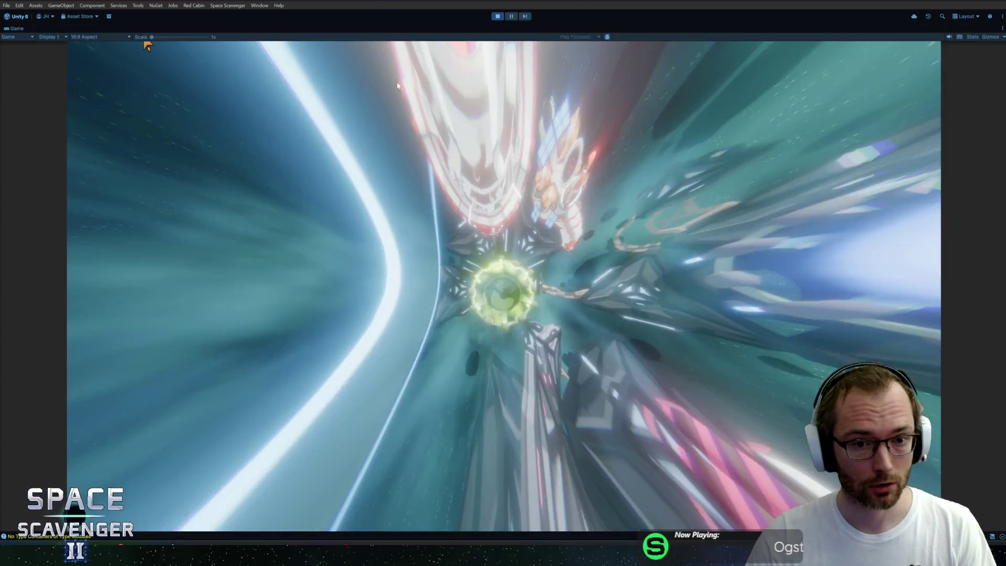
key(d)
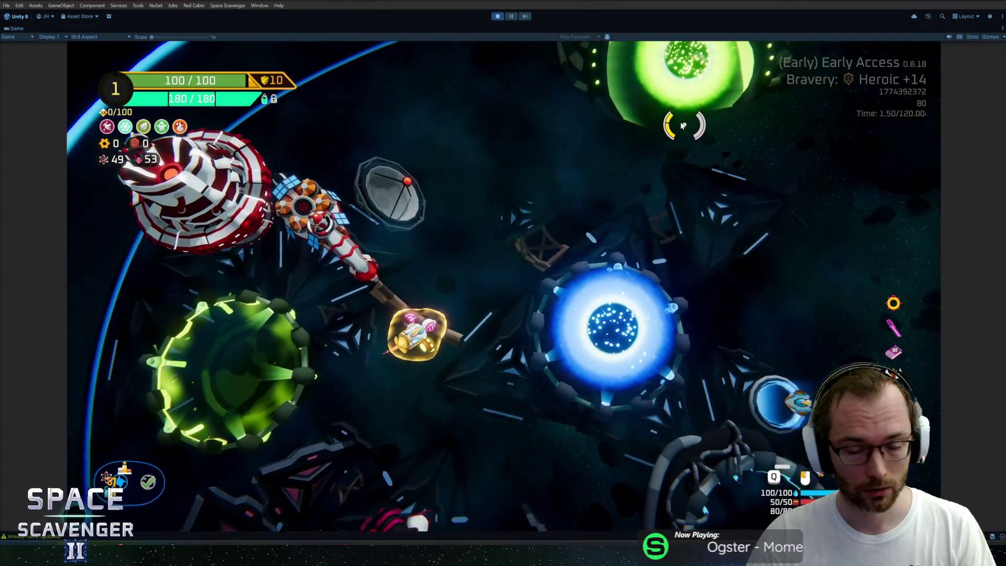
key(d)
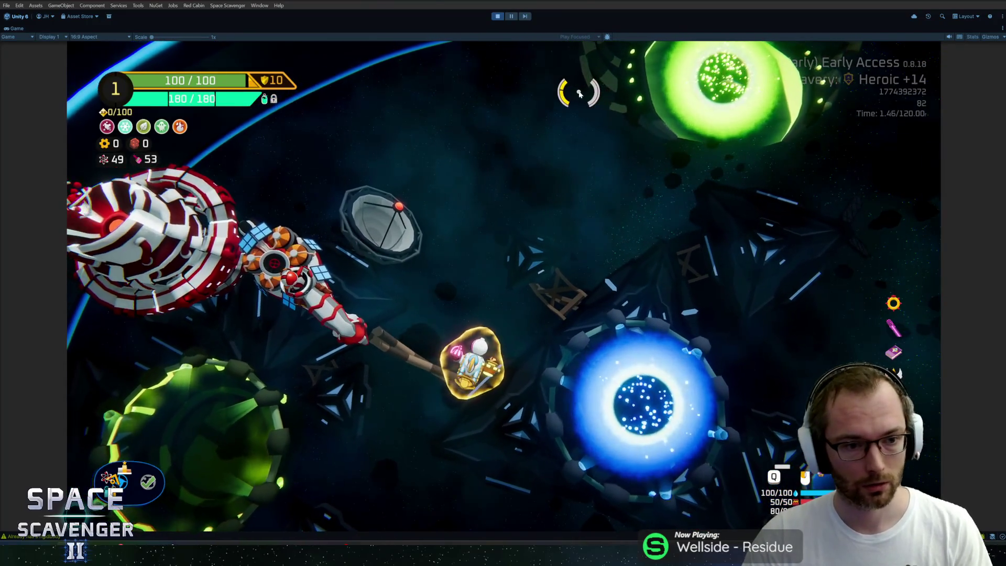
key(Tab)
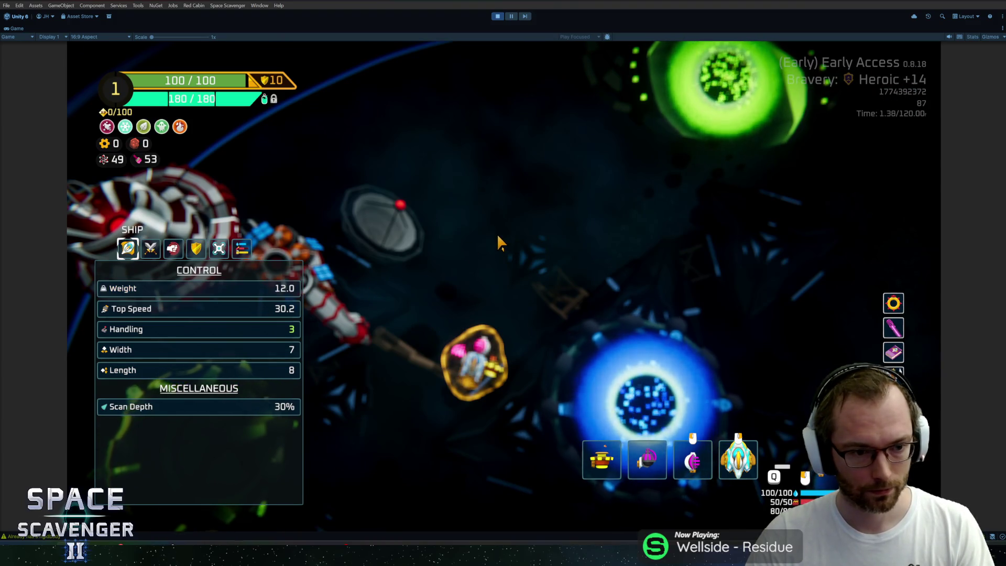
key(Tab)
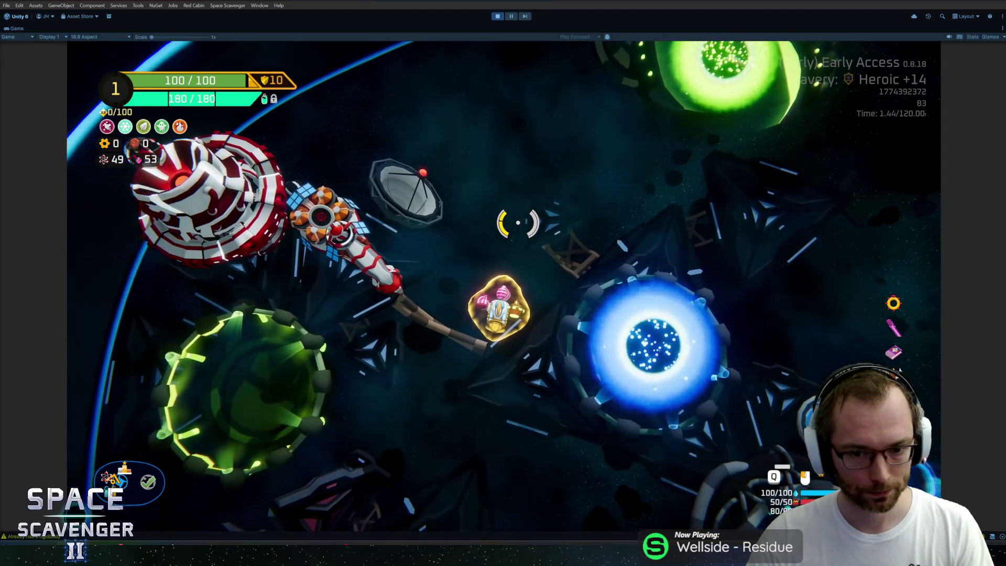
Step: Spawn a Large Thruster with the spawn ThrusterLarge command in the developer console
key(grave)
text(spawn thrusterlar)
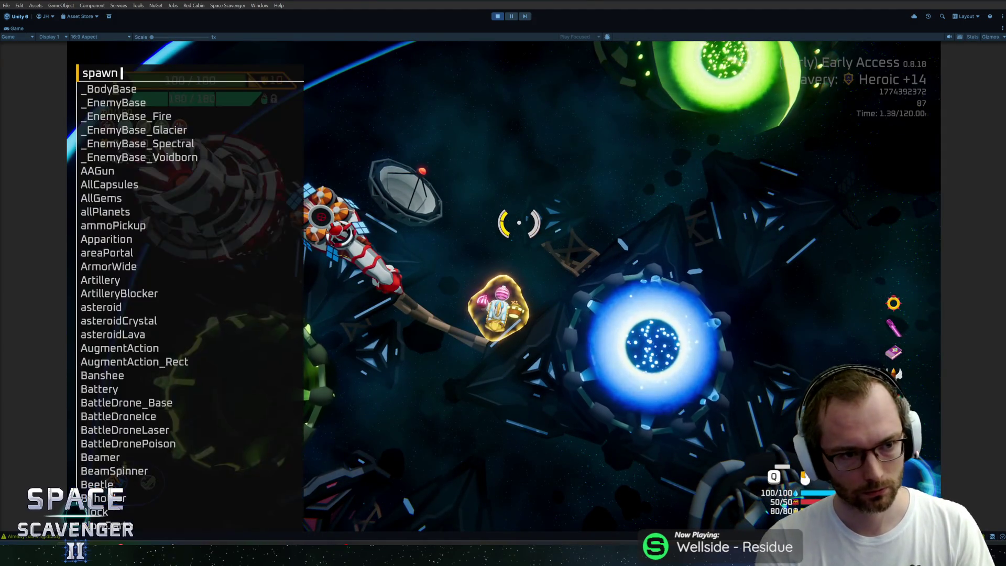
key(Tab)
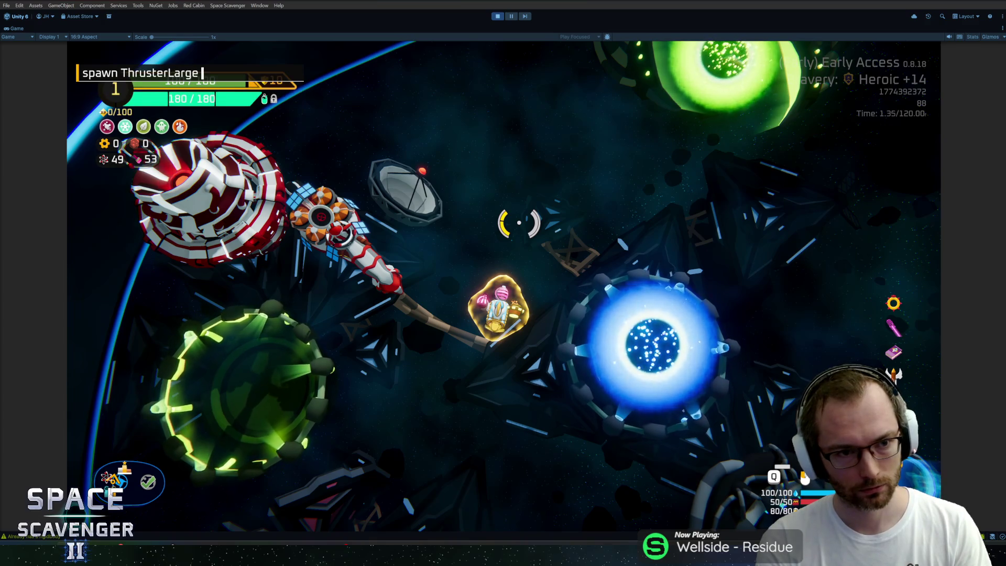
text(2)
key(Return)
Step: Fit the Large Thruster onto the ship and move it to the left socket
key(Tab)
drag(529, 348, 377, 316)
drag(228, 356, 529, 362)
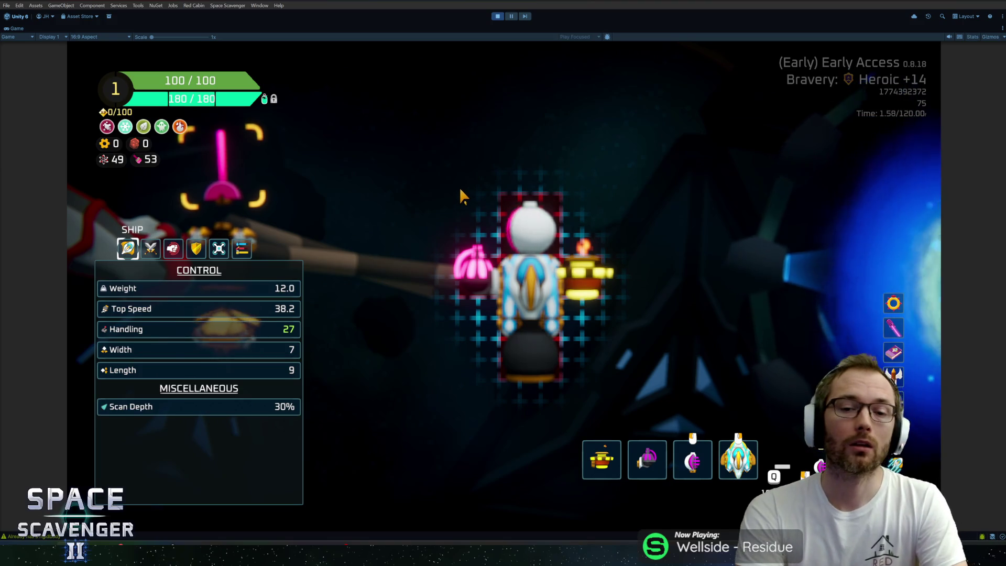
mouse_move(528, 364)
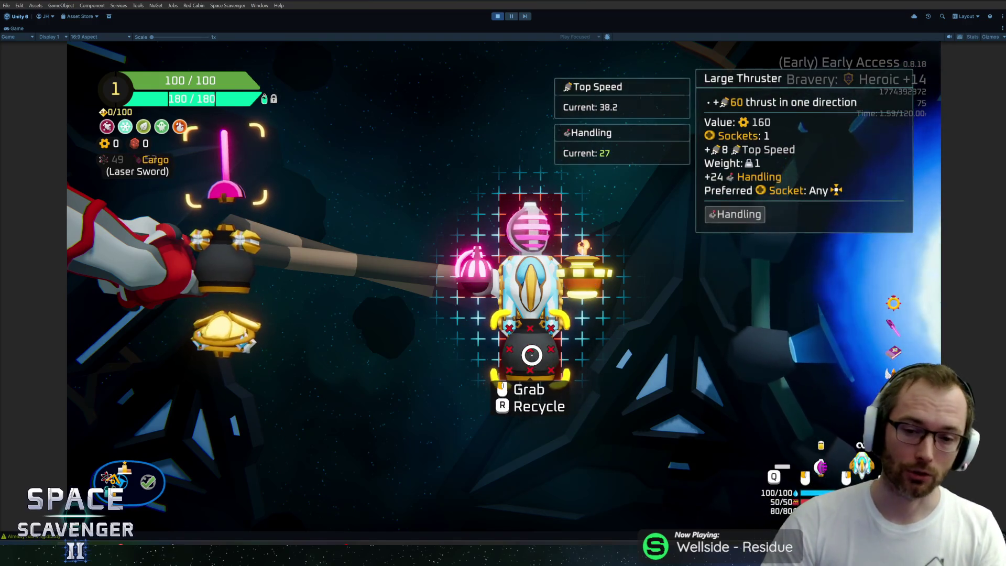
mouse_move(541, 350)
mouse_down()
mouse_move(487, 314)
mouse_move(315, 320)
mouse_move(382, 322)
mouse_move(429, 251)
mouse_up()
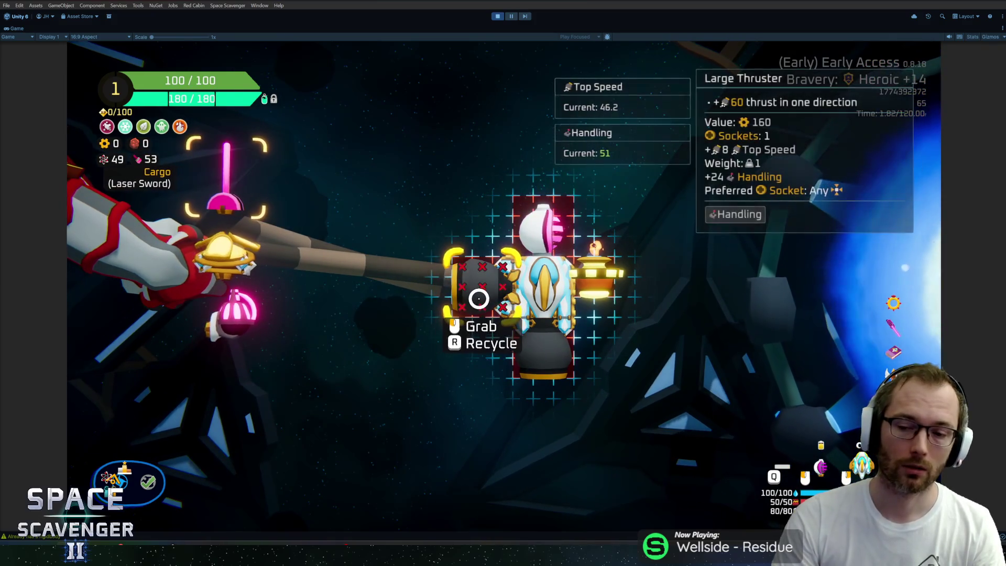
key(Tab)
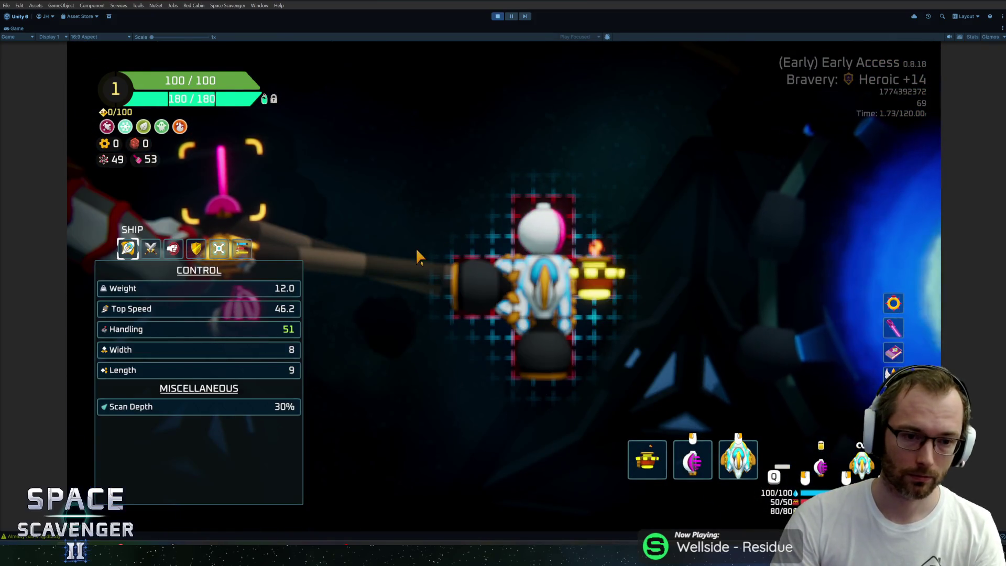
key(Tab)
key(grave)
Step: Add the WindSpinner gadget with the console command 'gadget add winds', then inspect the capsule's stats
text(spawn)
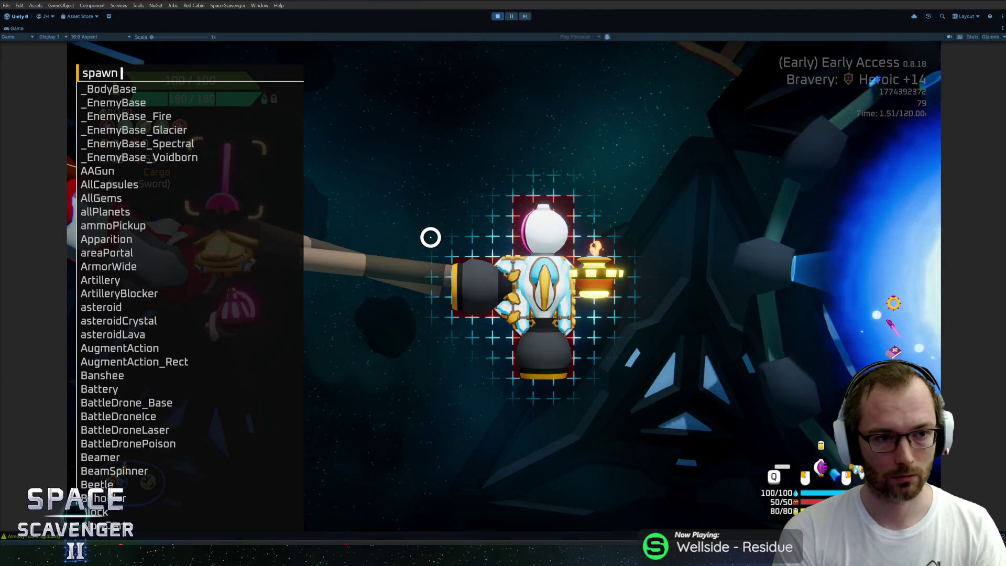
key(BackSpace)
key(BackSpace)
key(BackSpace)
text(gadget add pin)
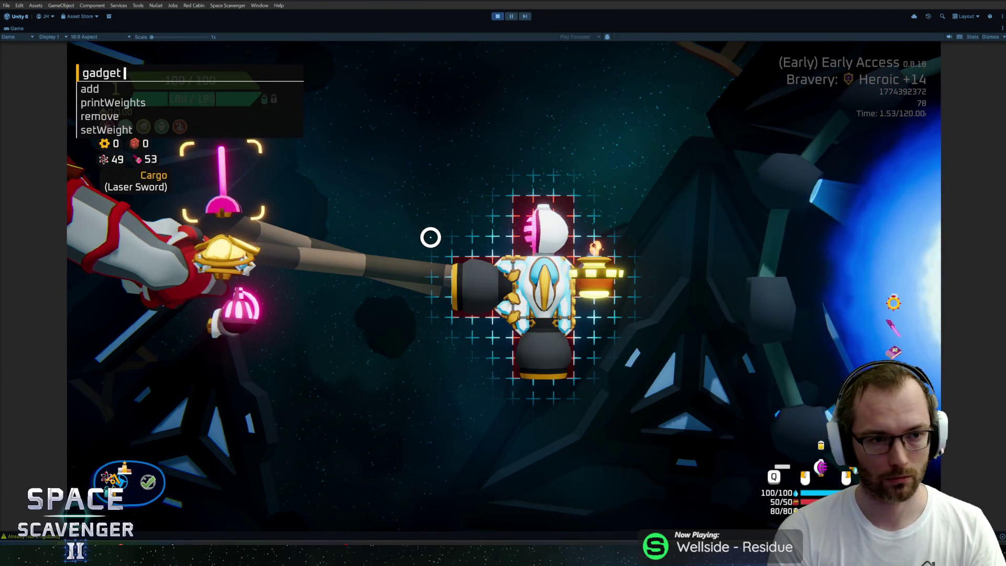
key(BackSpace)
key(BackSpace)
key(BackSpace)
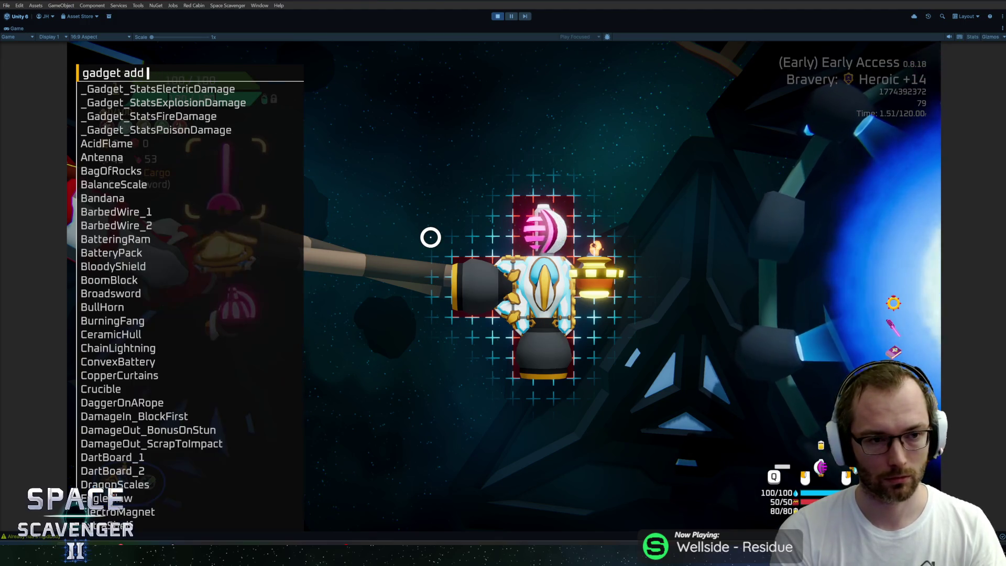
text(winds)
key(Return)
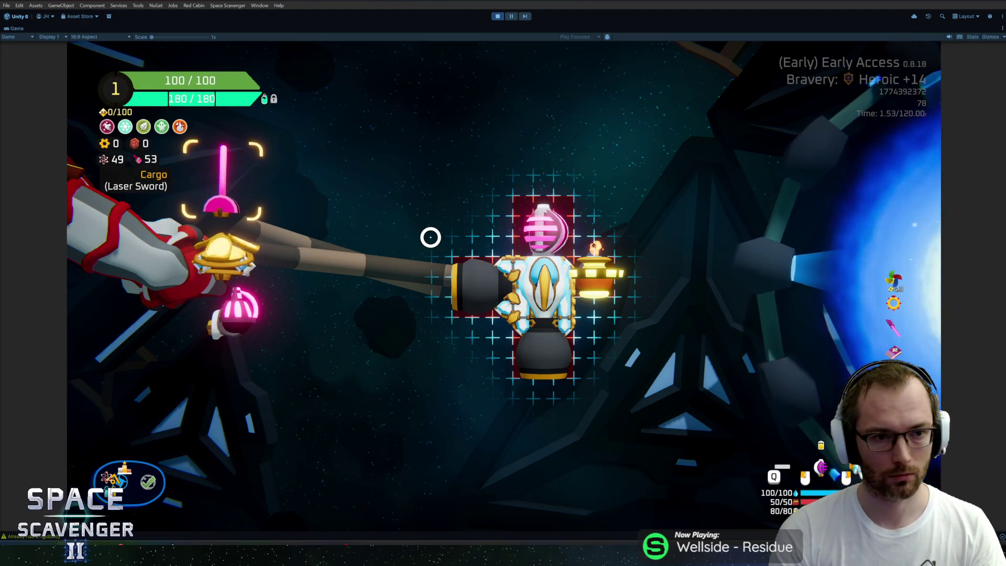
key(Tab)
click(542, 226)
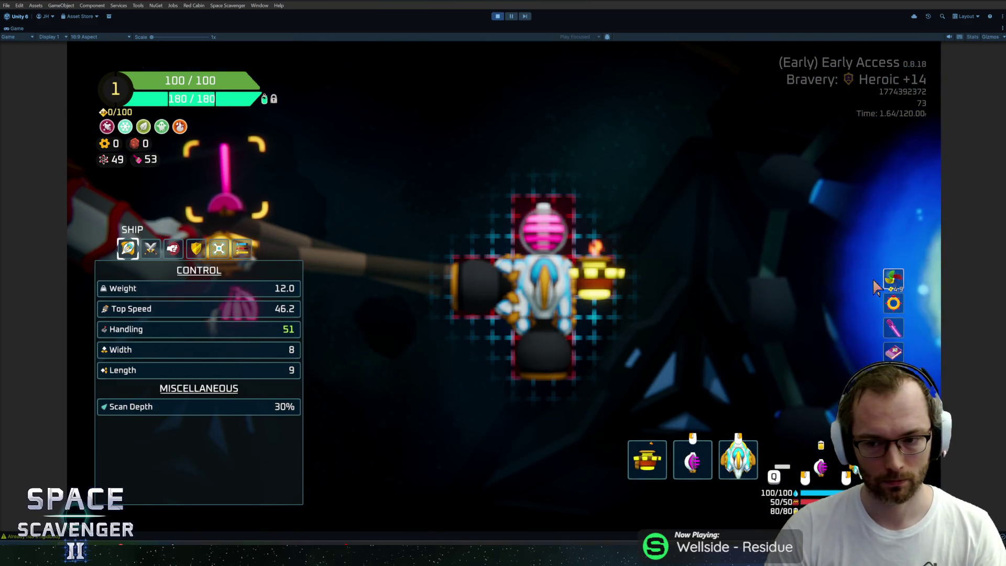
Step: Test-fly the ship past the station, fire a laser shot, then stop play mode
key(Tab)
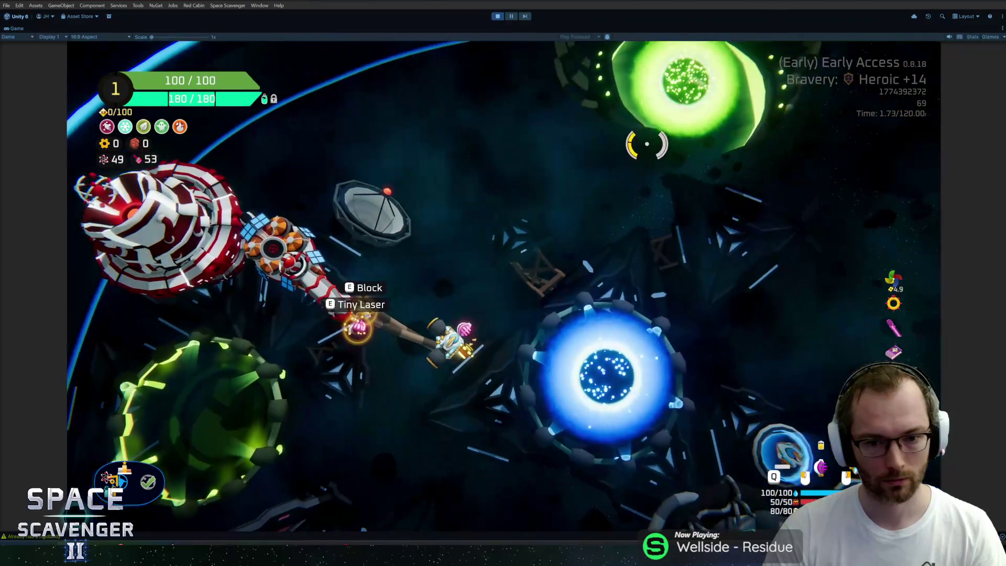
key(w)
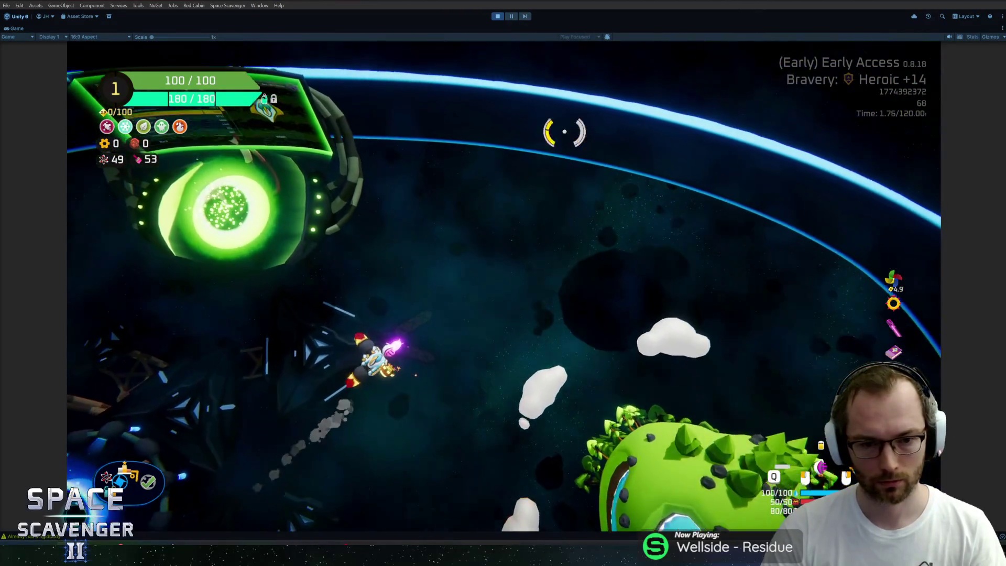
click(581, 135)
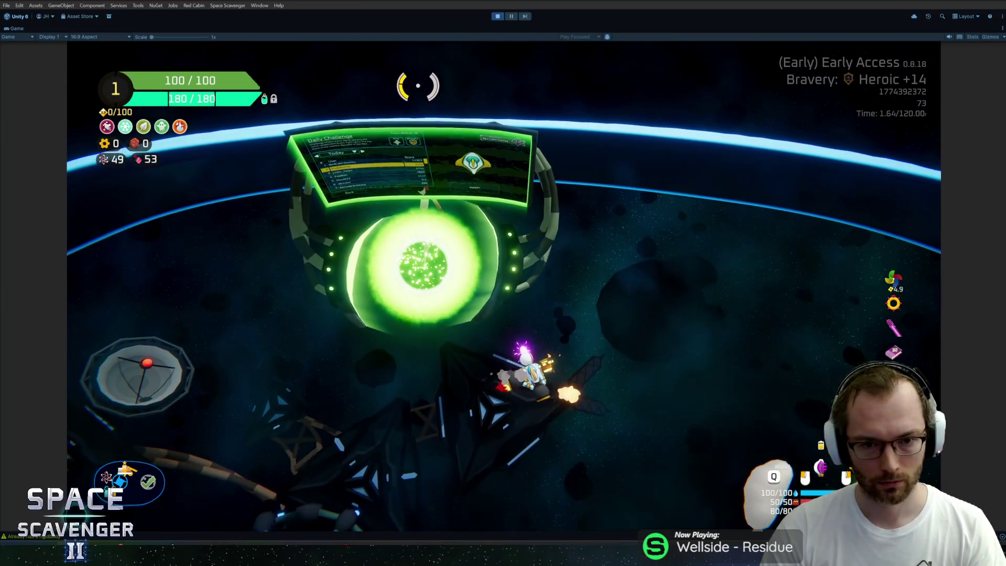
key(w)
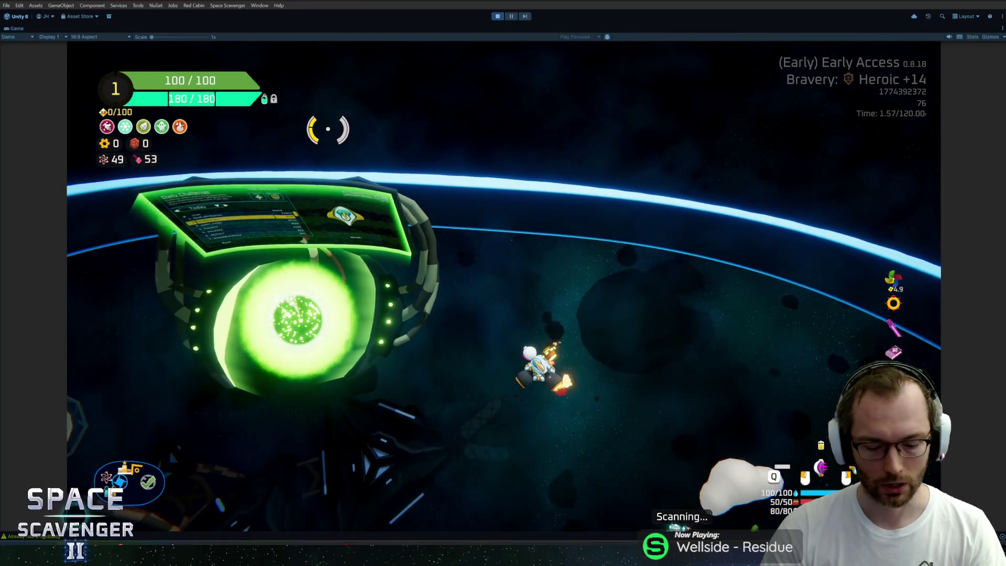
key(ctrl+p)
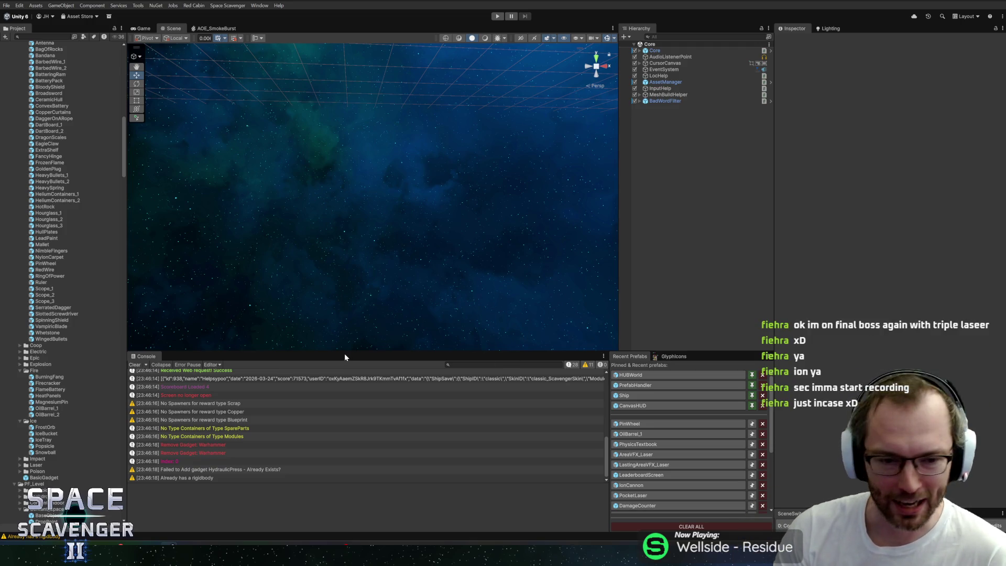
Step: Resize the Console area and its log list so more log lines fit
drag(346, 355, 358, 338)
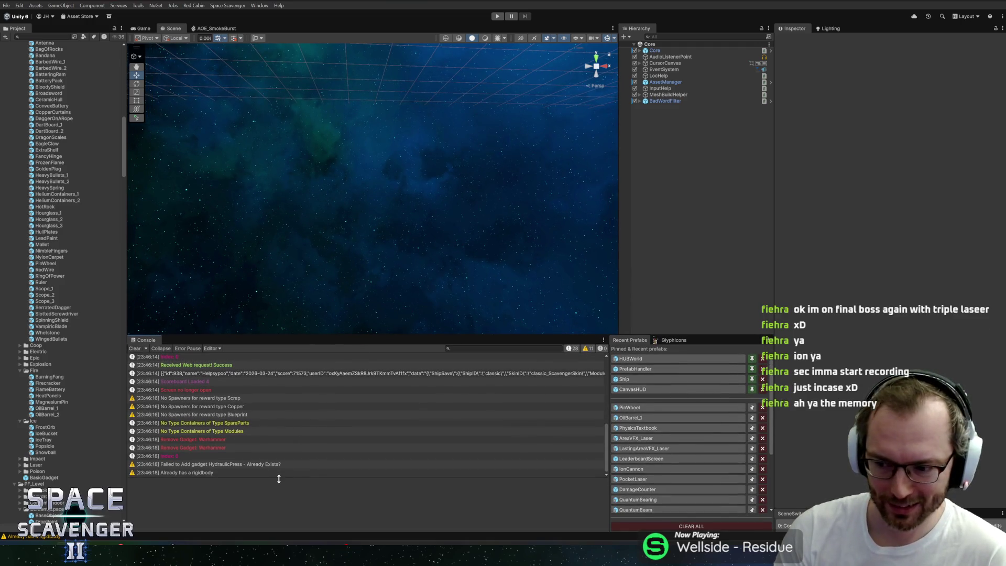
drag(279, 478, 284, 488)
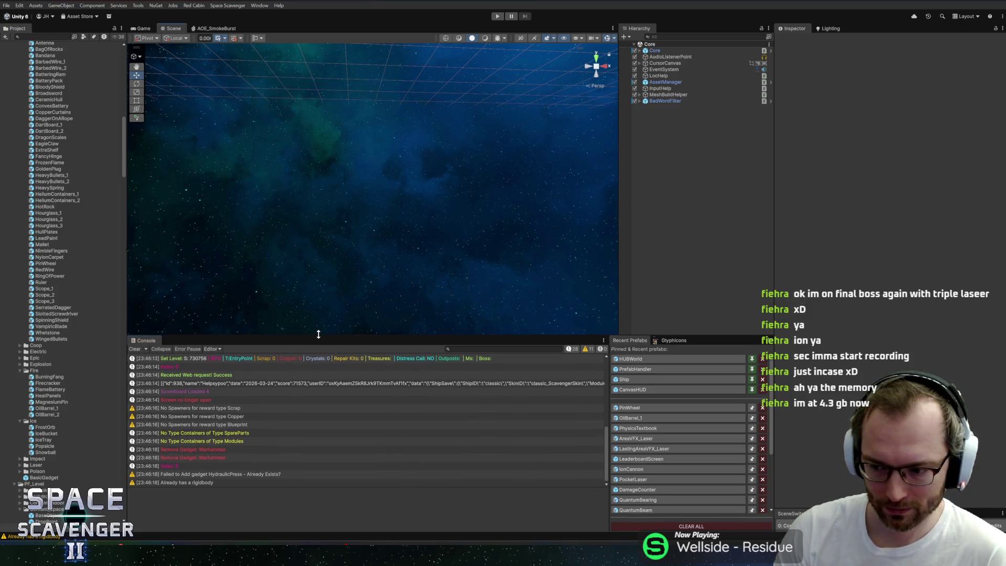
drag(317, 334, 321, 337)
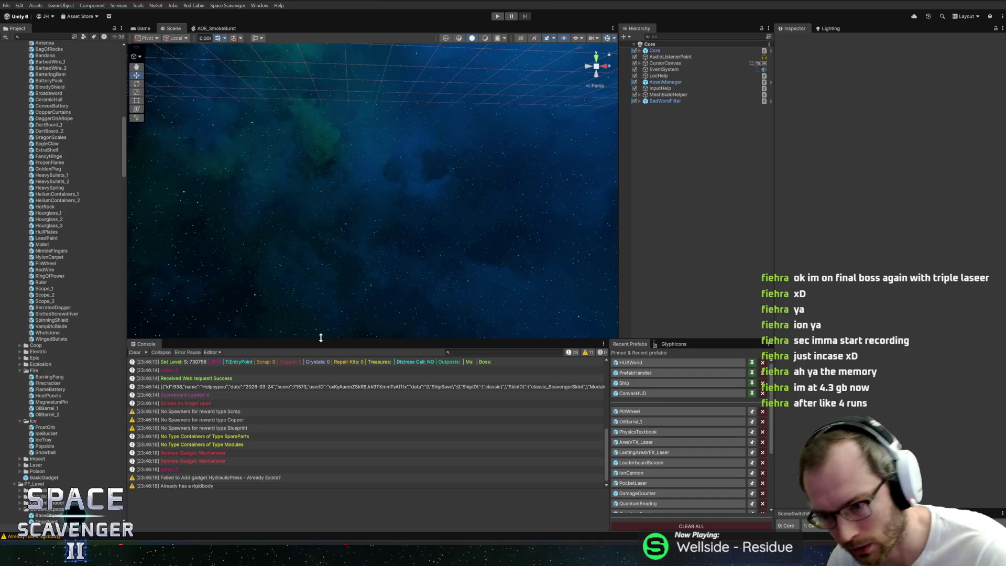
drag(321, 337, 321, 339)
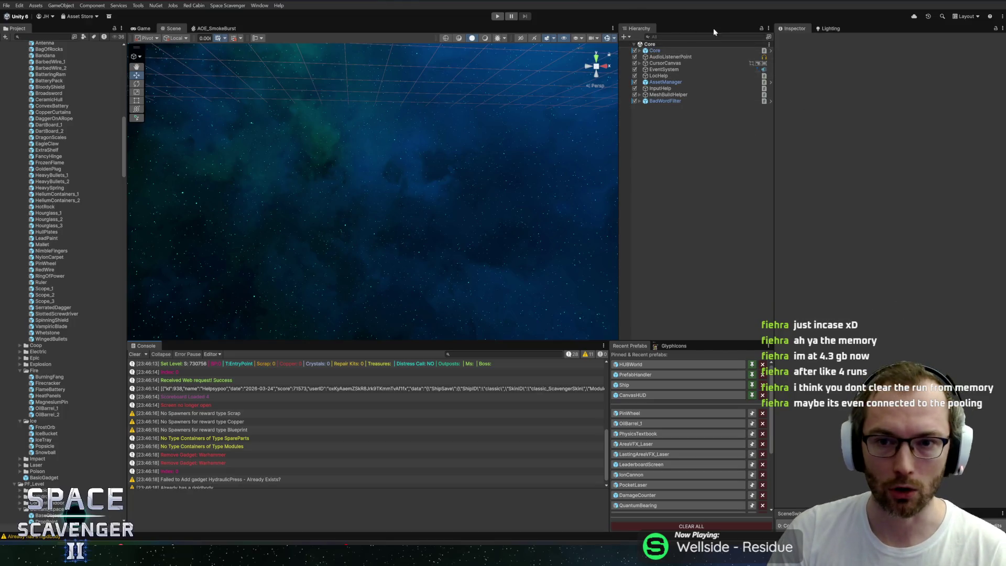
Step: Inspect the Hierarchy's root objects, BadWordFilter, MeshBuildHelper and EventSystem, up to Core
click(634, 44)
click(633, 44)
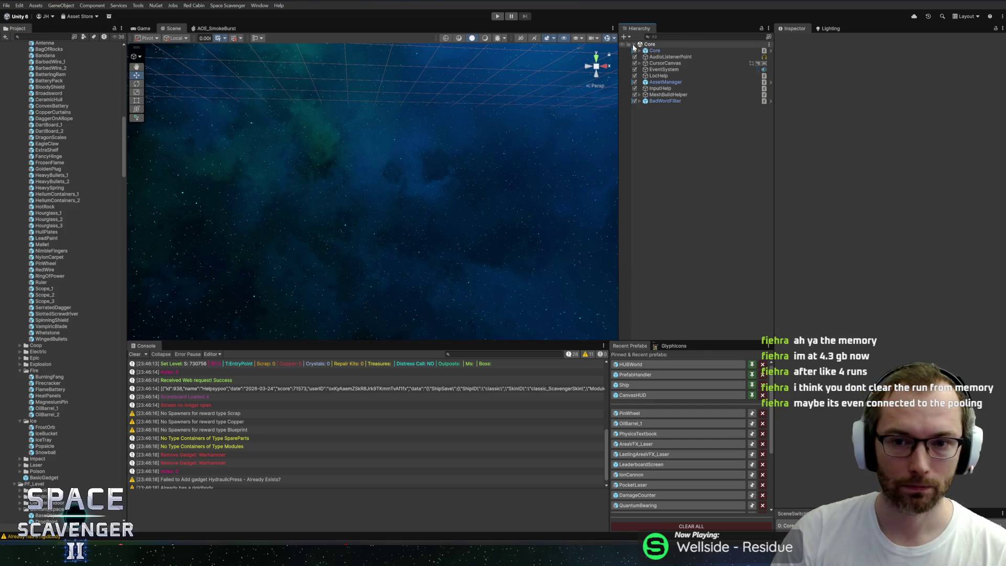
click(678, 102)
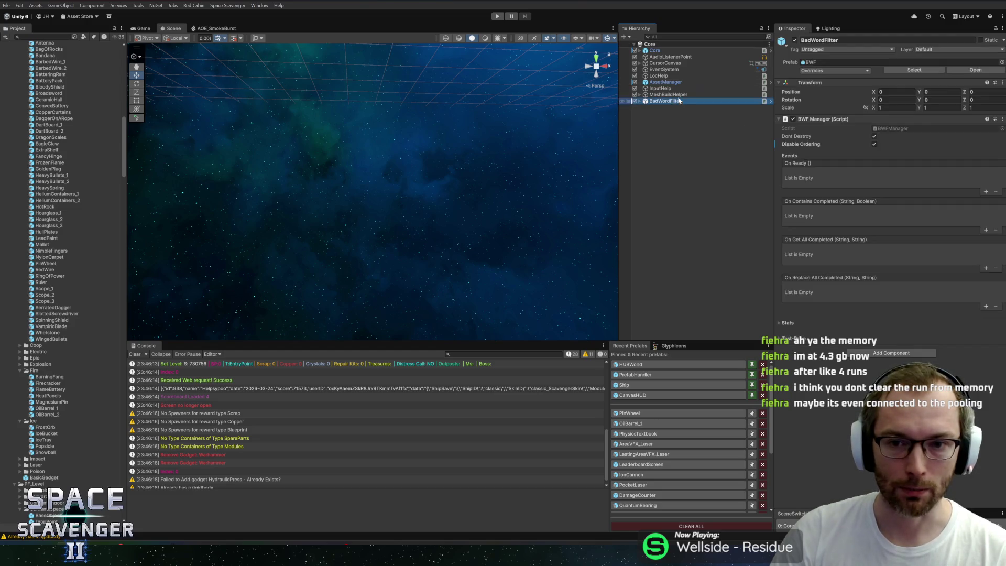
click(674, 95)
click(668, 88)
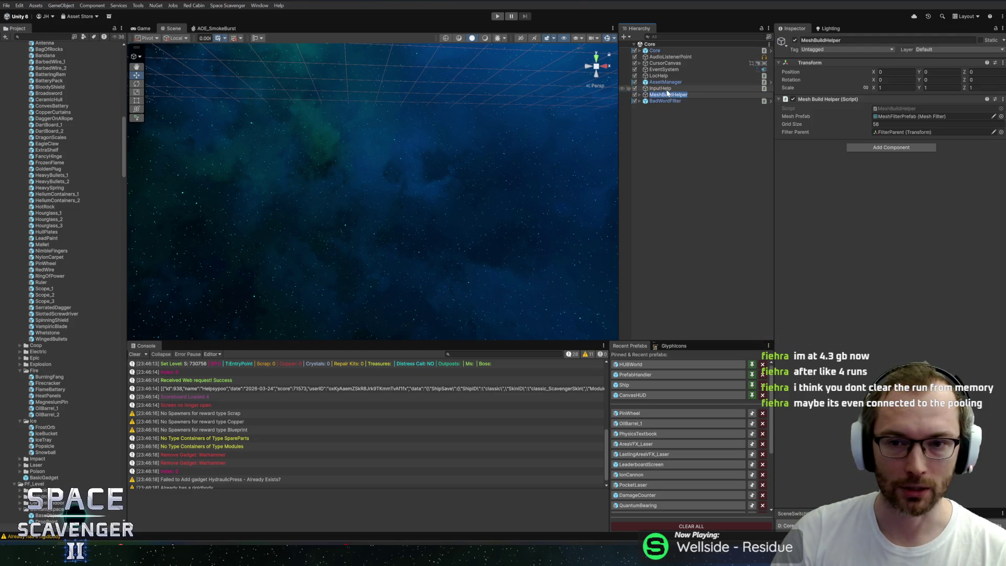
click(668, 81)
click(669, 69)
click(669, 63)
click(668, 58)
click(667, 51)
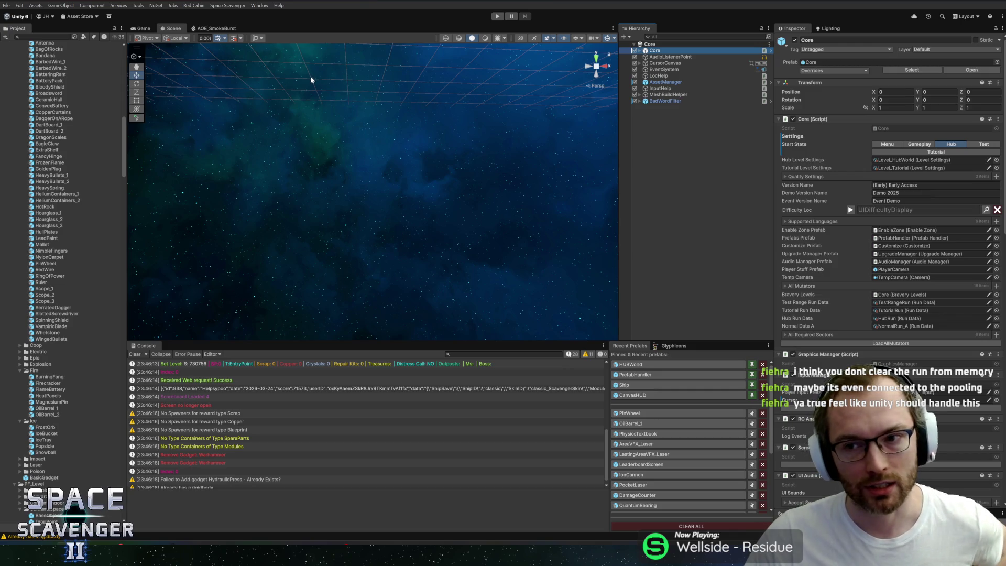
Step: Open the game's Space Scavenger custom editor tools menu
click(224, 6)
click(224, 7)
click(224, 6)
mouse_move(259, 5)
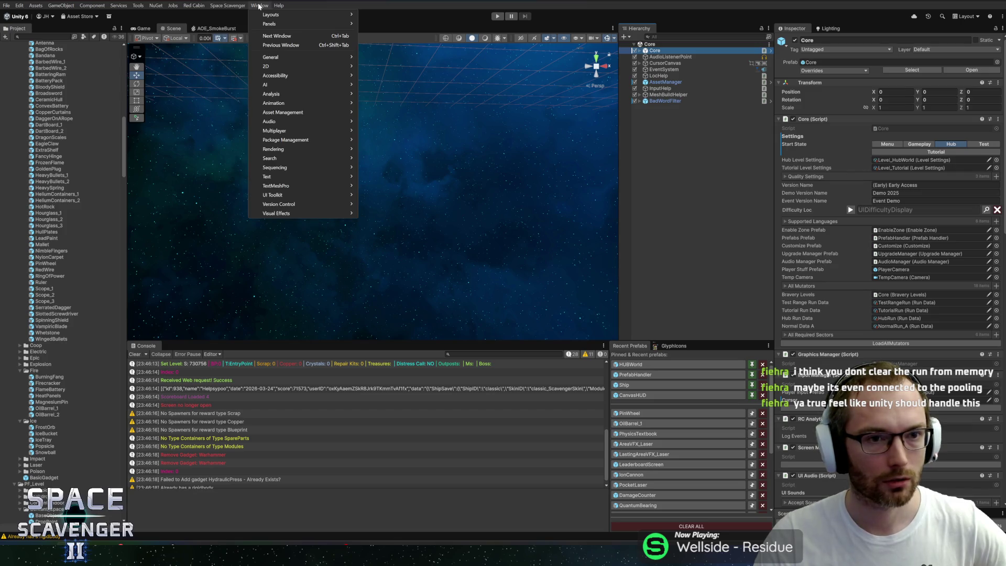
mouse_move(387, 112)
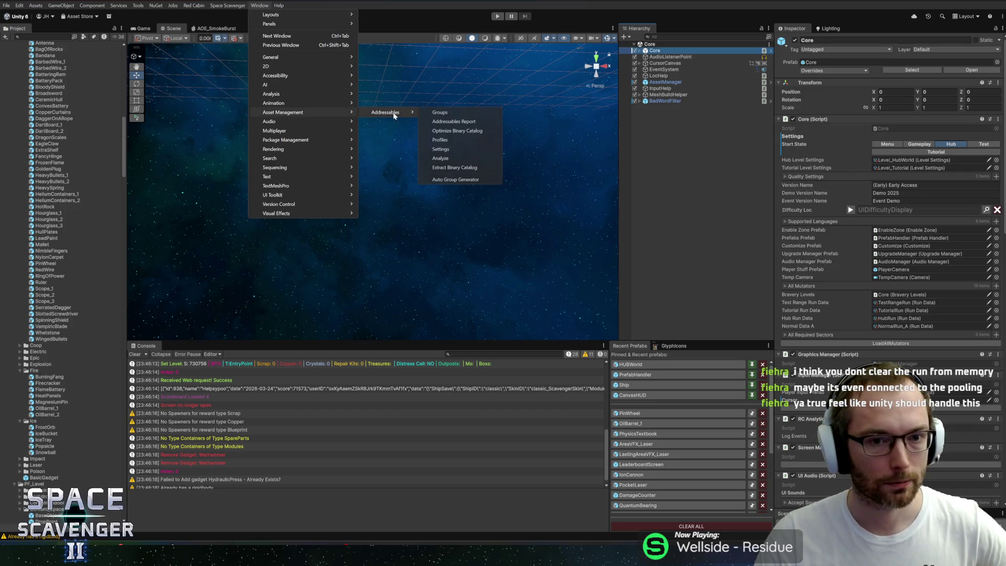
click(445, 117)
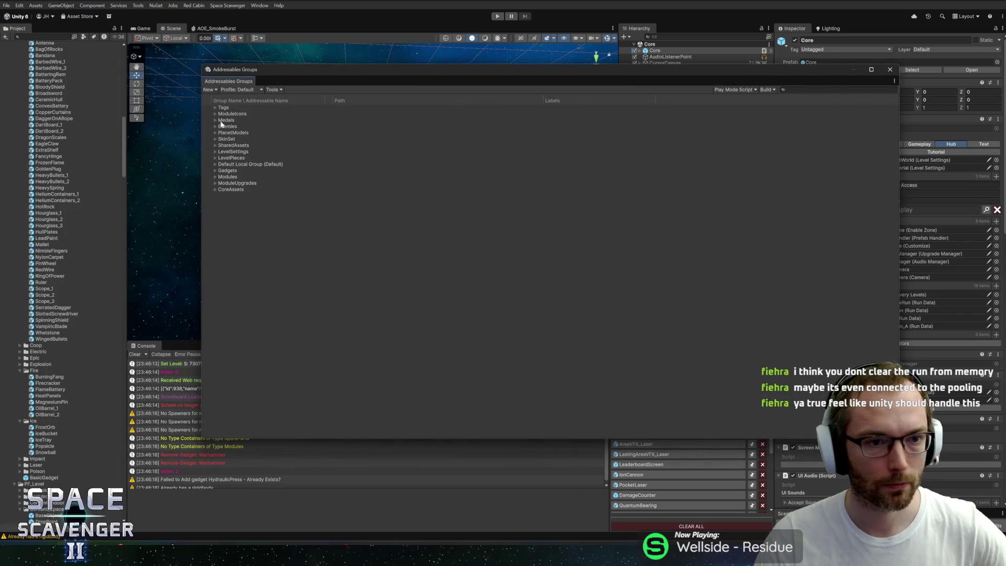
click(215, 120)
click(215, 120)
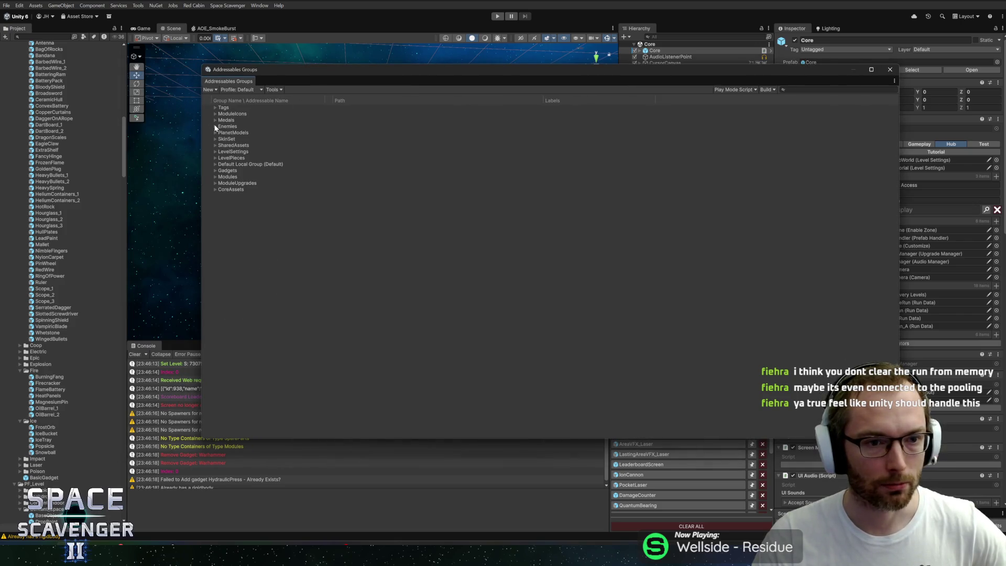
click(215, 126)
click(215, 126)
click(214, 133)
mouse_move(422, 77)
mouse_down()
mouse_move(337, 74)
mouse_move(365, 70)
mouse_up()
click(161, 128)
click(161, 129)
click(162, 129)
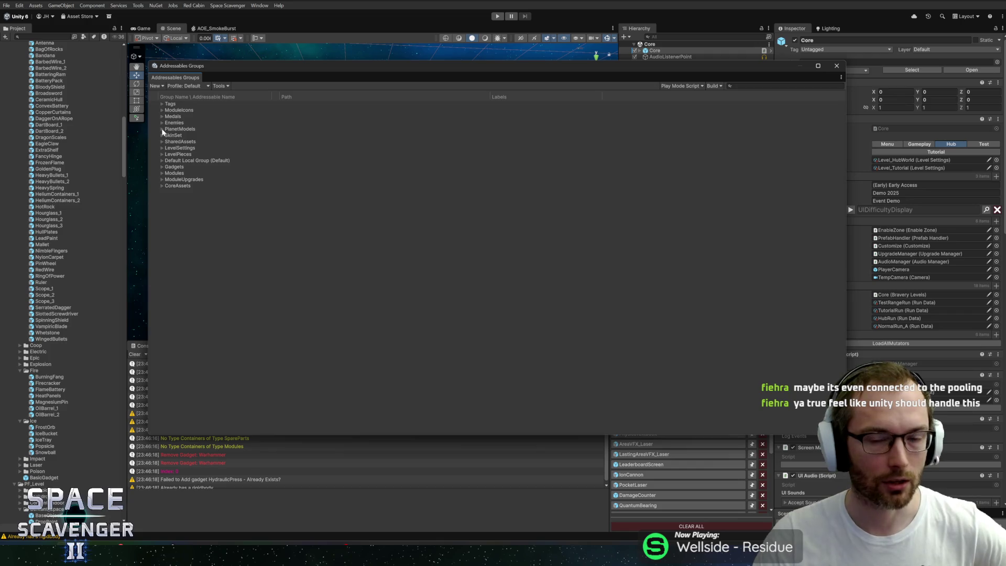
drag(472, 67, 485, 74)
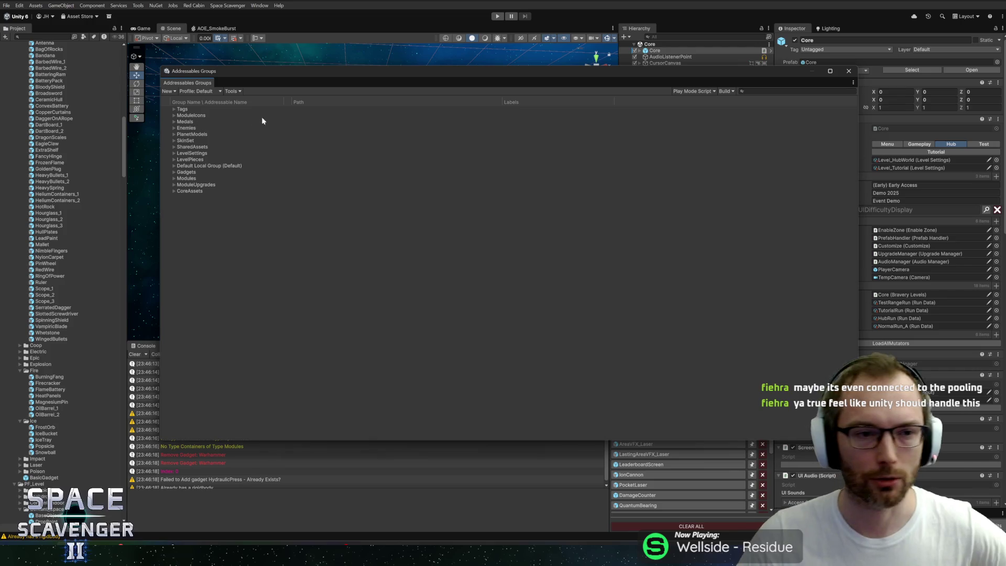
mouse_move(319, 79)
mouse_down()
mouse_move(309, 98)
mouse_move(332, 112)
mouse_move(318, 88)
mouse_up()
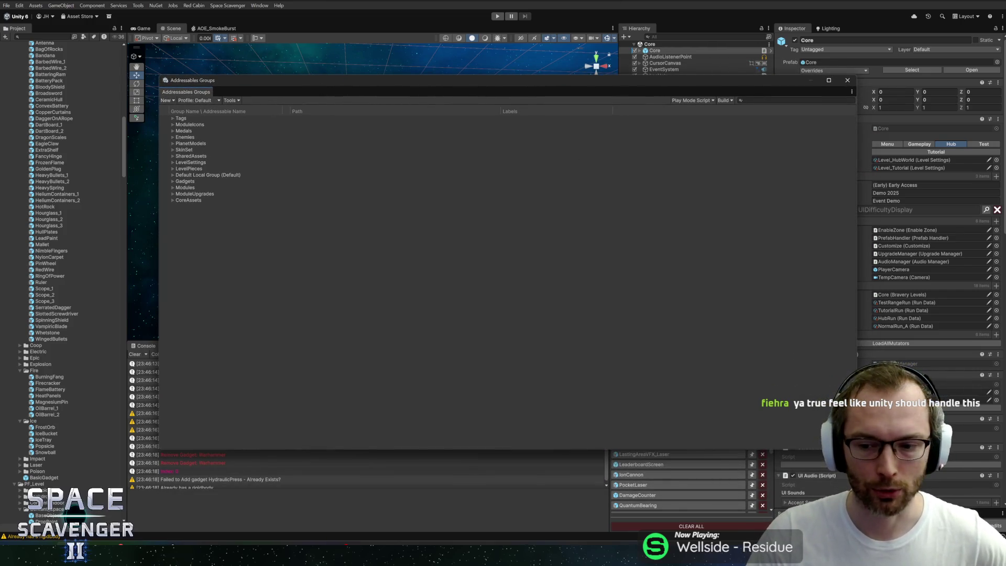
mouse_move(856, 449)
mouse_down()
mouse_move(608, 414)
mouse_move(611, 422)
mouse_up()
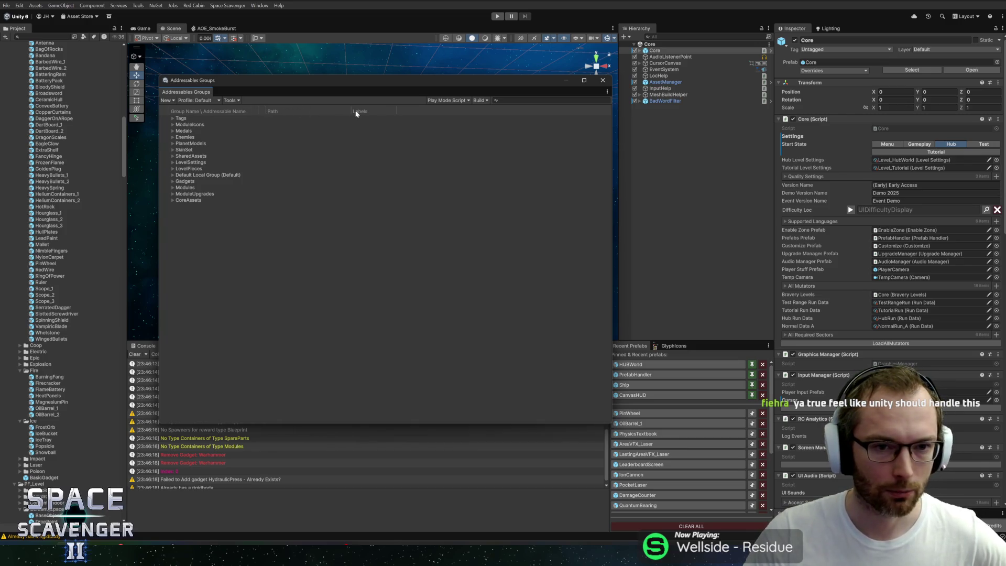
drag(350, 111, 449, 104)
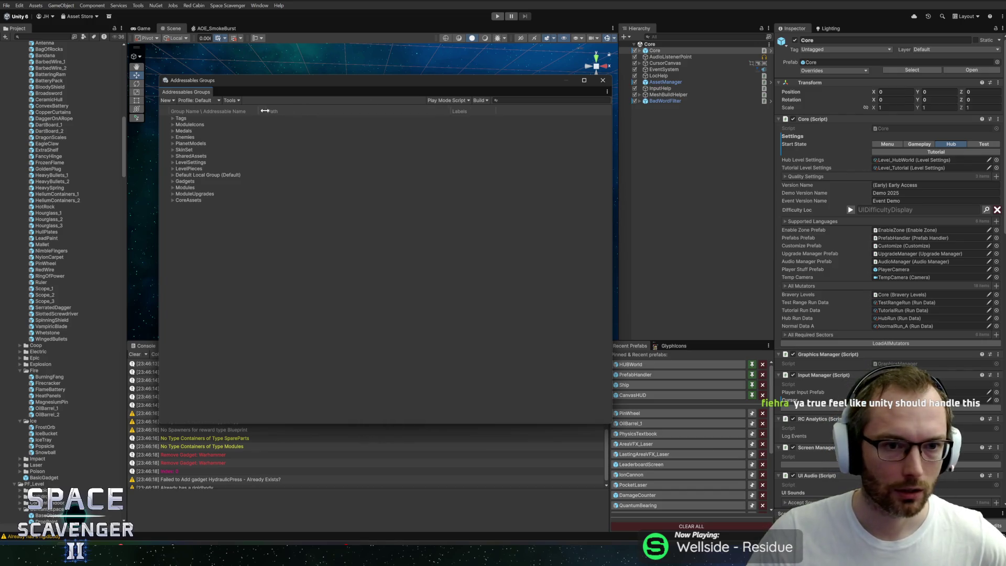
click(172, 200)
click(172, 199)
click(173, 194)
click(171, 193)
click(172, 188)
click(172, 187)
click(172, 188)
click(172, 188)
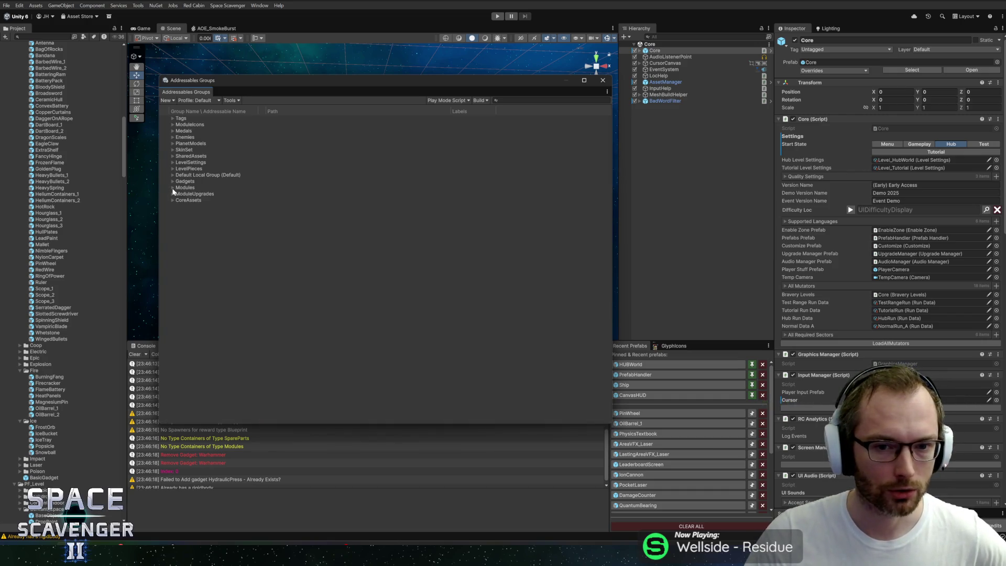
click(172, 187)
click(172, 188)
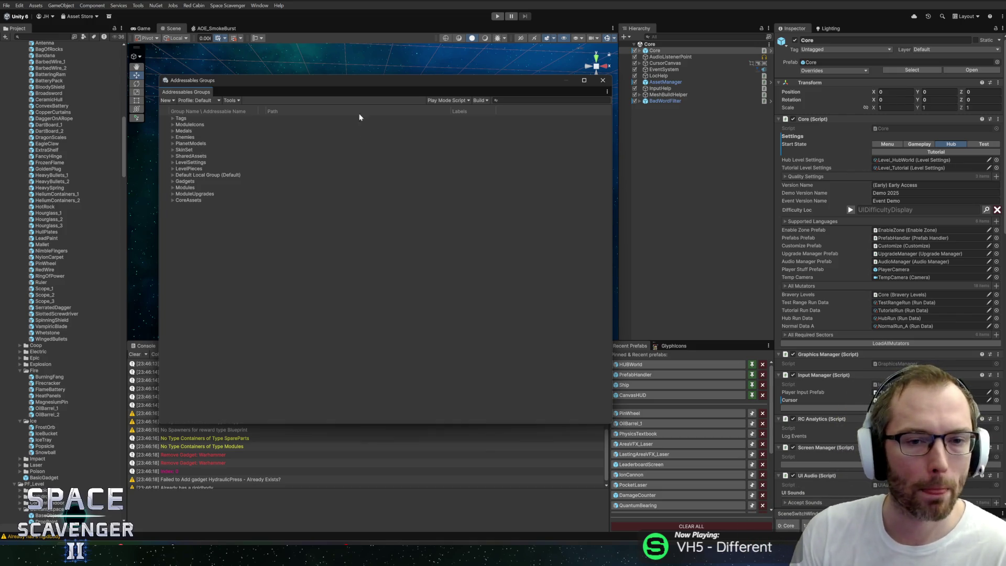
drag(354, 80, 345, 54)
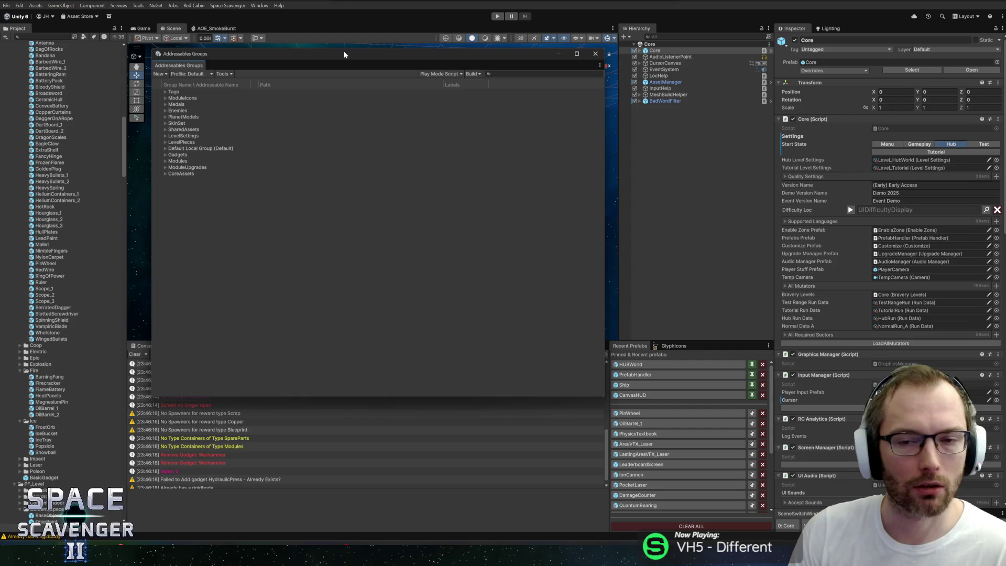
drag(344, 55, 340, 53)
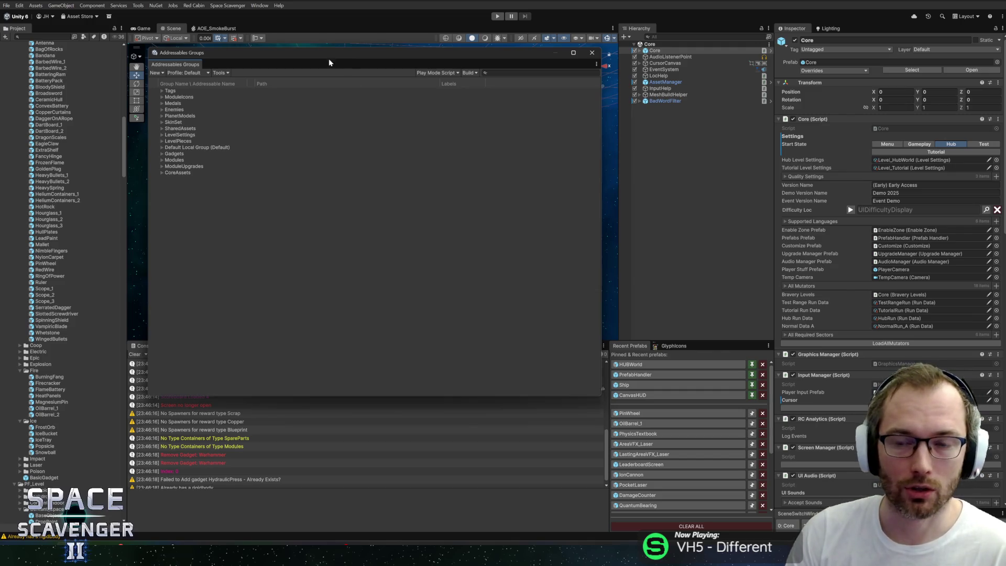
mouse_move(595, 395)
mouse_down()
mouse_move(598, 336)
mouse_move(610, 336)
mouse_up()
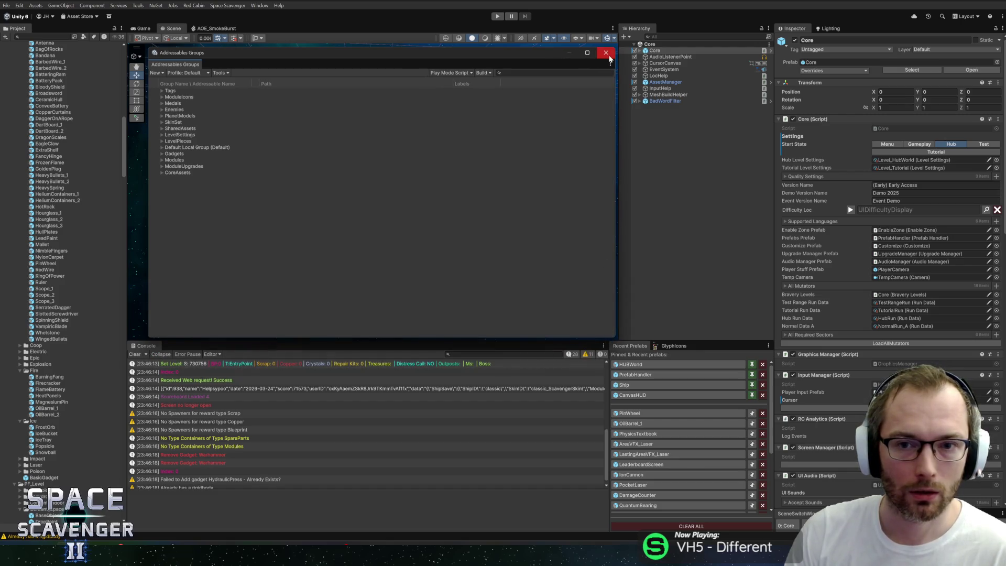
click(606, 52)
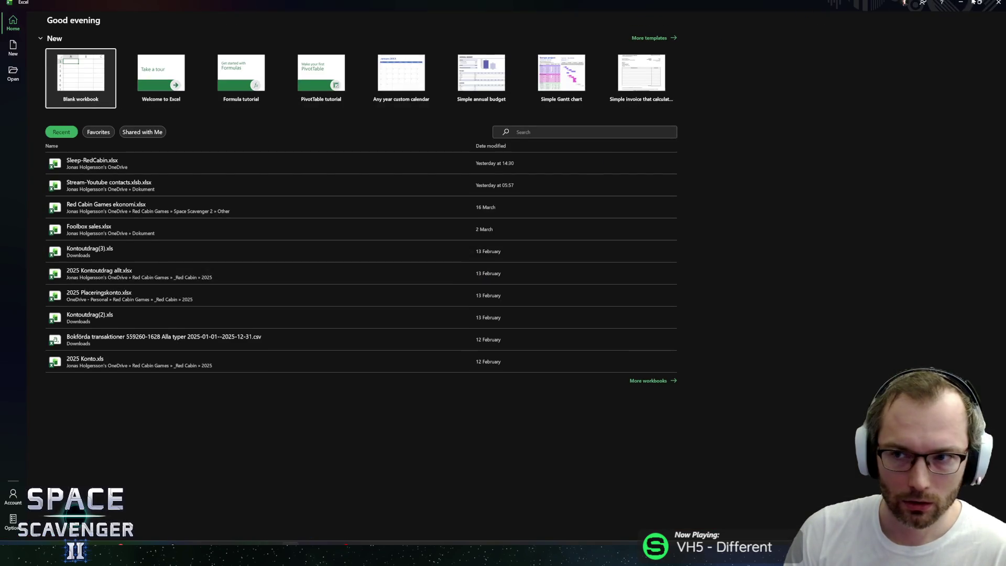
click(998, 2)
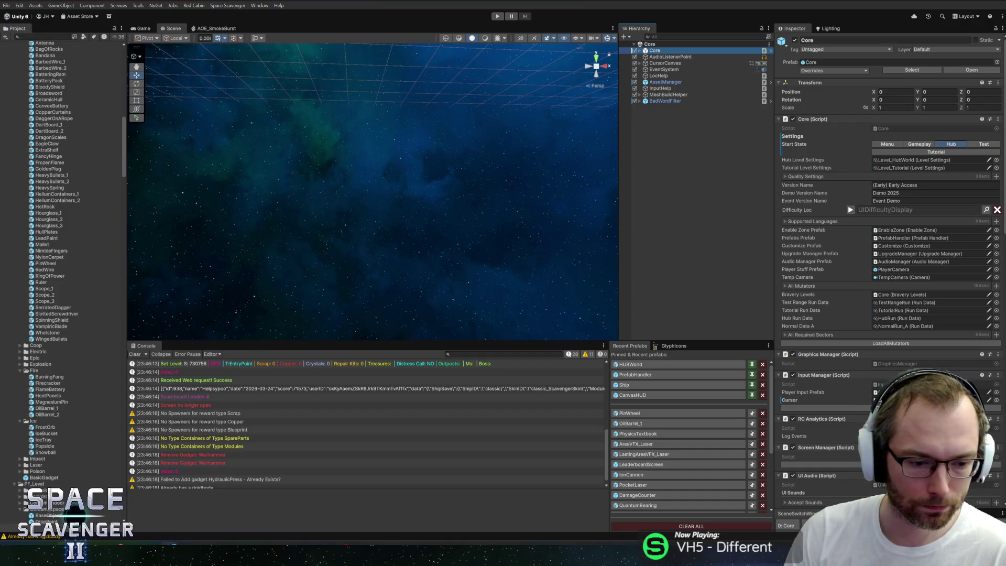
mouse_move(169, 560)
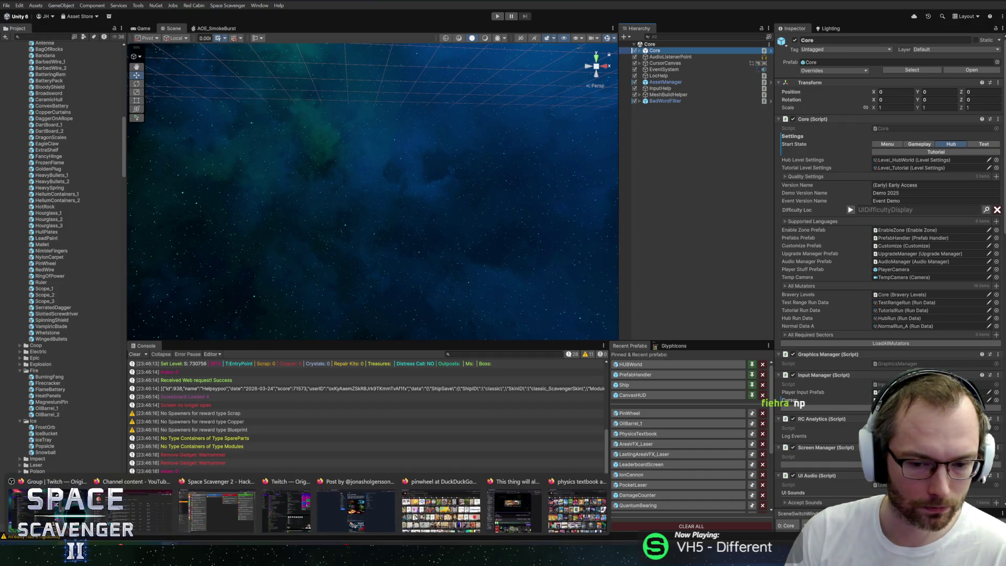
Step: Close the pinwheel and physics textbook search windows and bring the Twitch clip forward
mouse_move(440, 506)
click(476, 481)
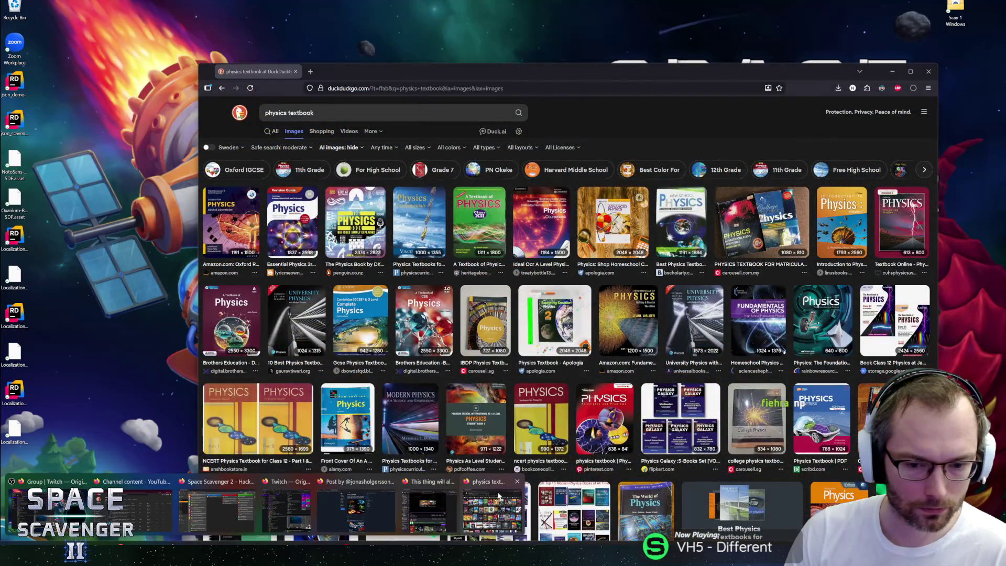
click(517, 481)
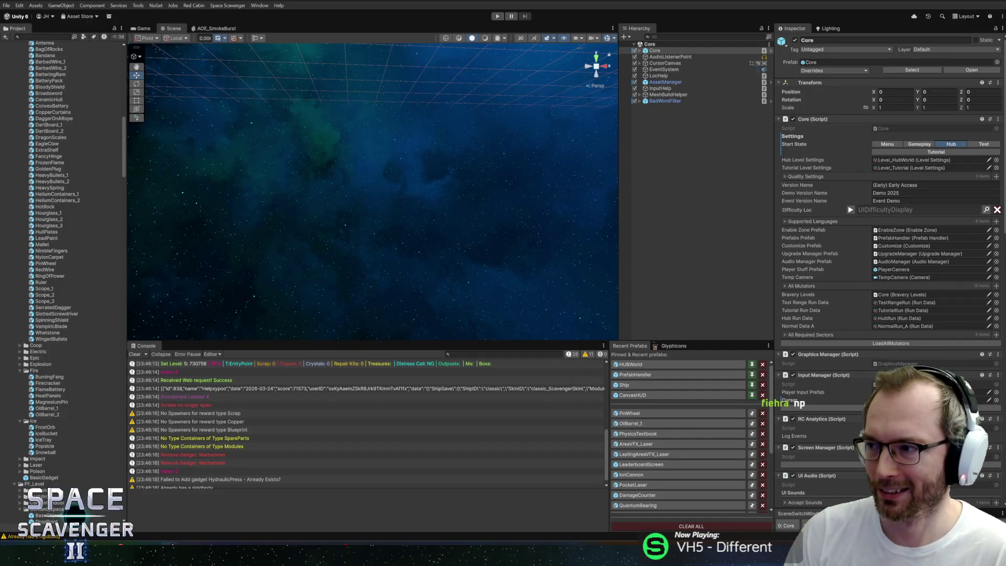
key(alt+Tab)
drag(324, 59, 277, 65)
Step: Expand Followed Channels to show more channels, then minimize the Twitch window
mouse_move(411, 261)
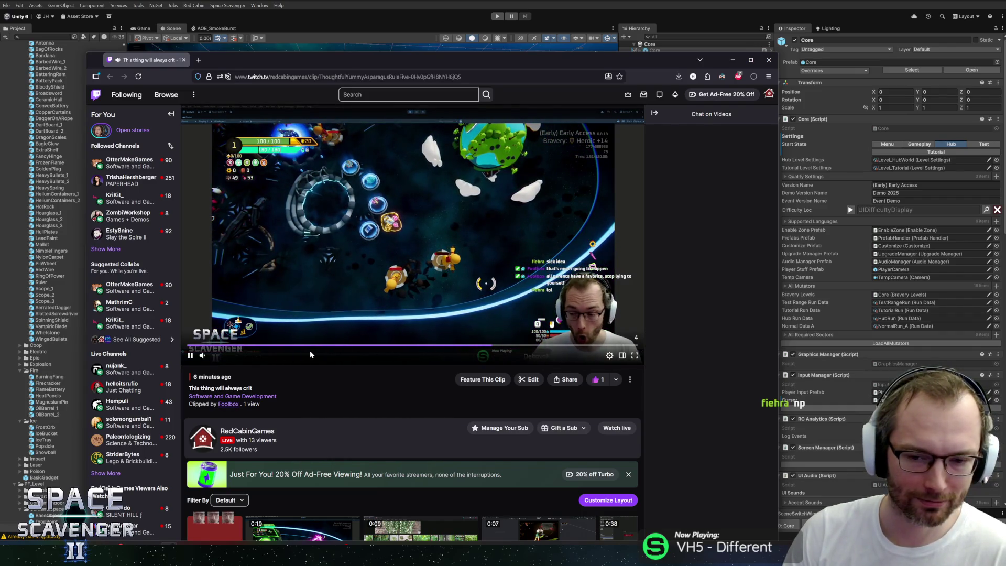
click(106, 249)
mouse_move(124, 217)
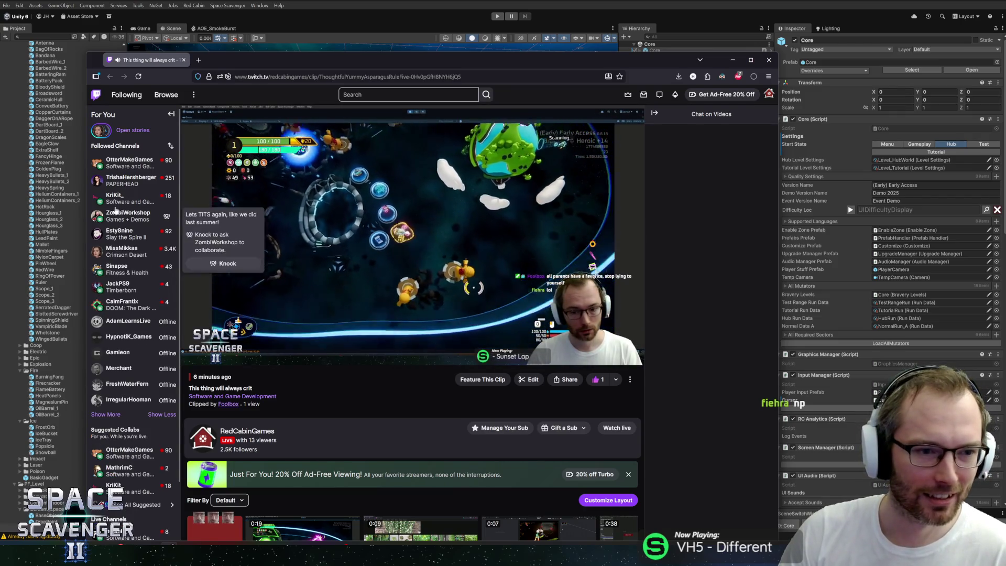
mouse_move(135, 167)
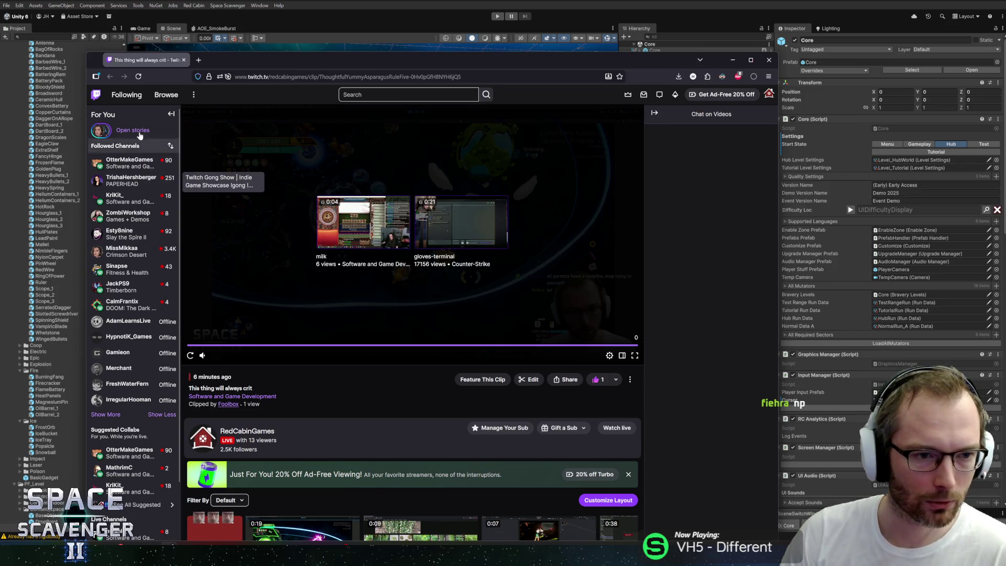
key(super+Down)
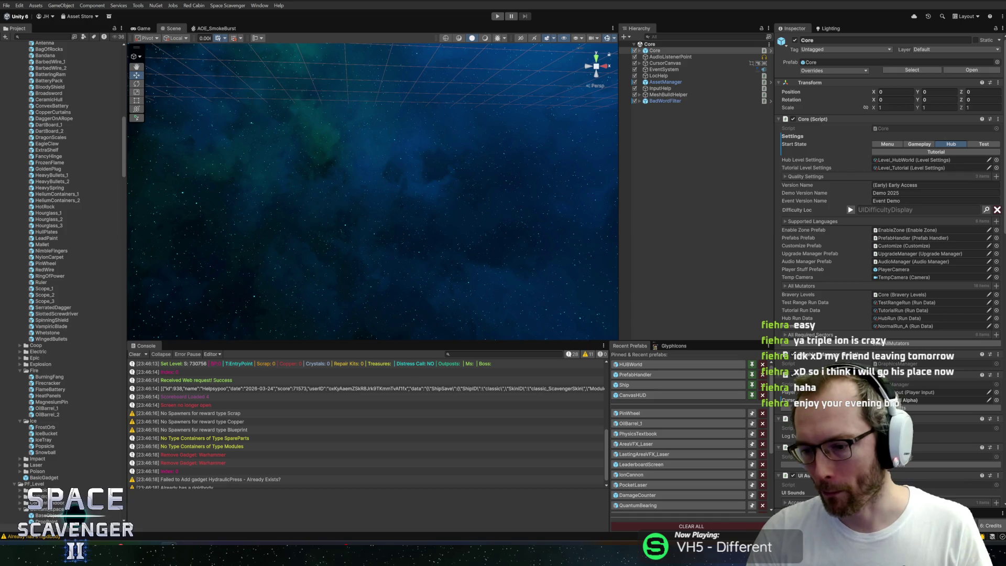
Step: Scroll the Console to its last entries, the HydraulicPress failure and rigidbody warning
scroll(429, 432, down, 1)
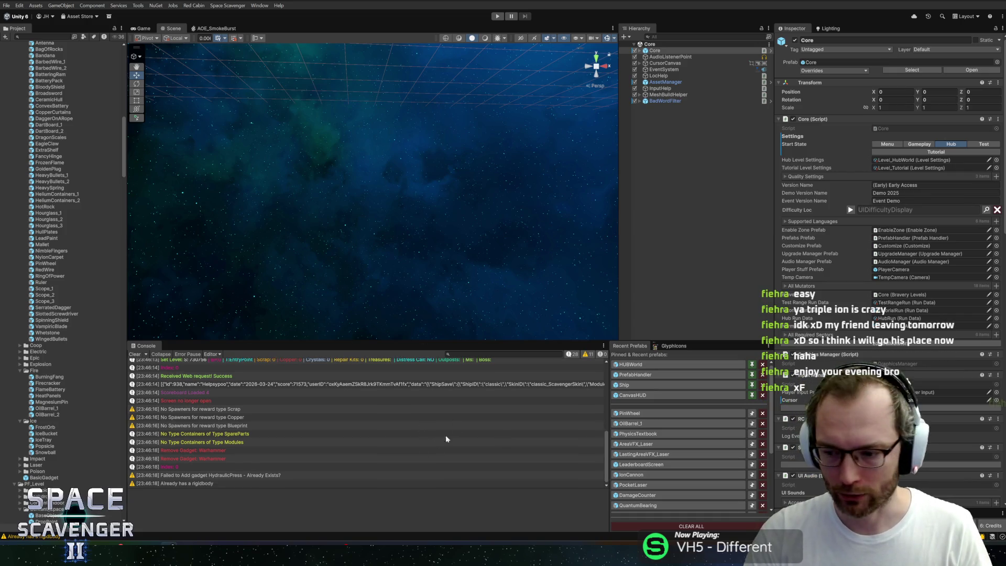